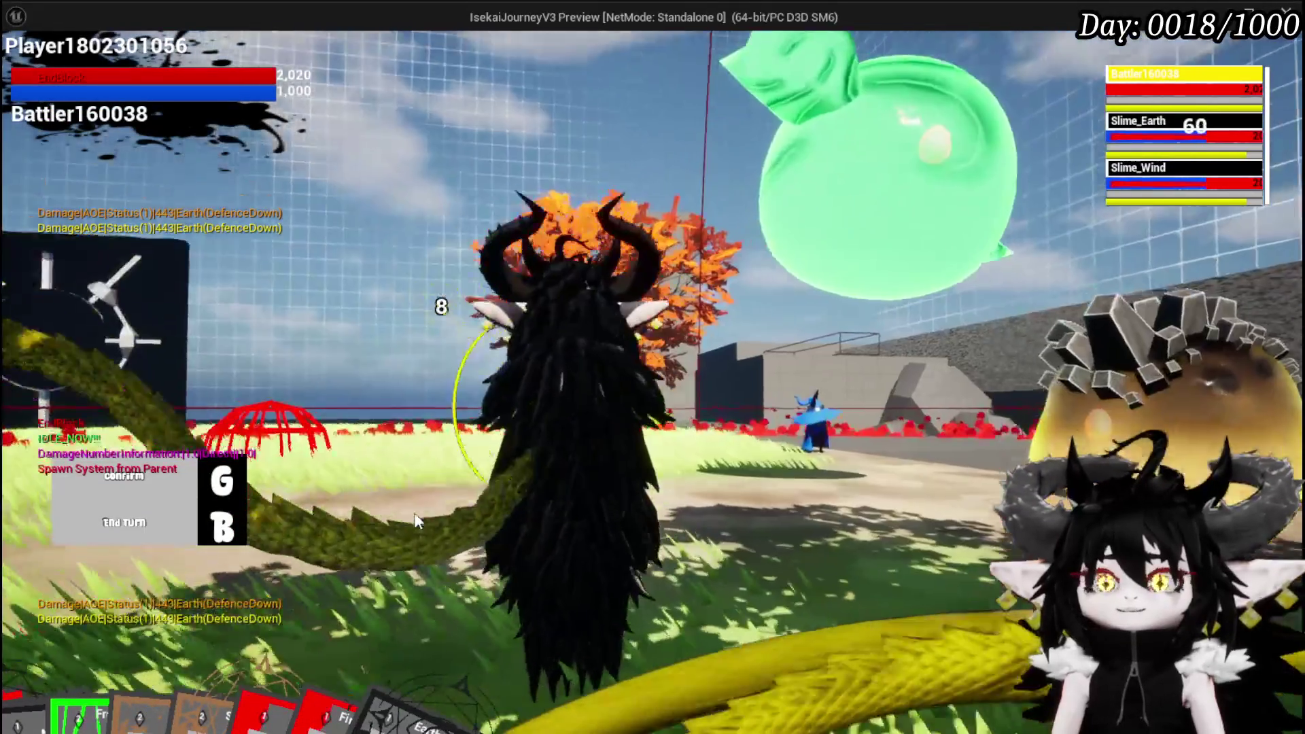
Play a few combat turns by ending turns and playing a card, then stop the play session.
key("g")
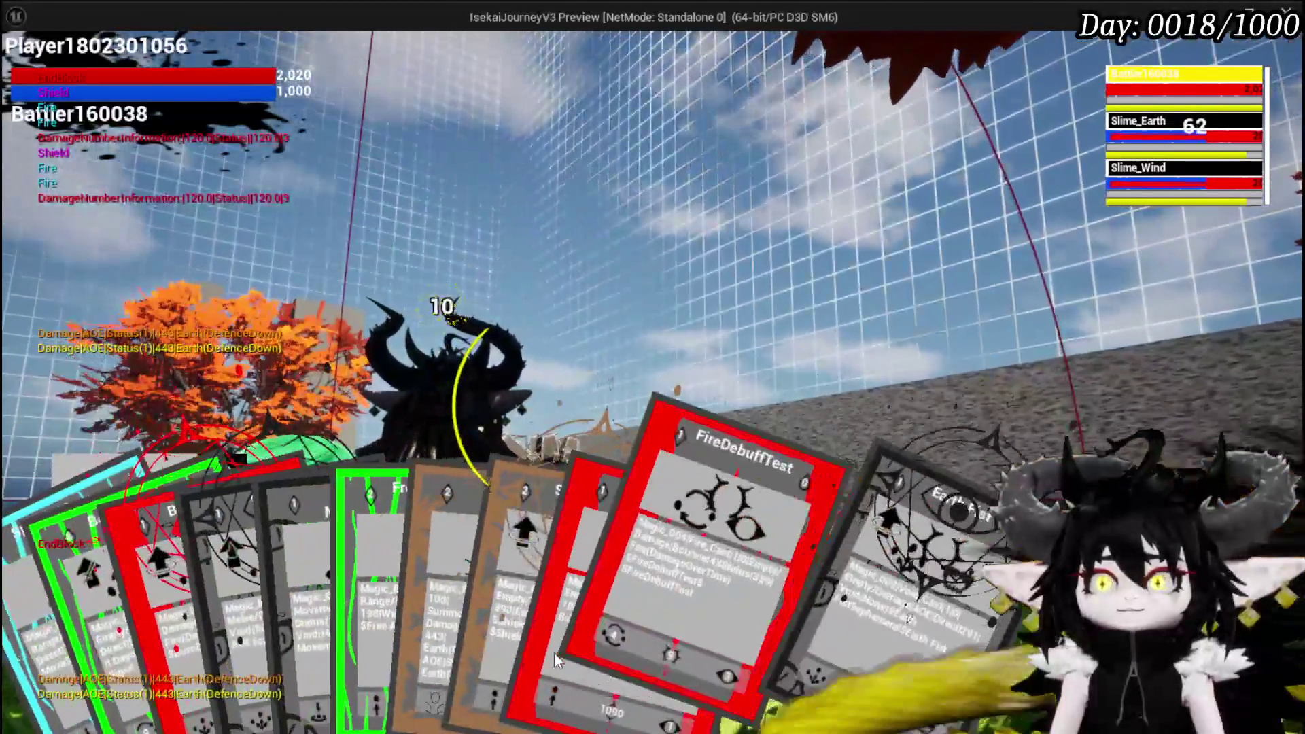
left_click(553, 651)
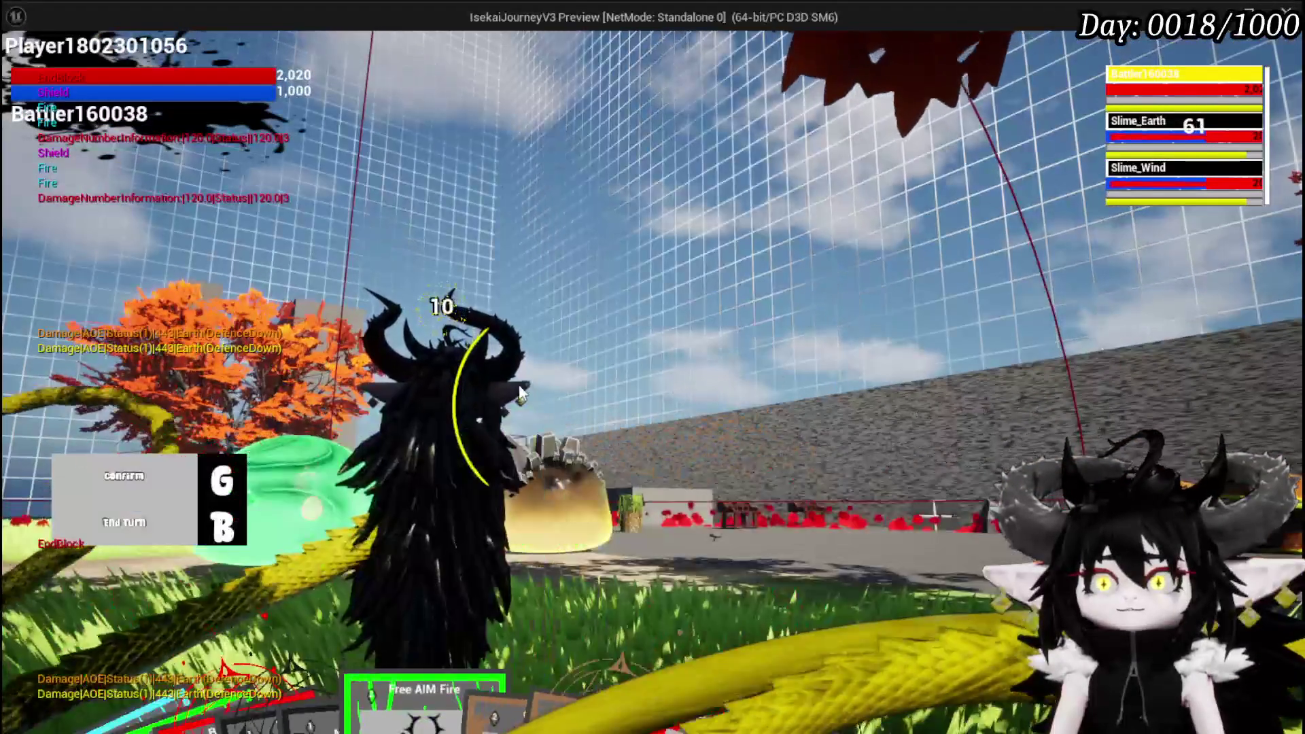
key("g")
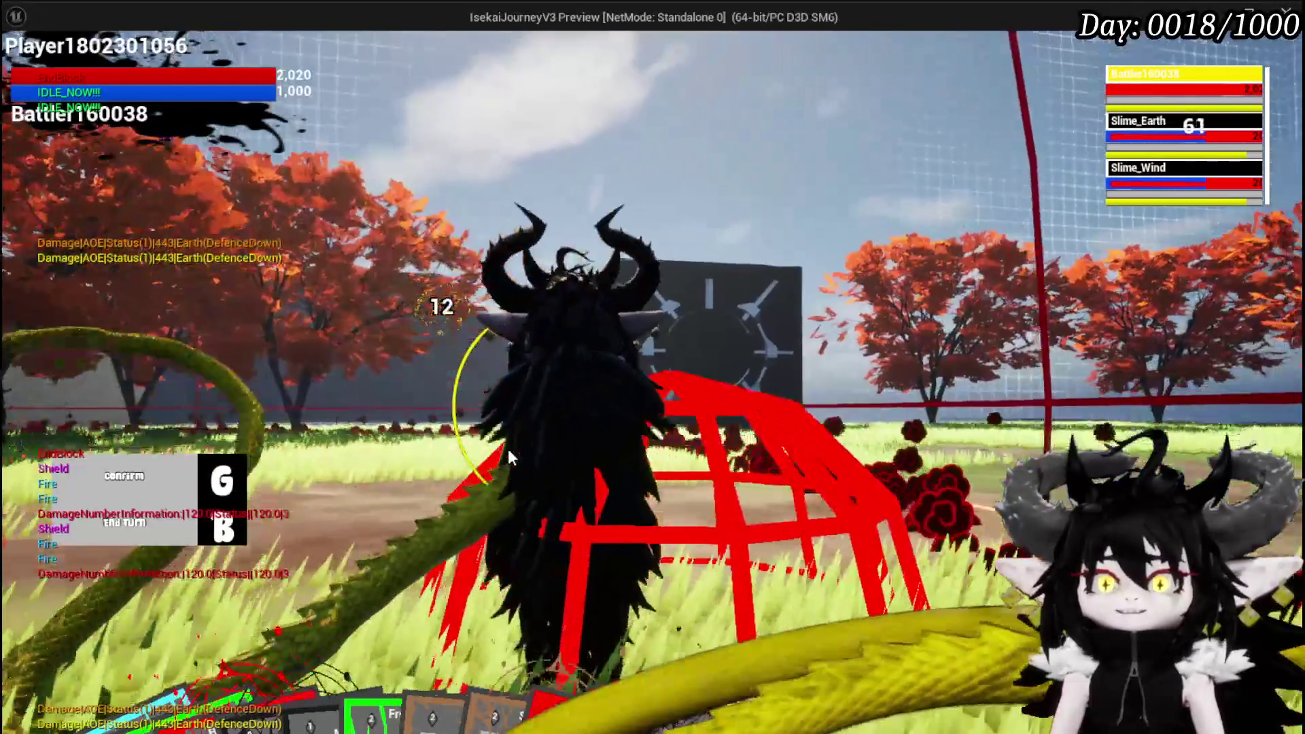
key("b")
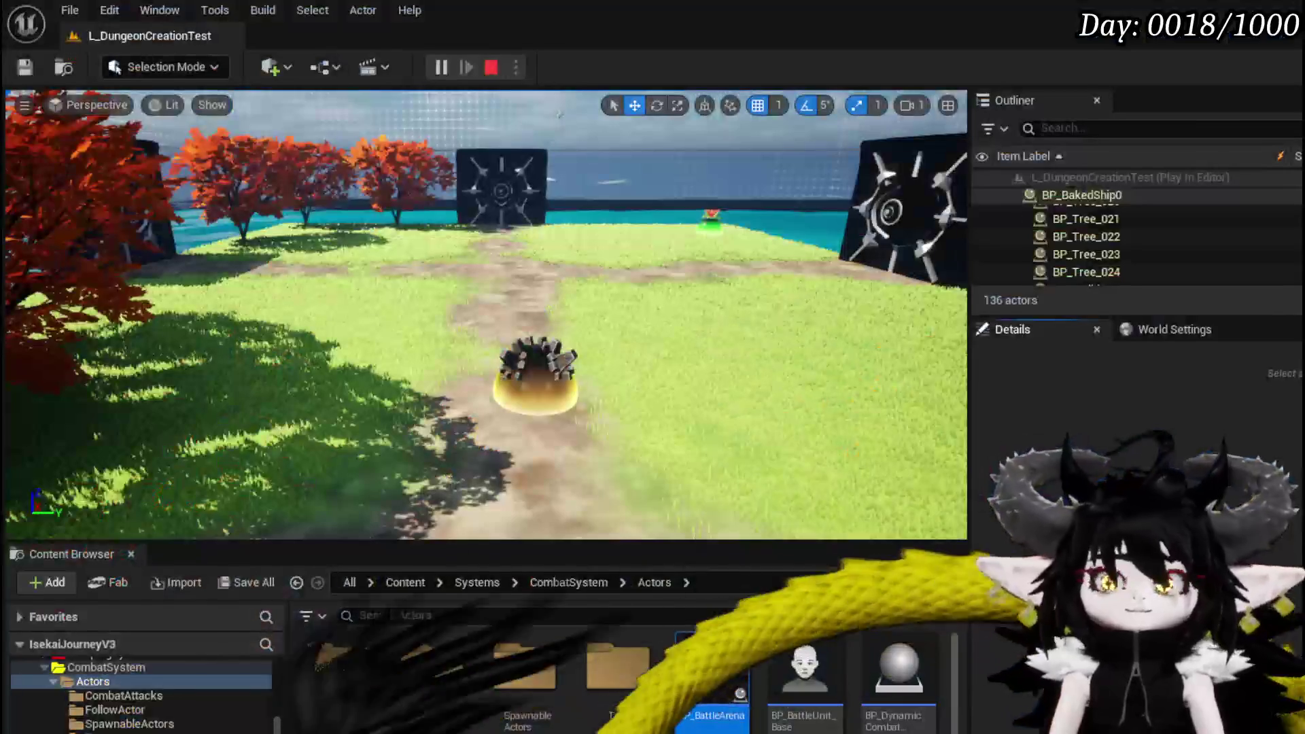
key("Escape")
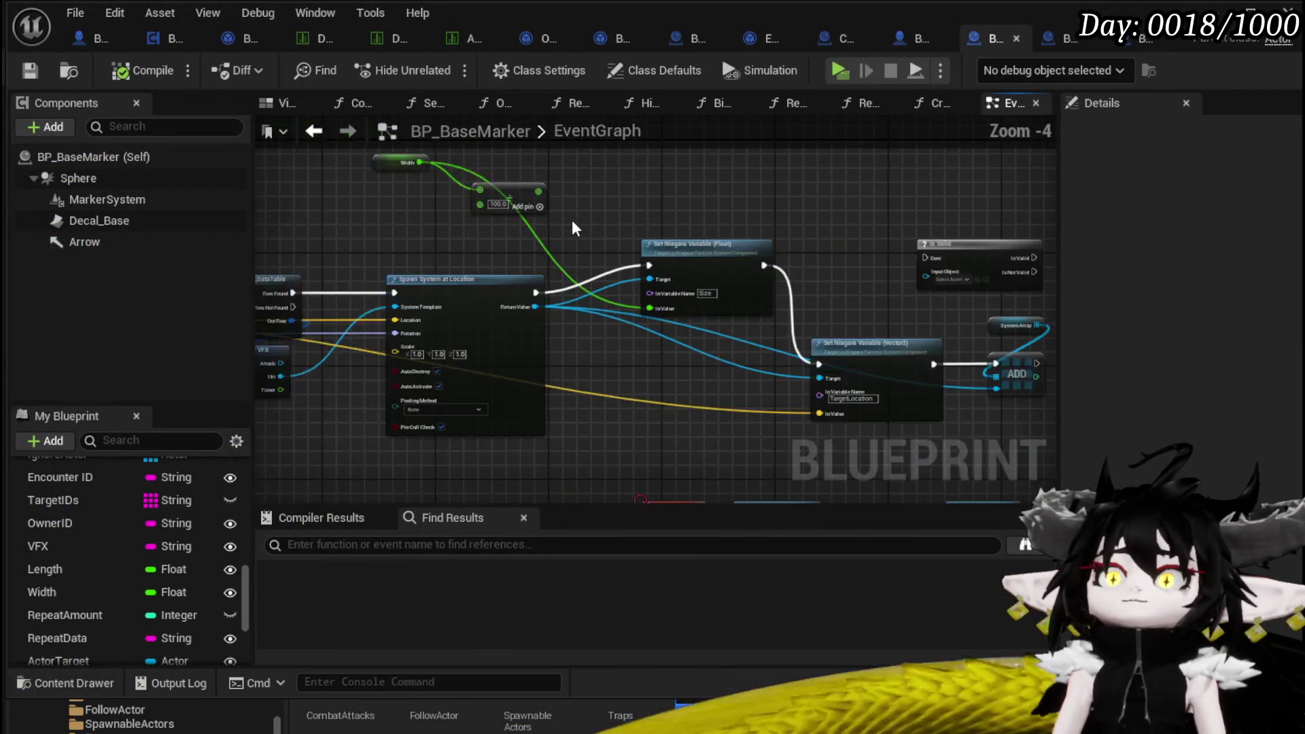
Set the Niagara Size to a fixed 8.0, delete the leftover Width and add nodes, and save.
scroll(653, 268, "down", 1)
scroll(655, 272, "up", 2)
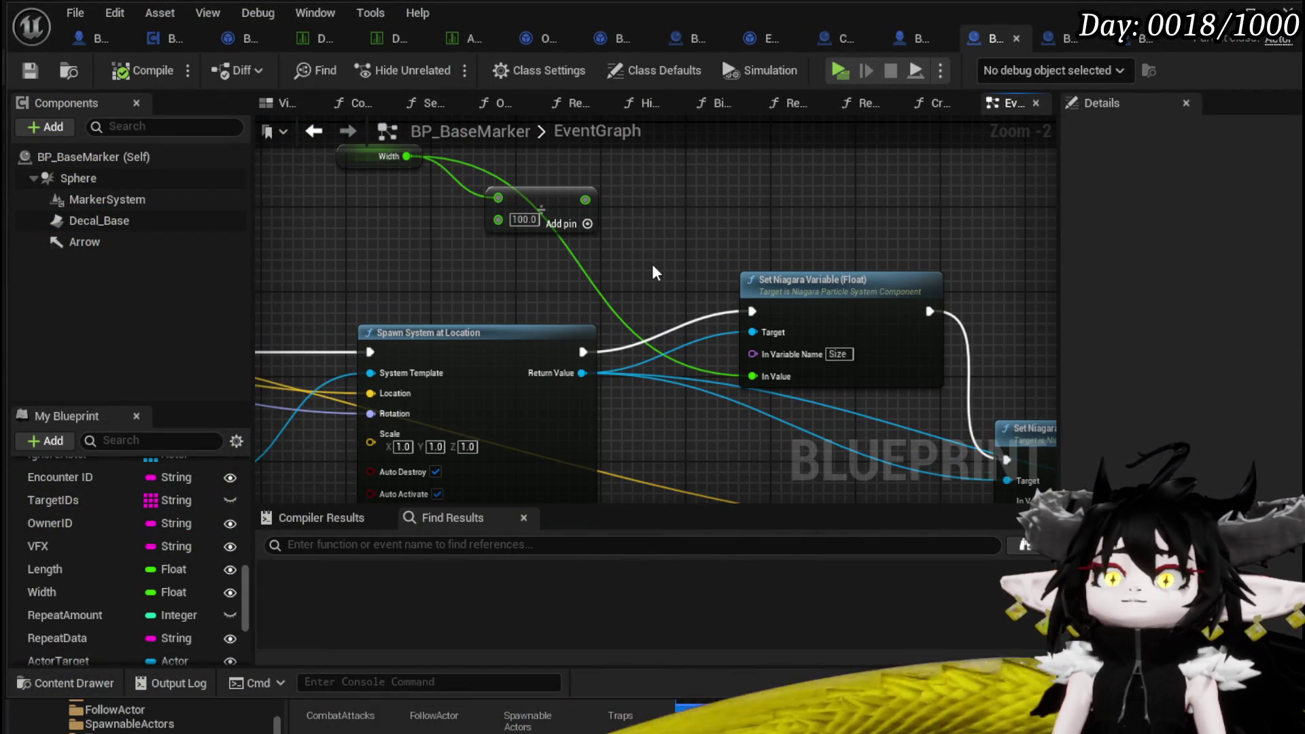
left_click(757, 378, "alt")
left_click(802, 377)
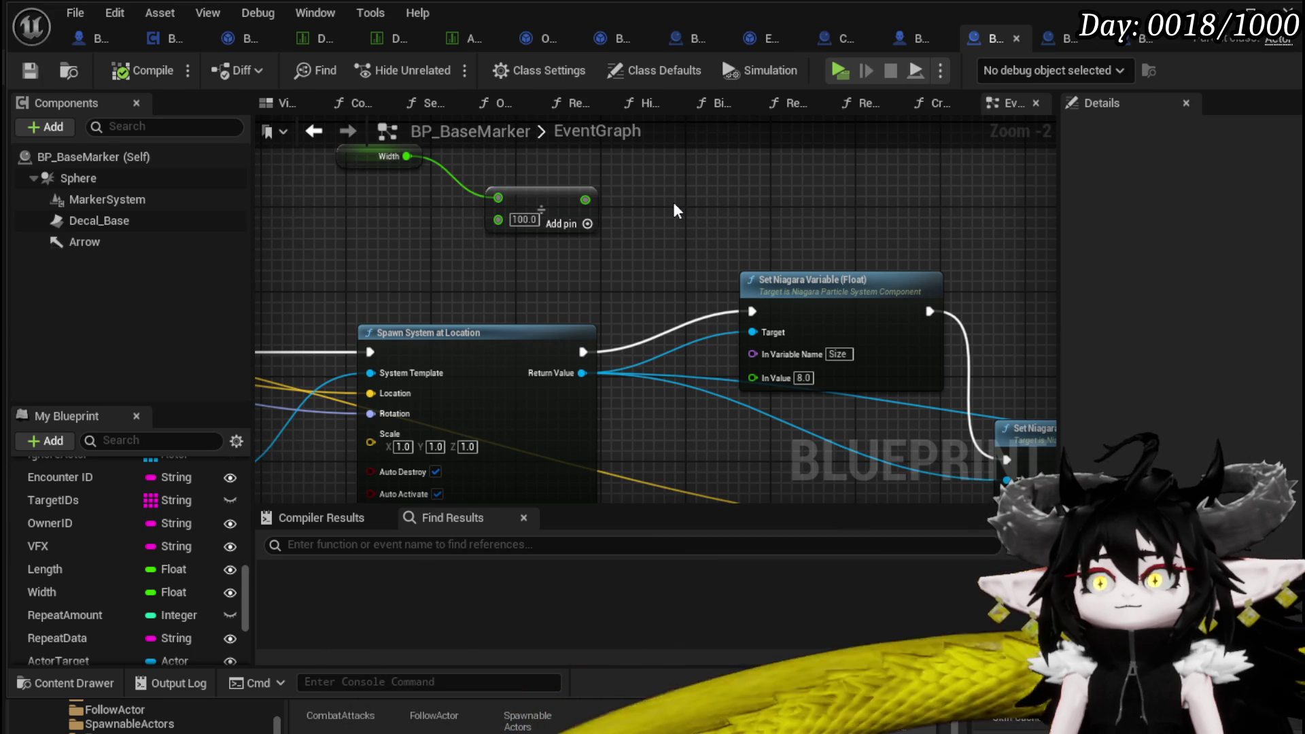
mouse_move(676, 210)
left_mouse_down()
mouse_move(792, 224)
mouse_move(686, 226)
left_mouse_up()
key("Delete")
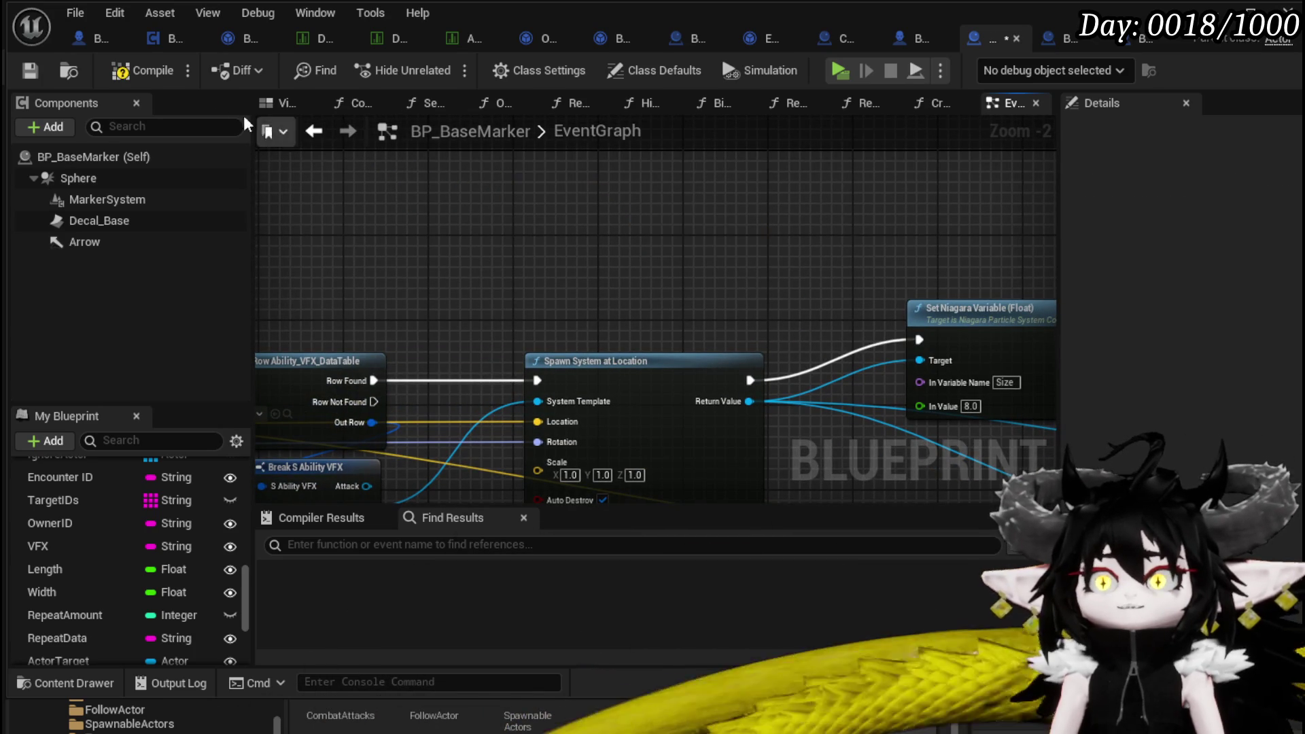
left_click(29, 70)
Review the Set Niagara Variable Size node across the marker graph, then bring up the Ability VFX data table.
scroll(676, 210, "down", 3)
mouse_move(676, 210)
left_mouse_down()
mouse_move(646, 224)
mouse_move(607, 210)
left_mouse_up()
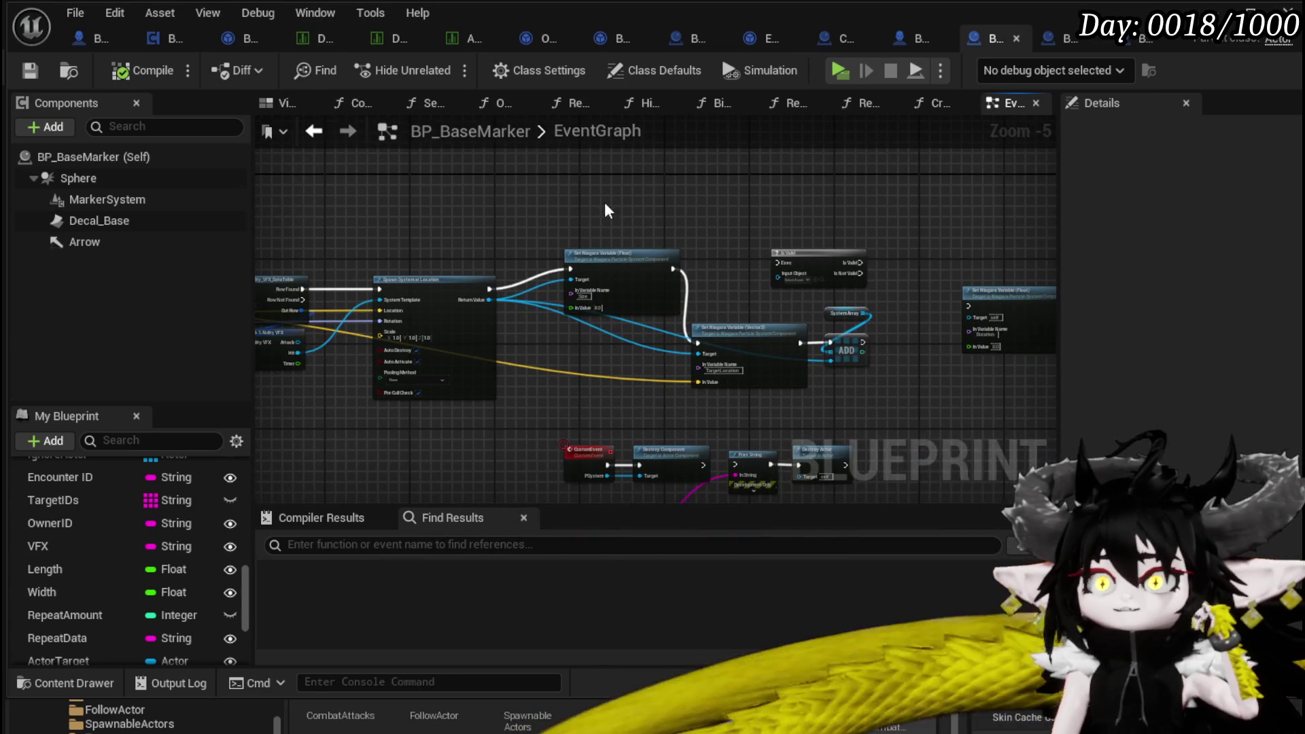
left_click(602, 244)
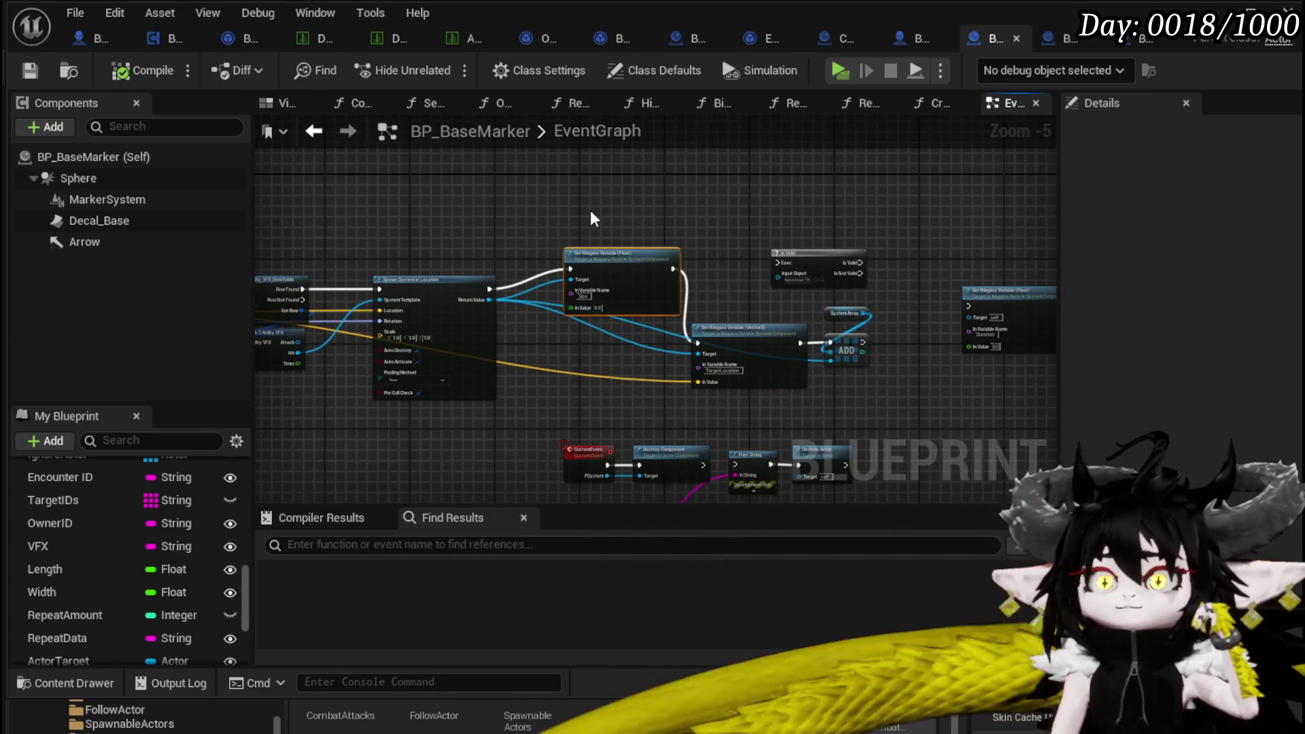
scroll(569, 342, "up", 3)
left_click_drag(512, 340, 751, 209)
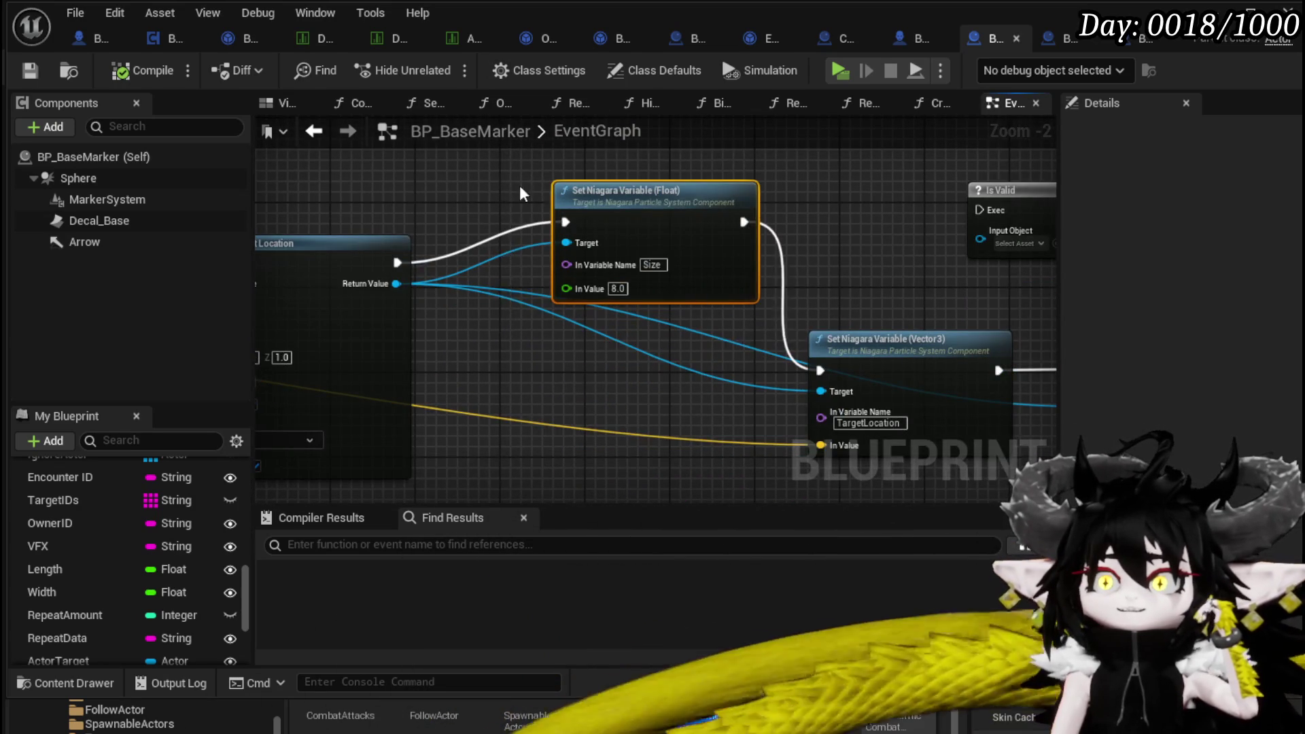
scroll(522, 194, "down", 2)
left_click_drag(530, 233, 830, 256)
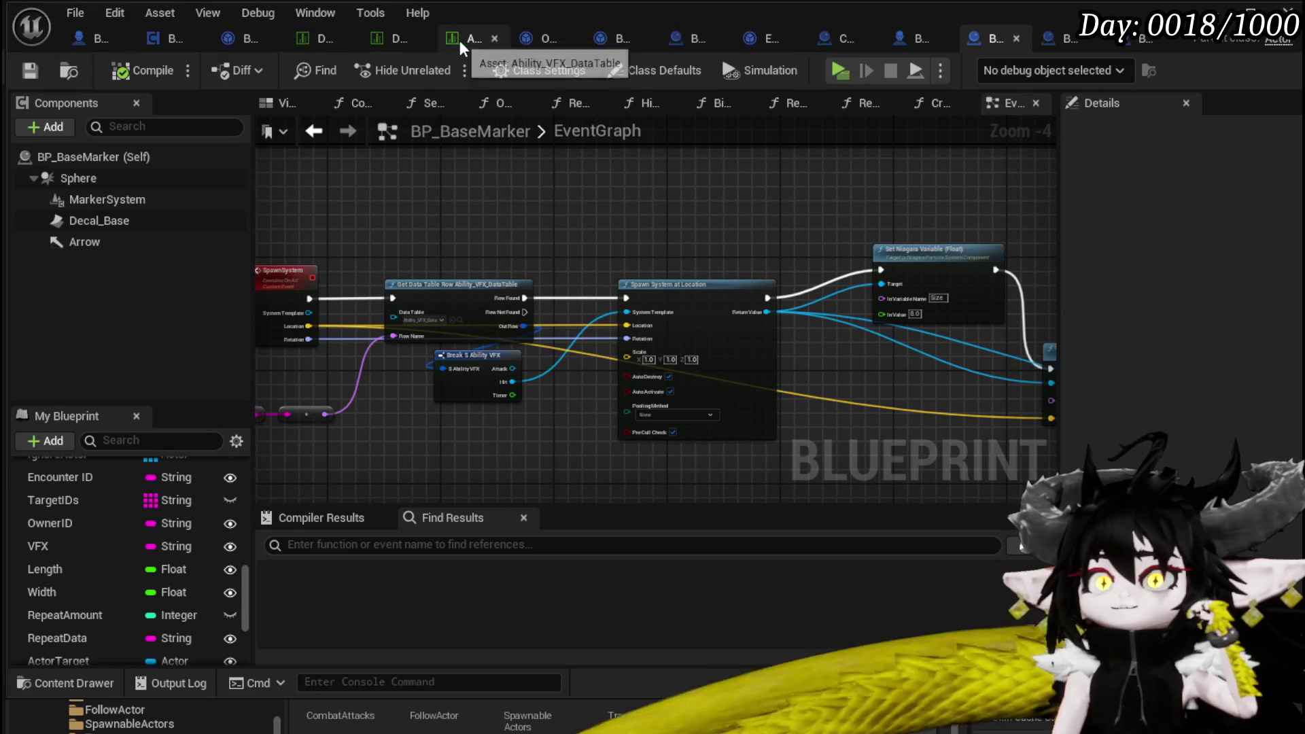
left_click(462, 39)
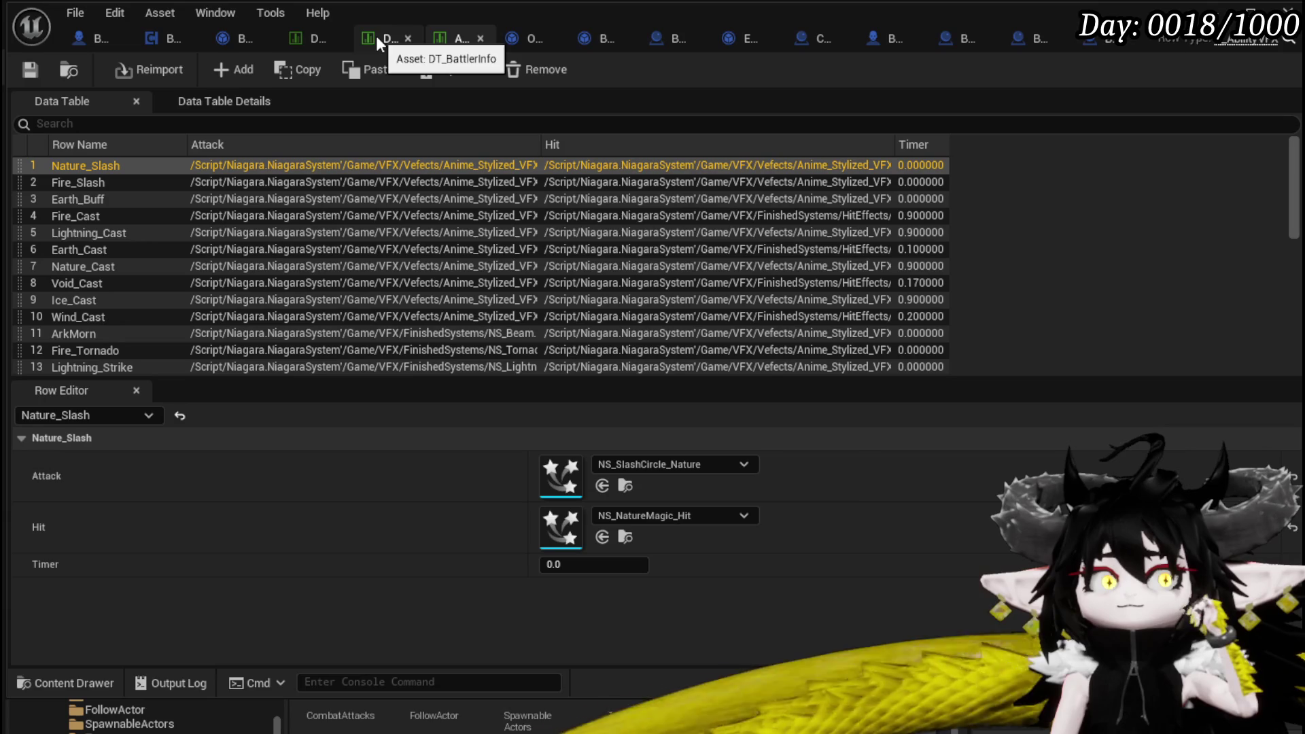
Switch from the Ability_VFX data table to the BP_EnemyBattler blueprint.
left_click(79, 42)
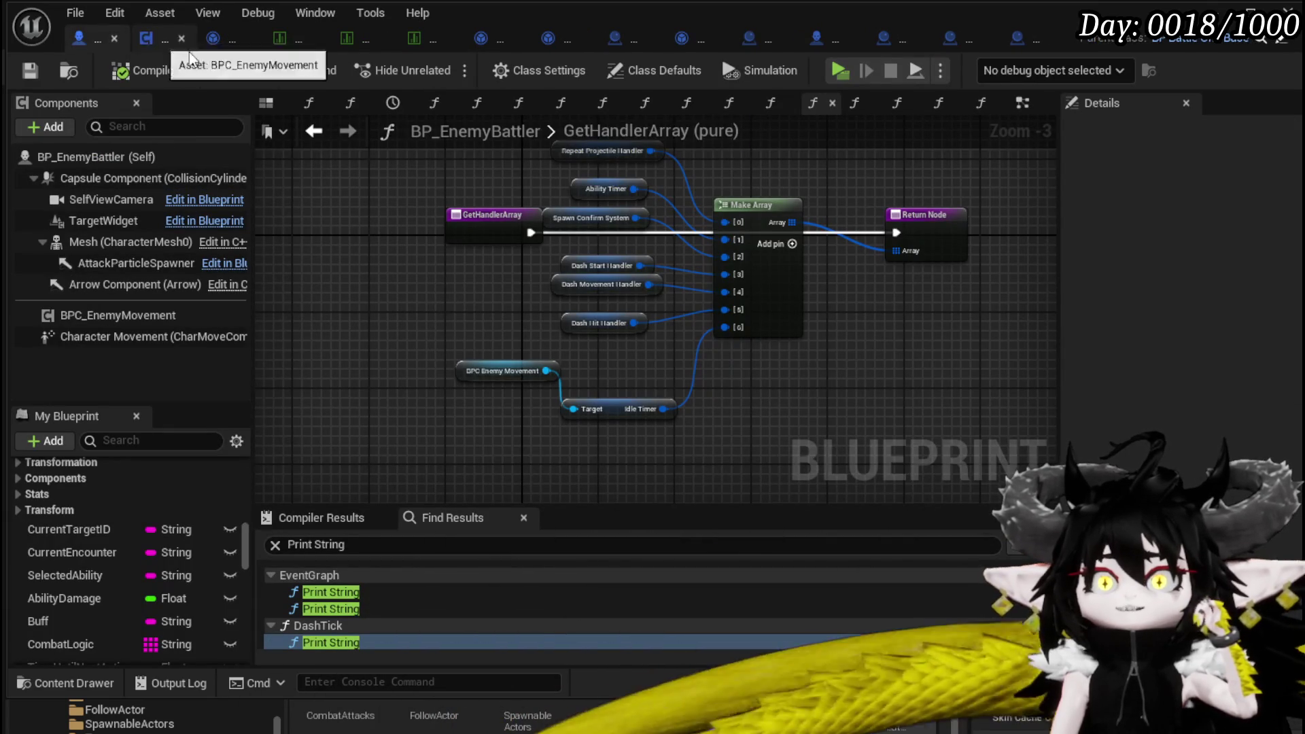
Open BP_EnemyBattler's EventGraph and zoom out to locate the MoveToRandomLocation event.
left_click(1019, 106)
scroll(508, 254, "down", 8)
scroll(458, 343, "up", 2)
scroll(459, 346, "up", 6)
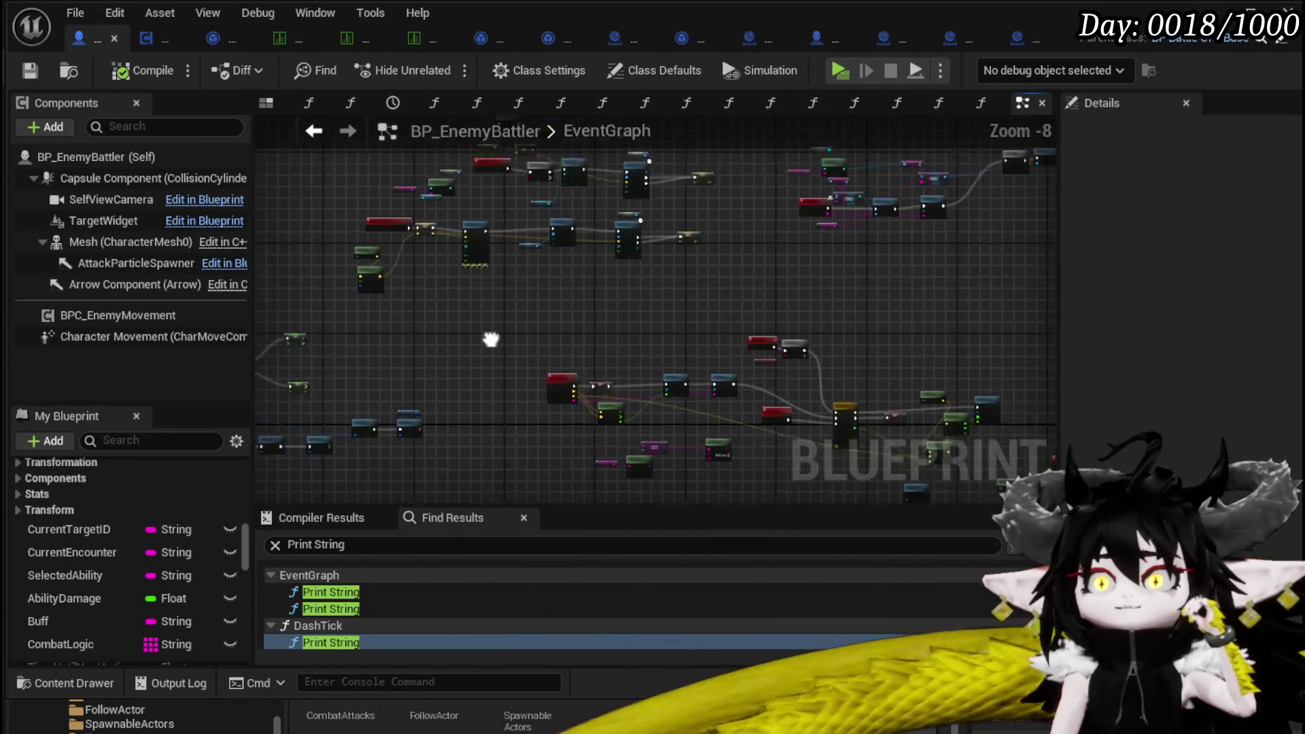
scroll(666, 382, "up", 3)
scroll(670, 394, "down", 4)
scroll(522, 376, "up", 3)
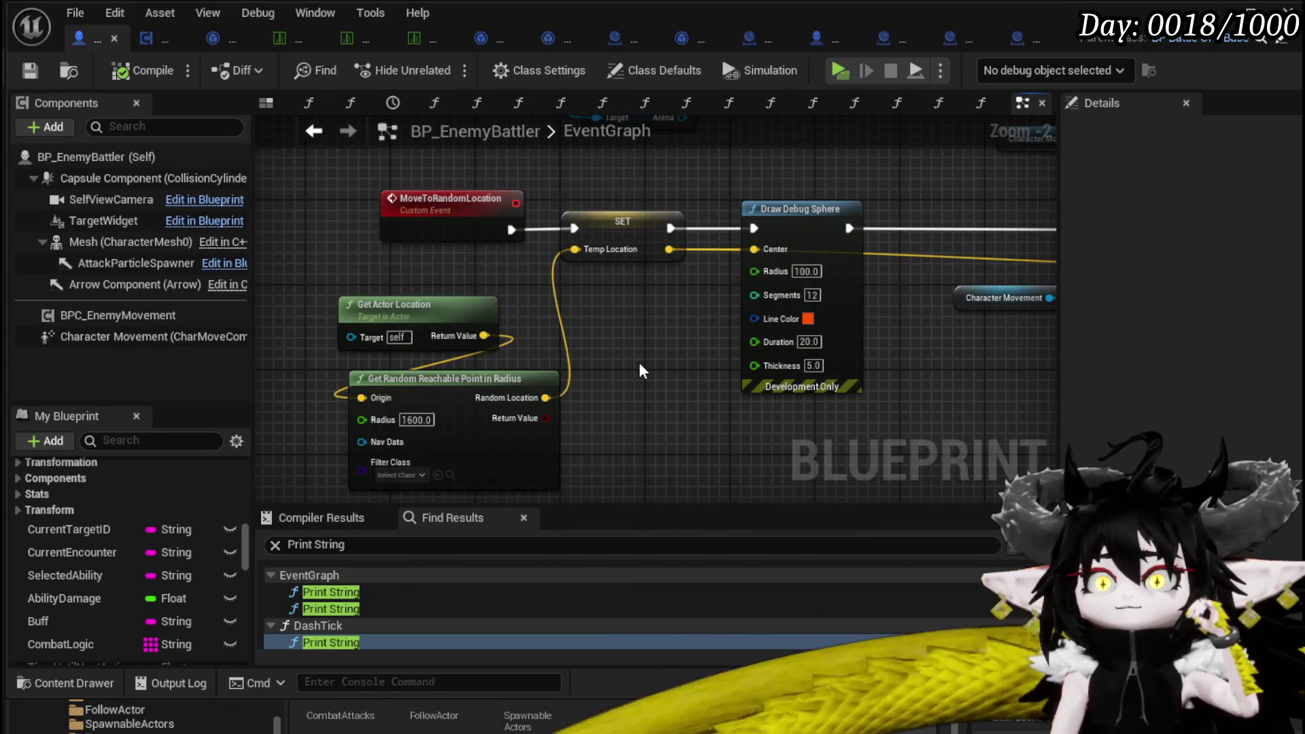
scroll(637, 370, "down", 1)
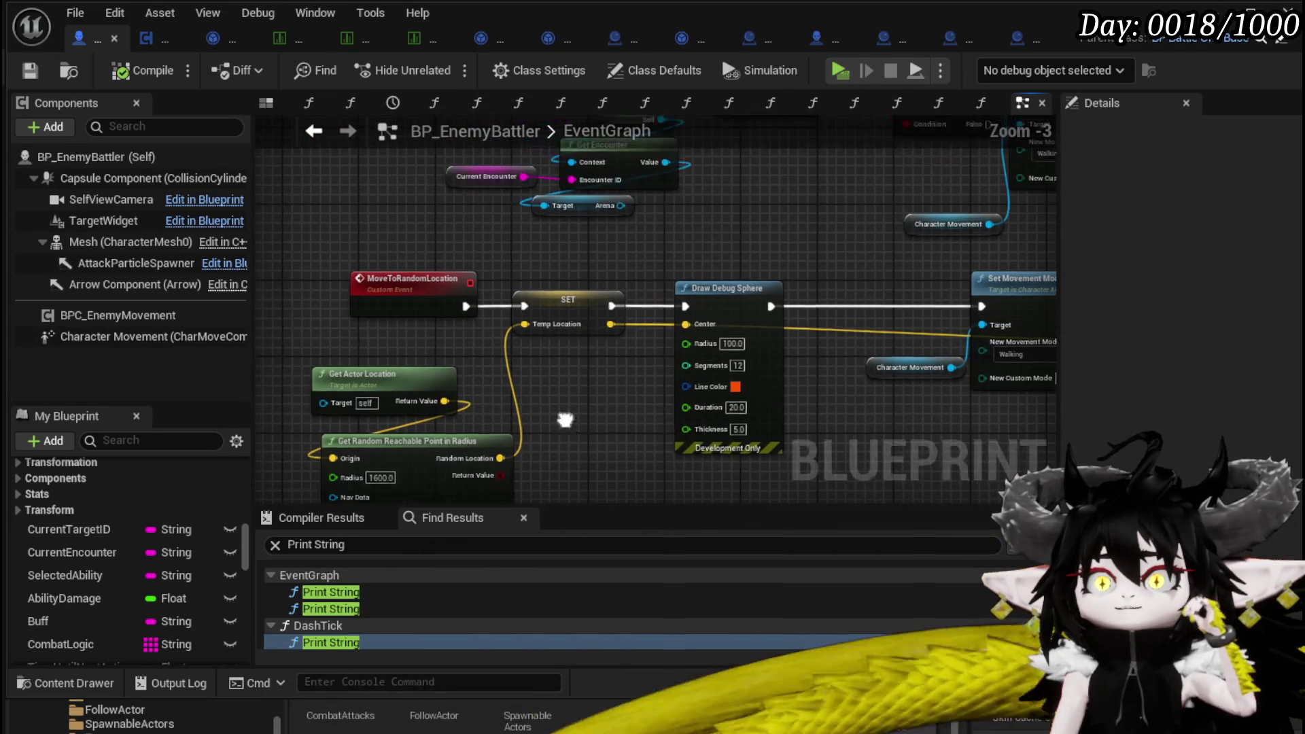
Pan past Draw Debug Sphere and SET to center the view on the AI MoveTo node.
left_click_drag(685, 360, 338, 258)
left_click_drag(569, 440, 352, 387)
left_click_drag(931, 193, 929, 192)
mouse_move(479, 215)
left_mouse_down()
mouse_move(568, 304)
mouse_move(316, 255)
left_mouse_up()
left_click_drag(639, 400, 283, 375)
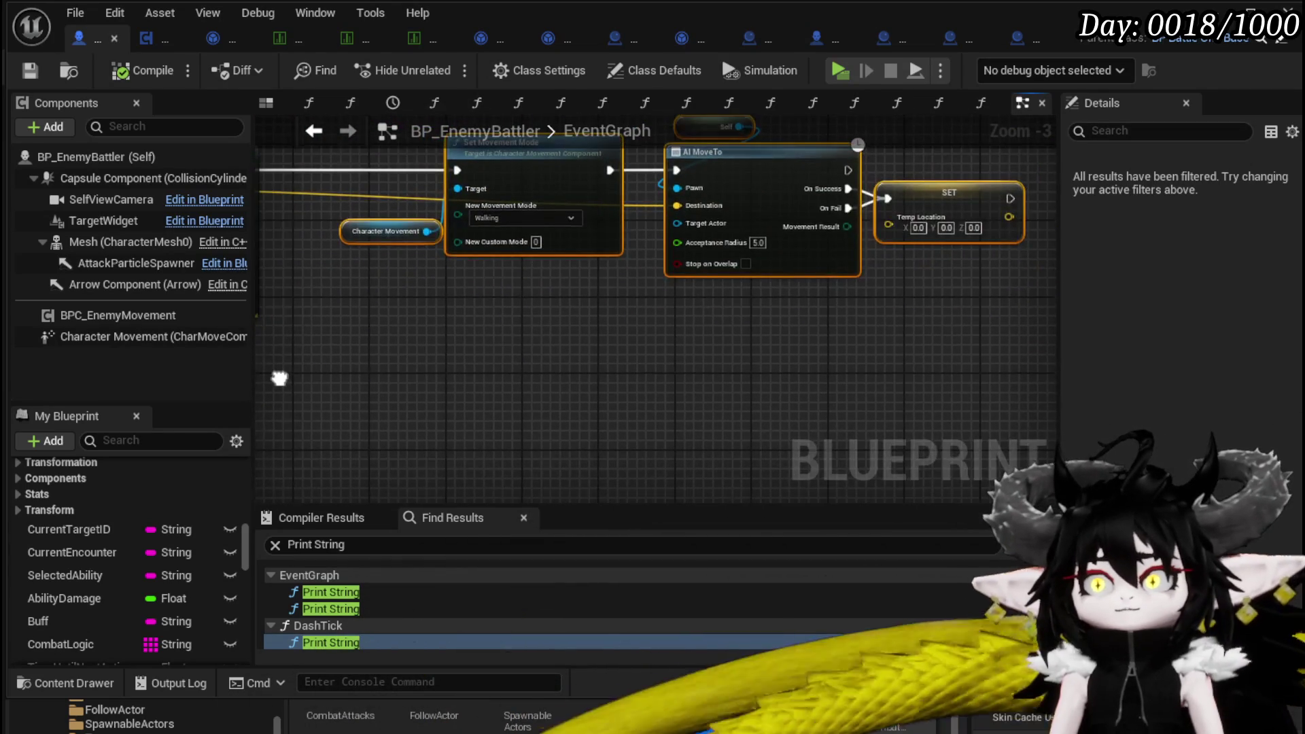
mouse_move(680, 429)
left_mouse_down()
mouse_move(538, 387)
mouse_move(505, 391)
left_mouse_up()
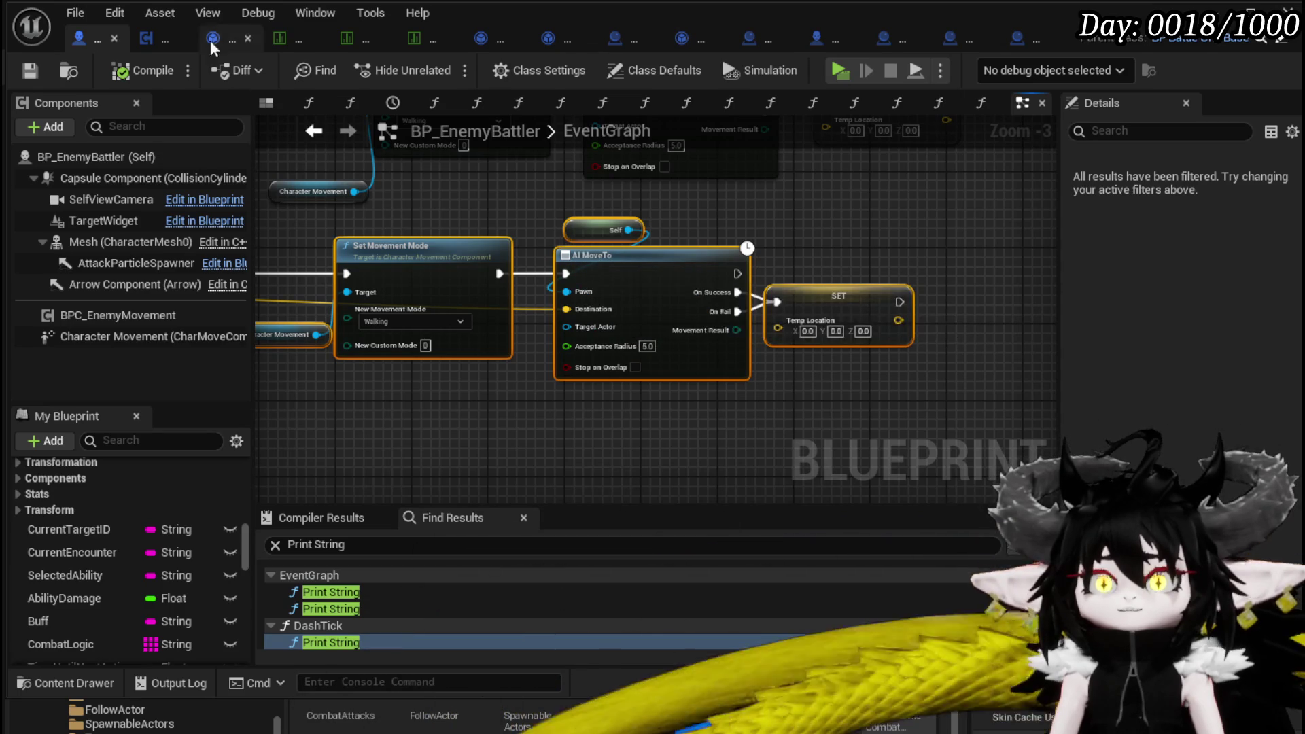
left_click(160, 43)
Open BPC_EnemyMovement's MoveToRandomLocation function and search 'ai move to' without adding a node.
scroll(699, 306, "down", 3)
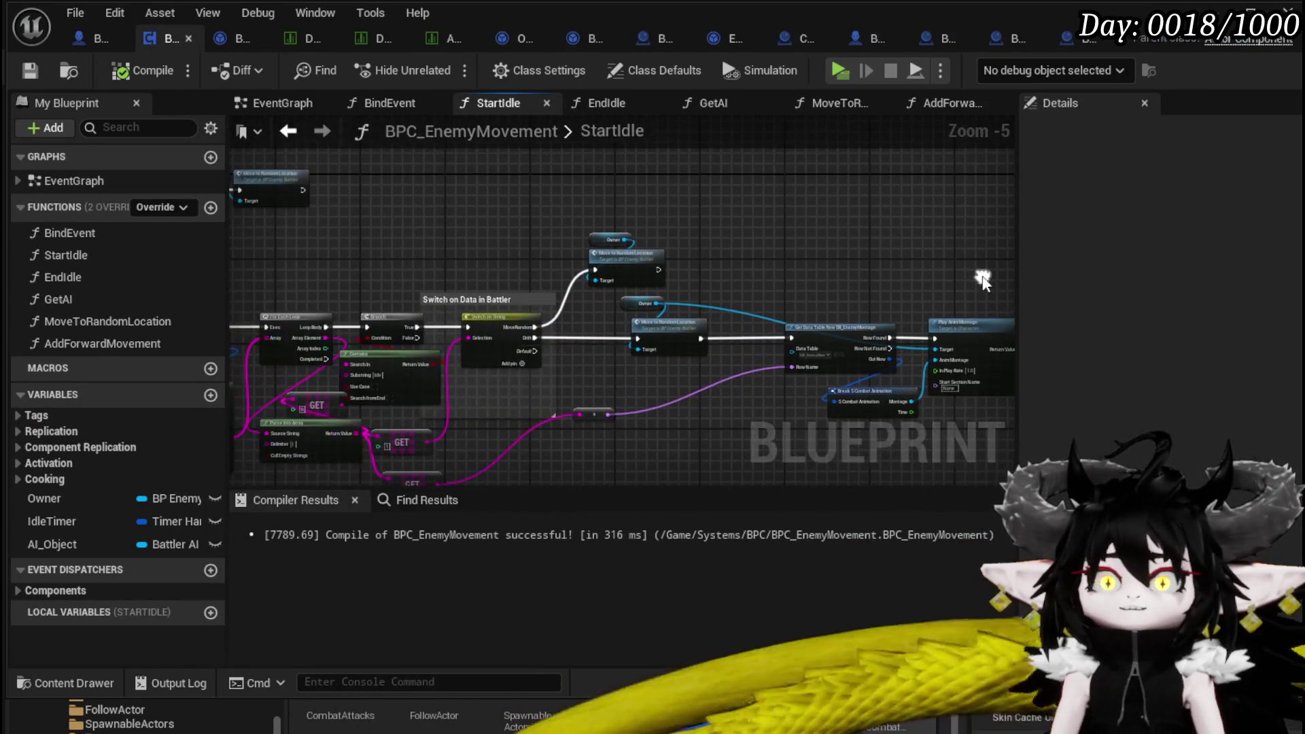
double_click(107, 321)
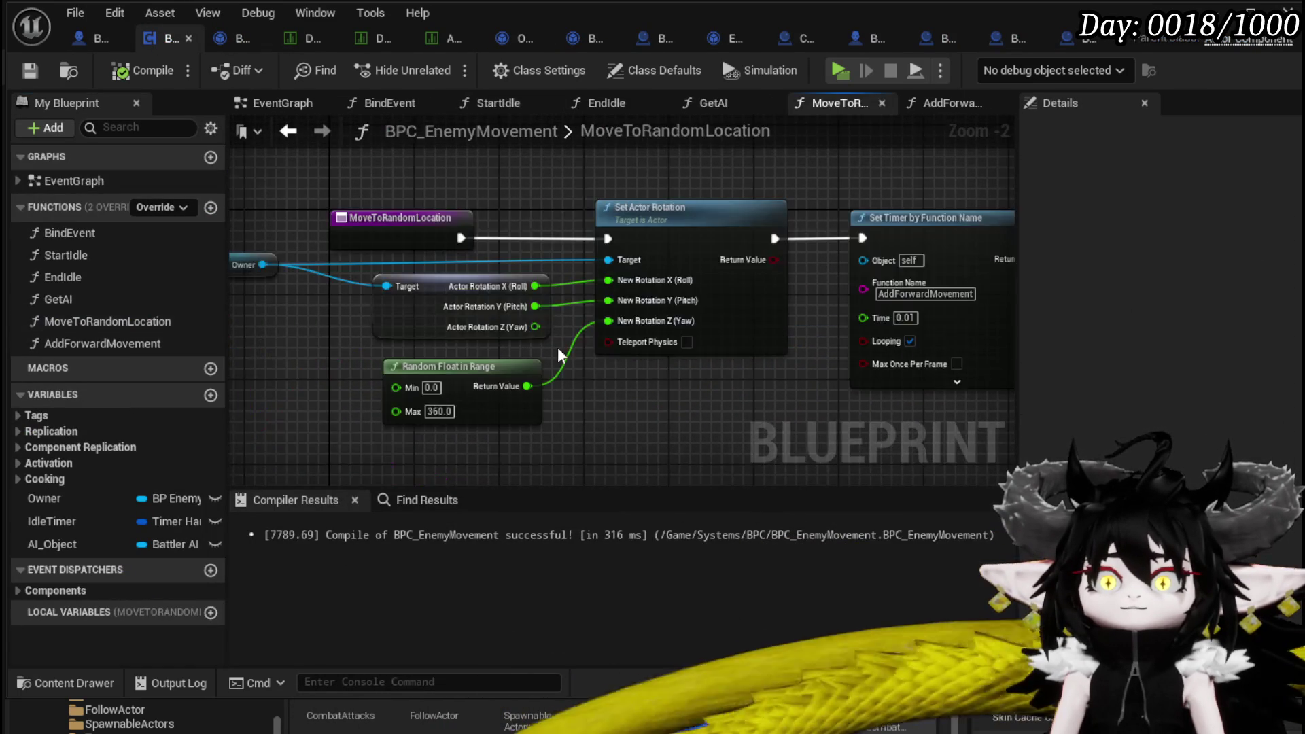
scroll(591, 408, "down", 3)
scroll(582, 365, "up", 1)
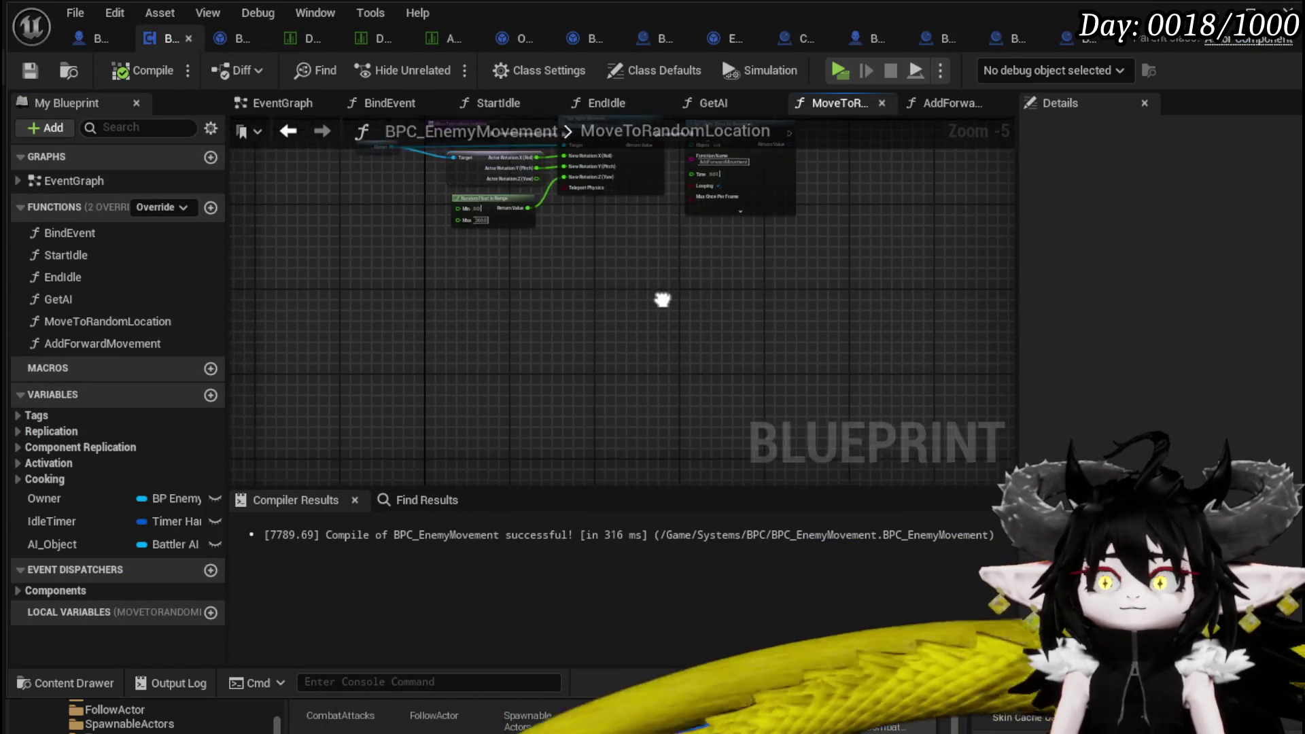
right_click(547, 344)
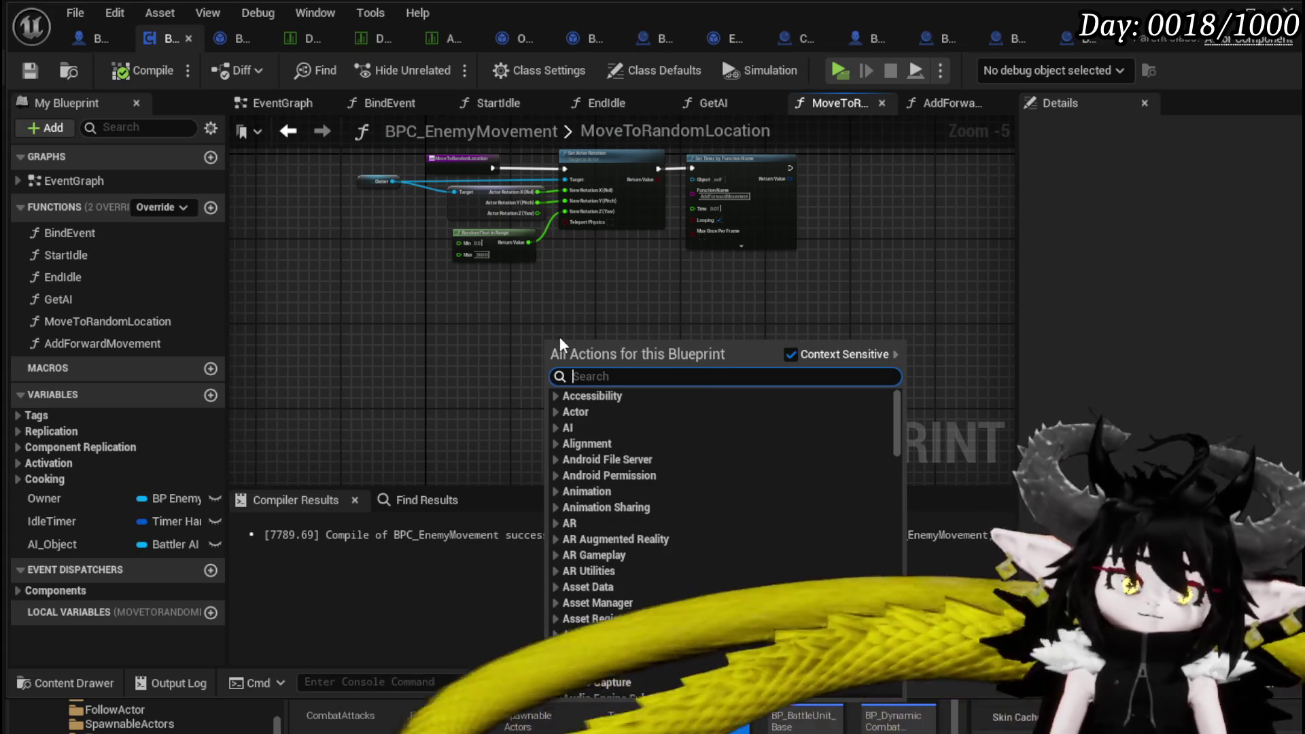
type("ai move to")
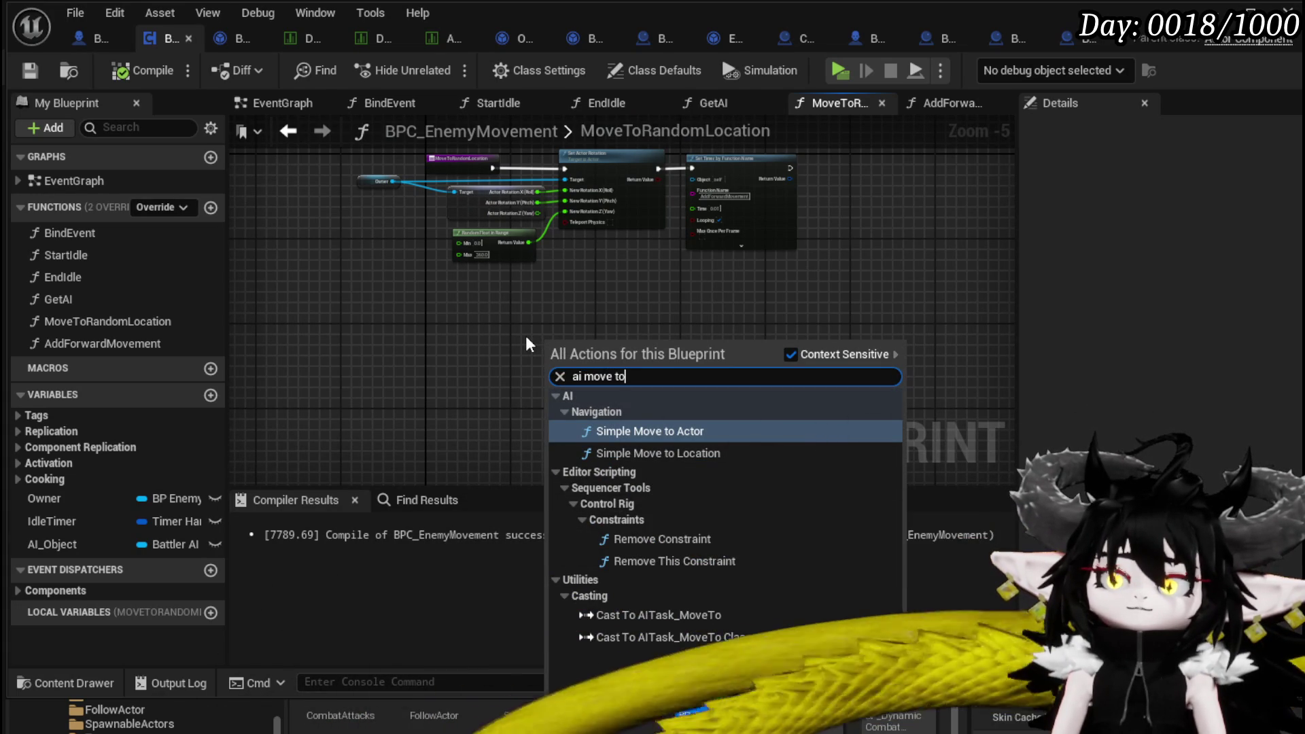
key("Escape")
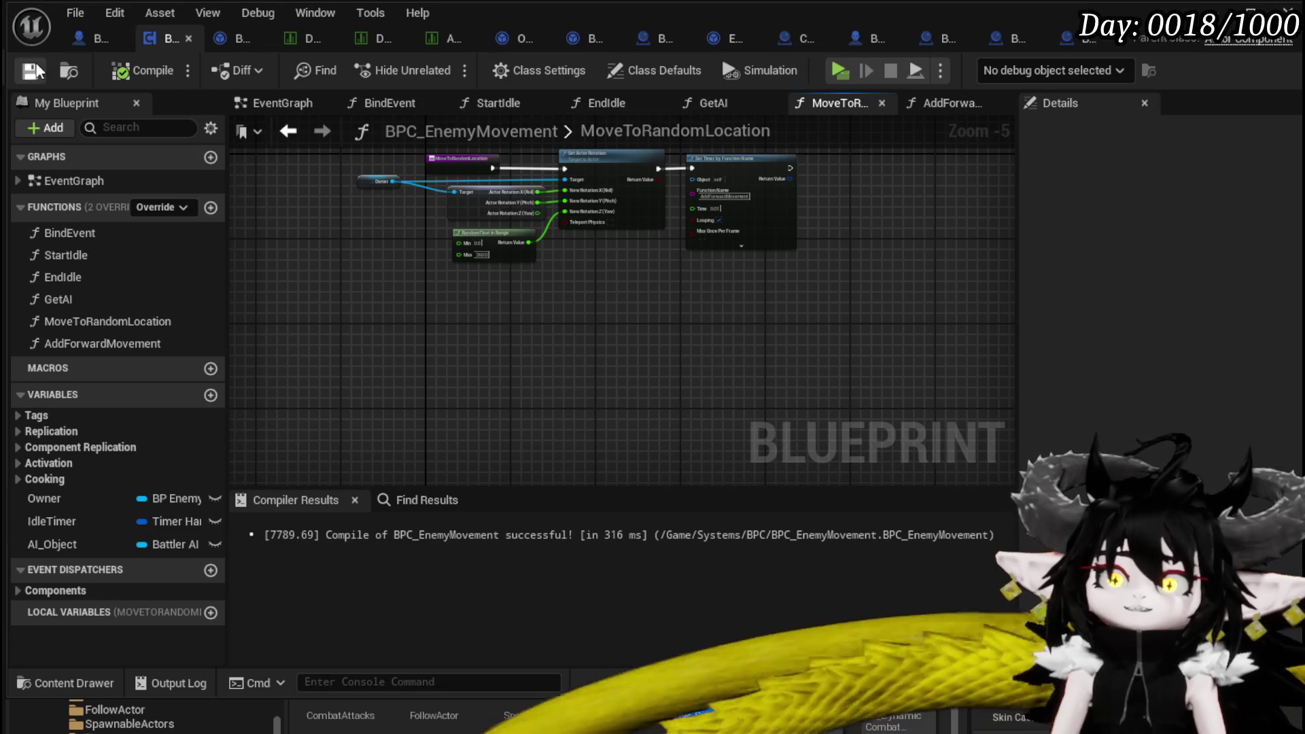
left_click(74, 39)
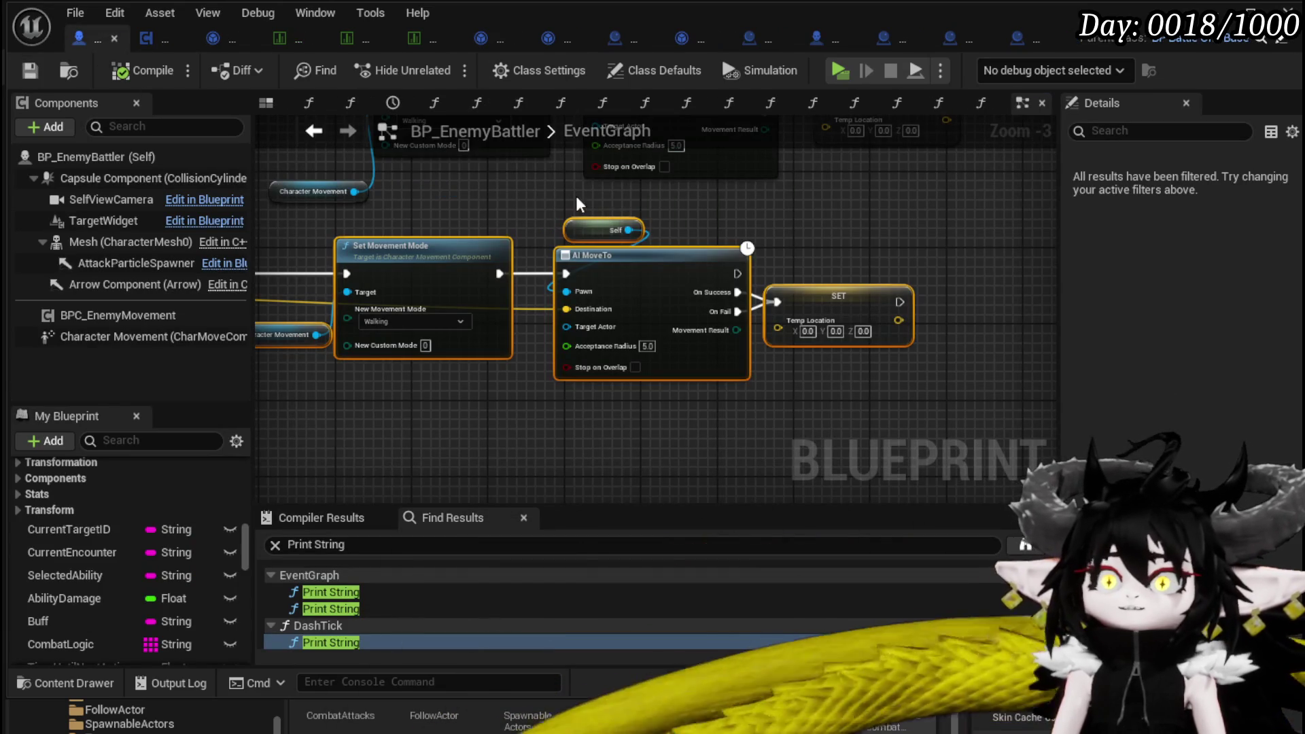
Add a custom event named AIMoveTORandomReachablePoint near AI MoveTo and place it to the left.
mouse_move(656, 297)
left_mouse_down()
mouse_move(717, 432)
mouse_move(914, 520)
left_mouse_up()
scroll(570, 322, "up", 2)
left_click_drag(524, 387, 583, 364)
scroll(584, 364, "up", 1)
right_click(397, 259)
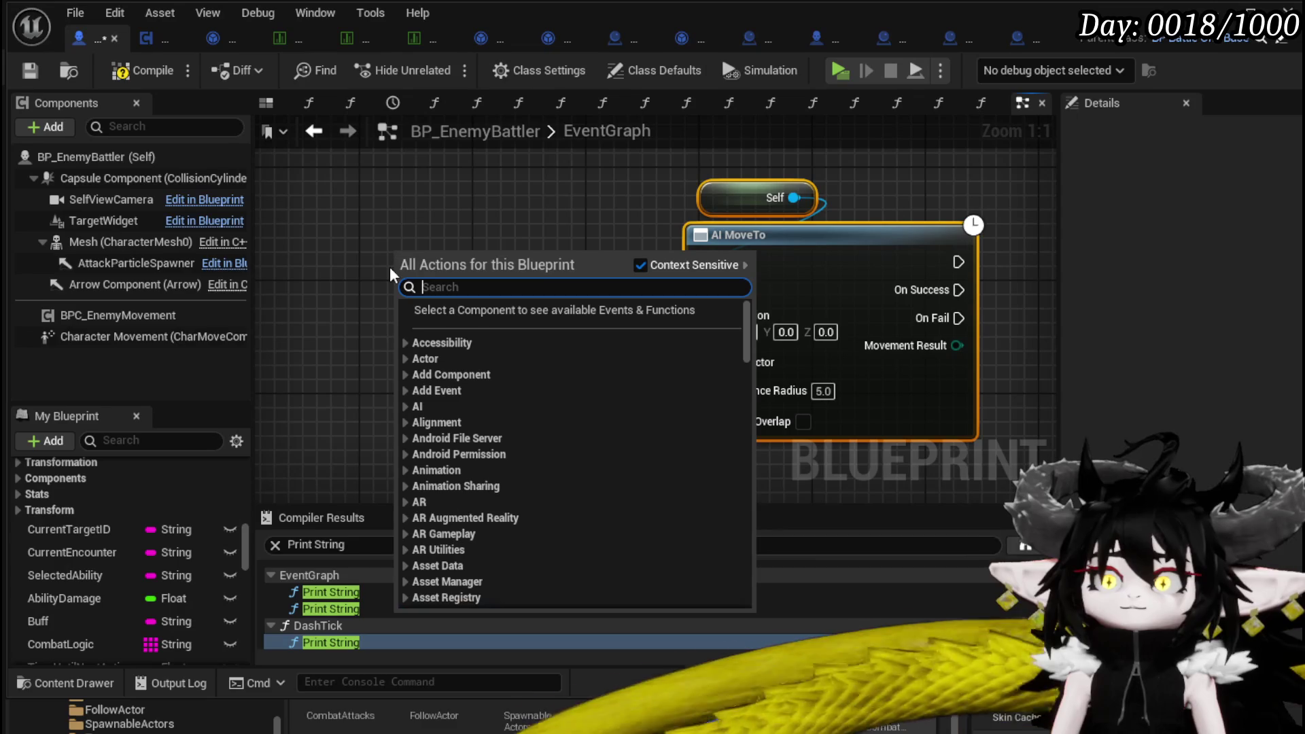
type("custom ev")
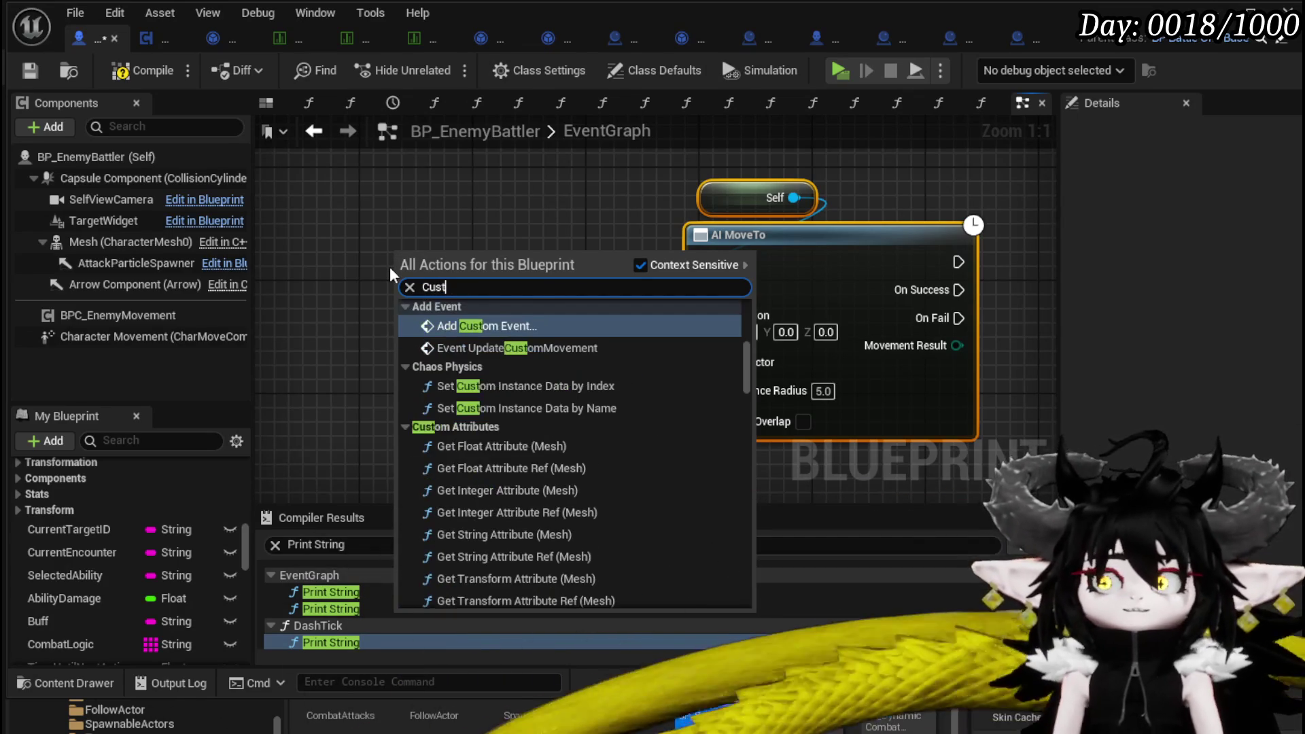
key("Escape")
type("AIMoveTORandomReachablePoint")
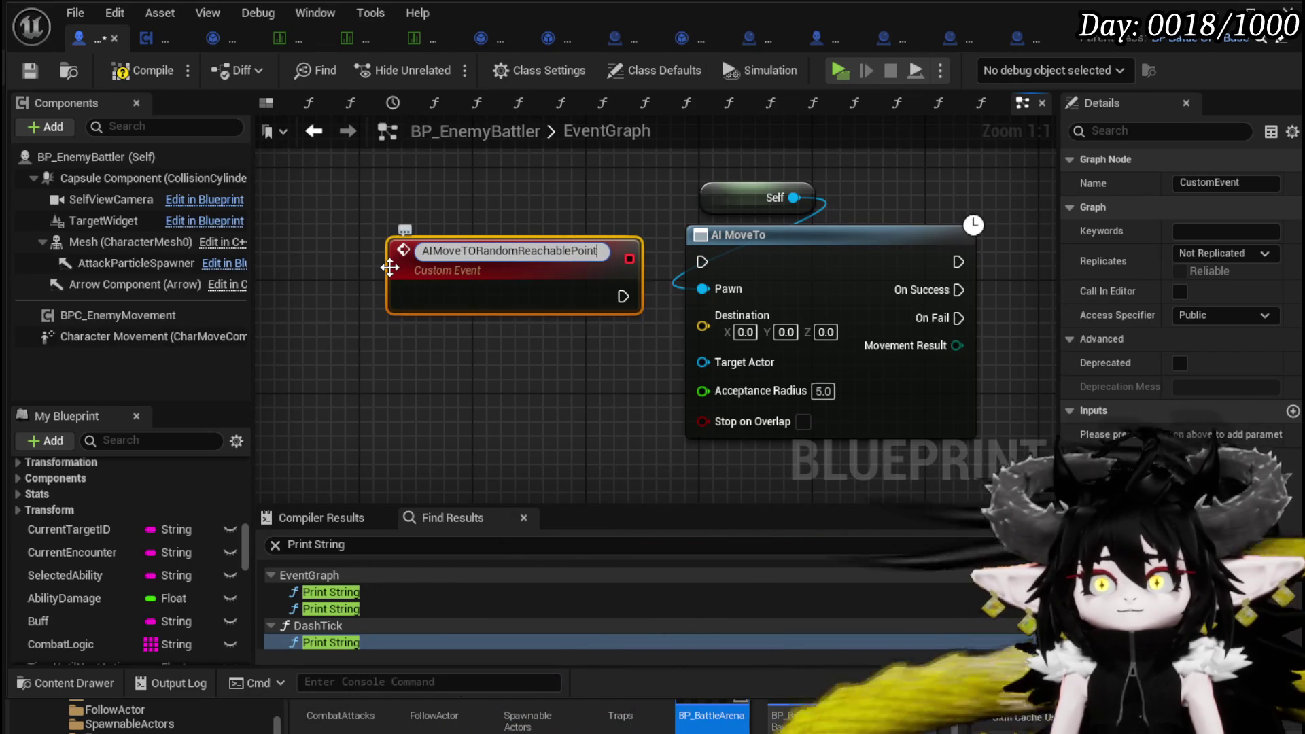
key("Return")
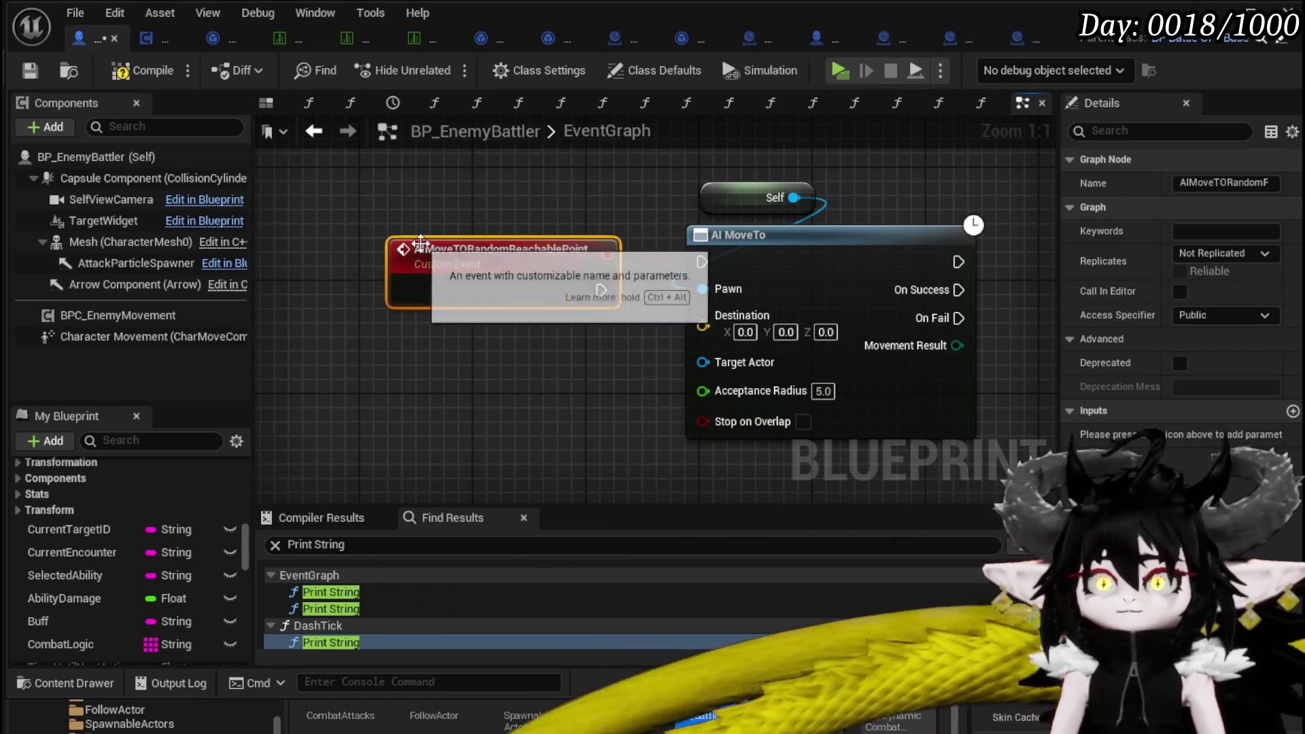
left_click_drag(563, 263, 320, 228)
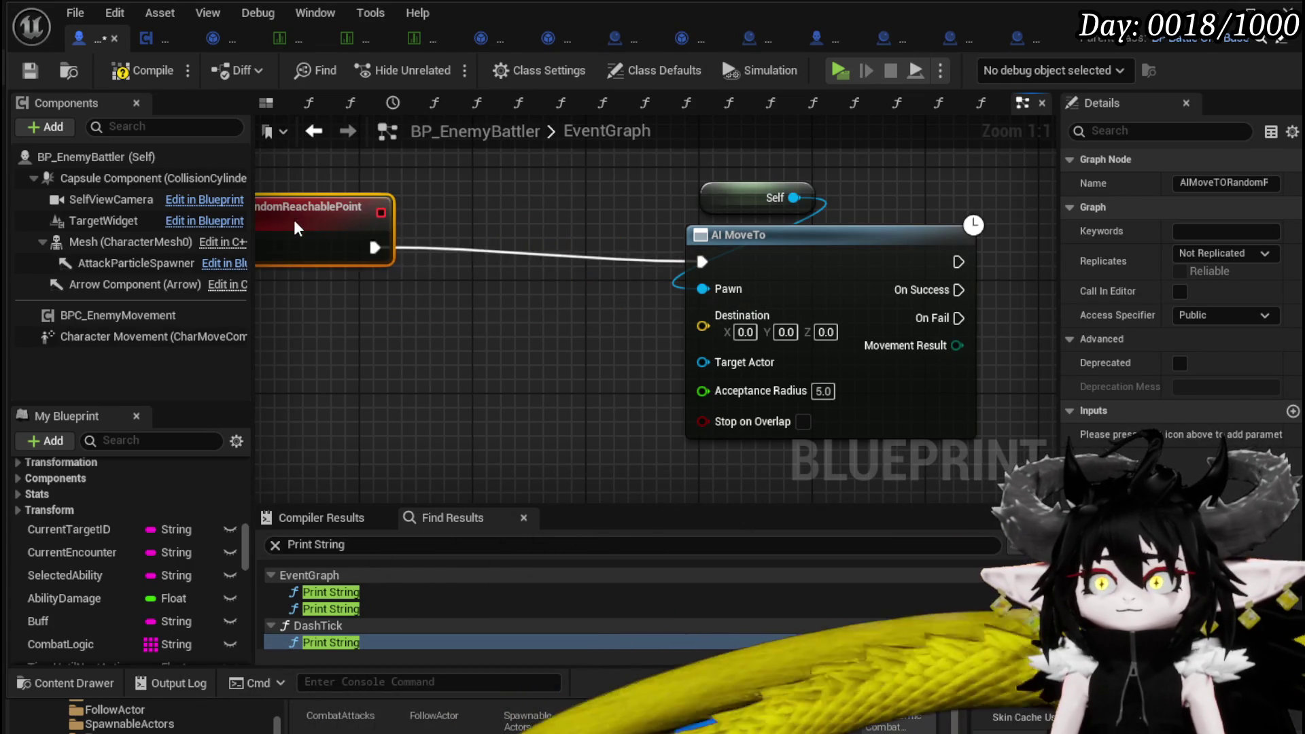
Paste copies of the SET and location nodes, chaining the custom event through SET into AI MoveTo.
scroll(679, 272, "down", 4)
left_click_drag(534, 255, 477, 397)
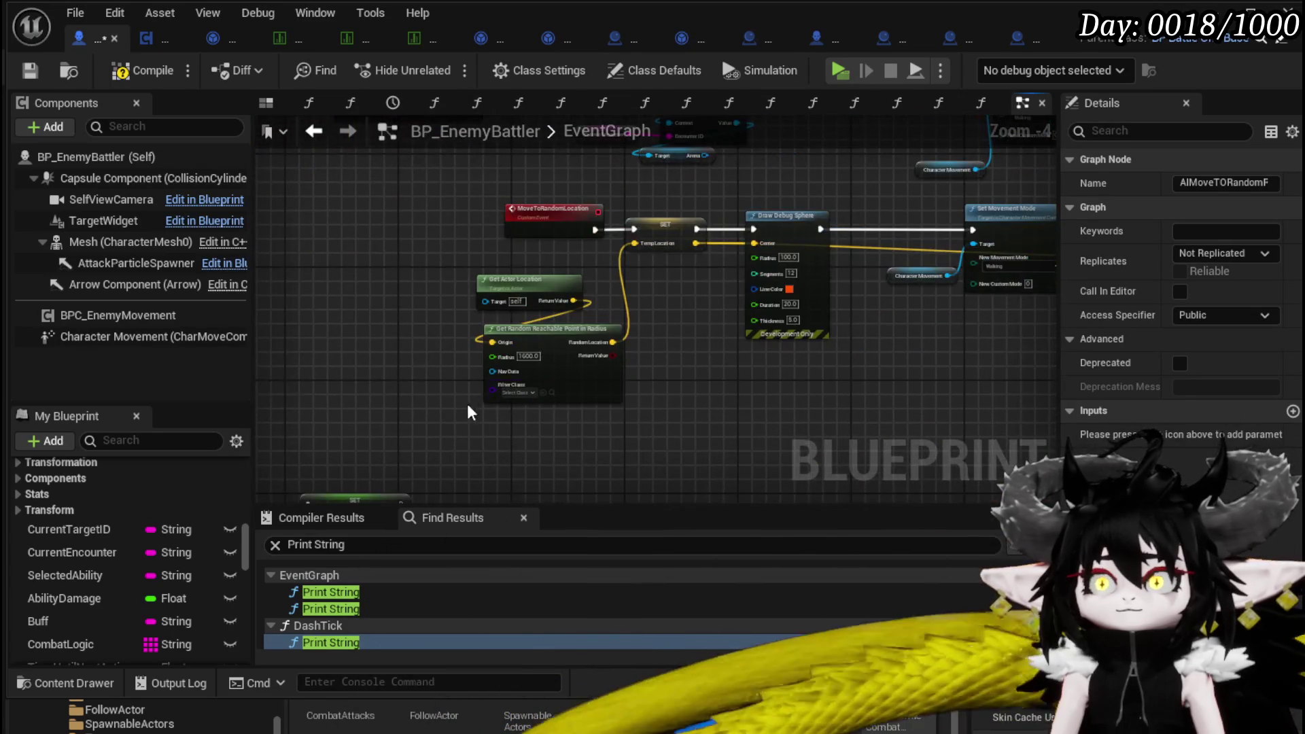
left_click_drag(675, 250, 668, 280)
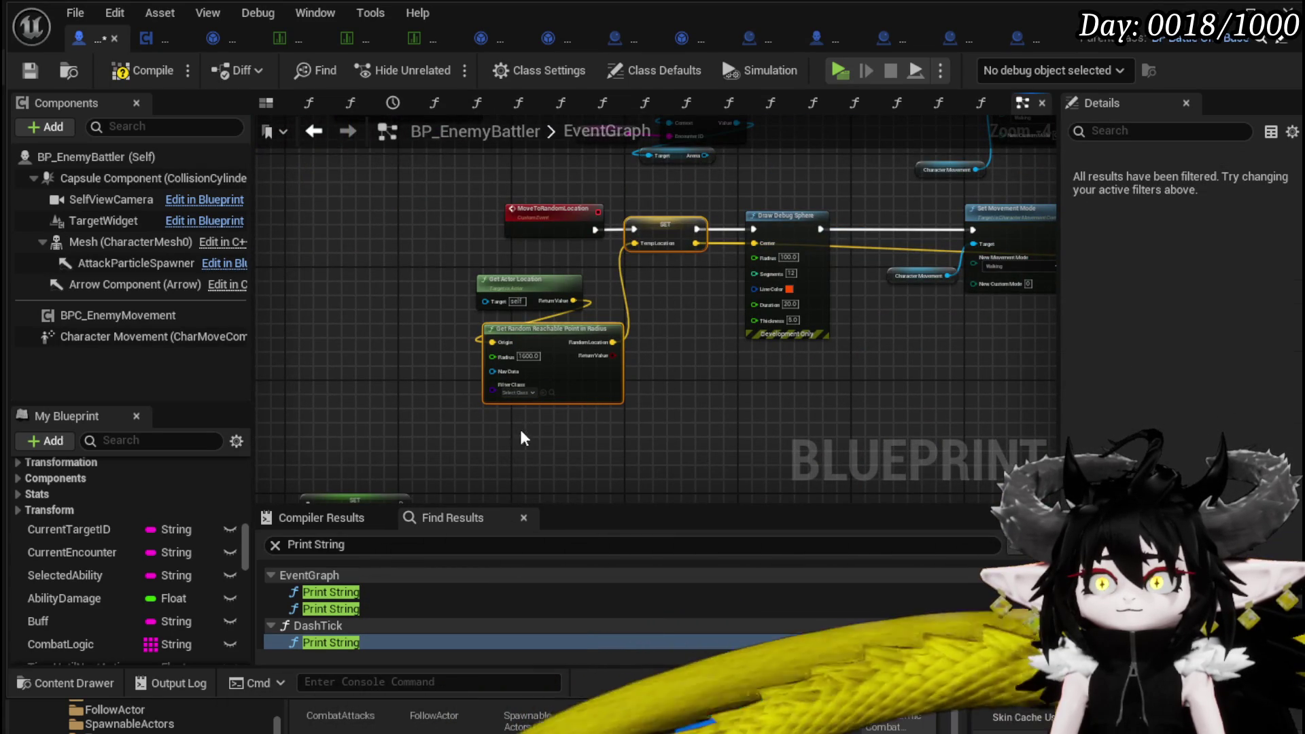
left_click_drag(440, 250, 445, 280)
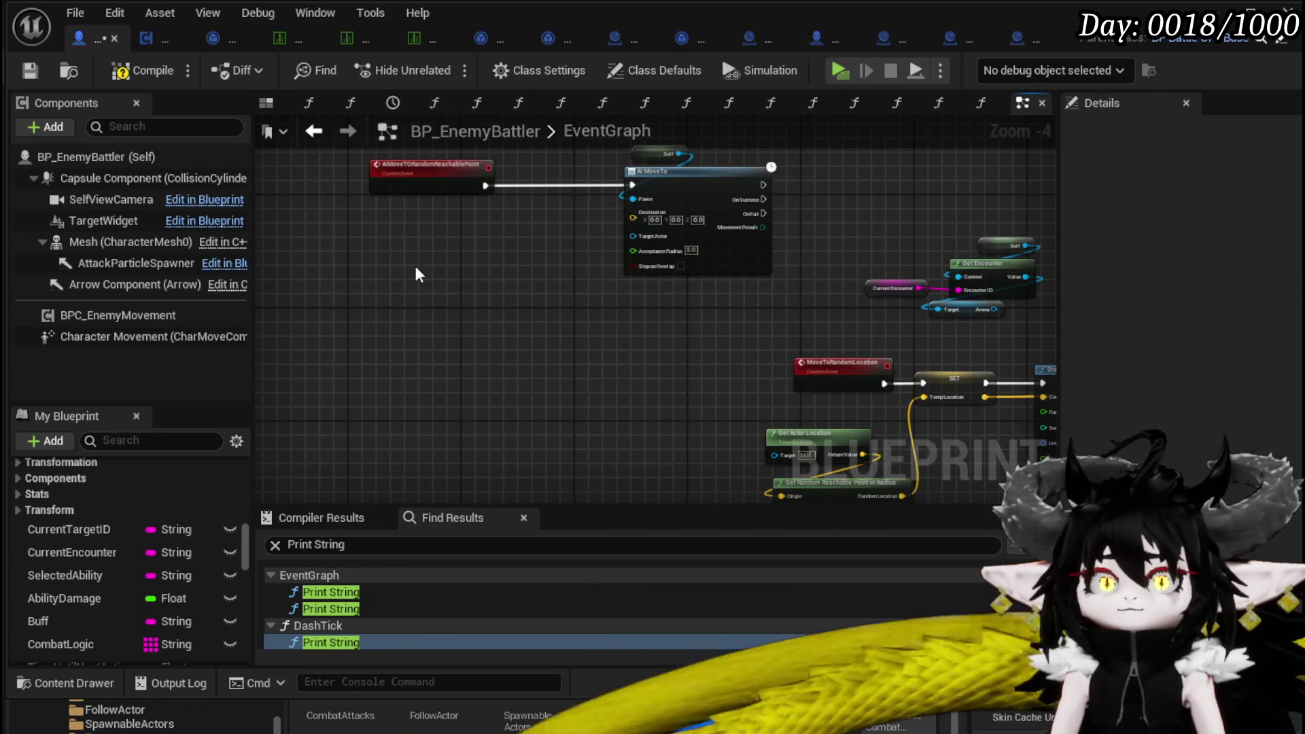
key("ctrl+v")
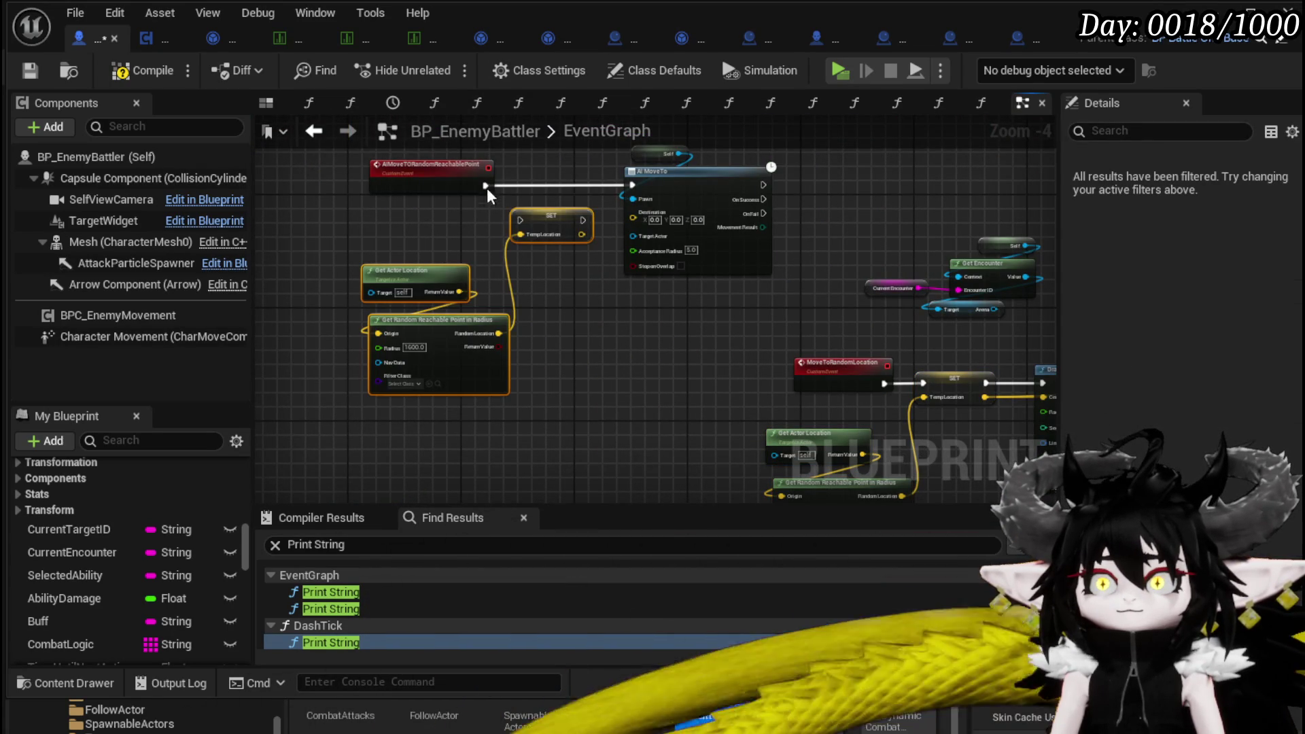
left_click_drag(518, 233, 563, 196)
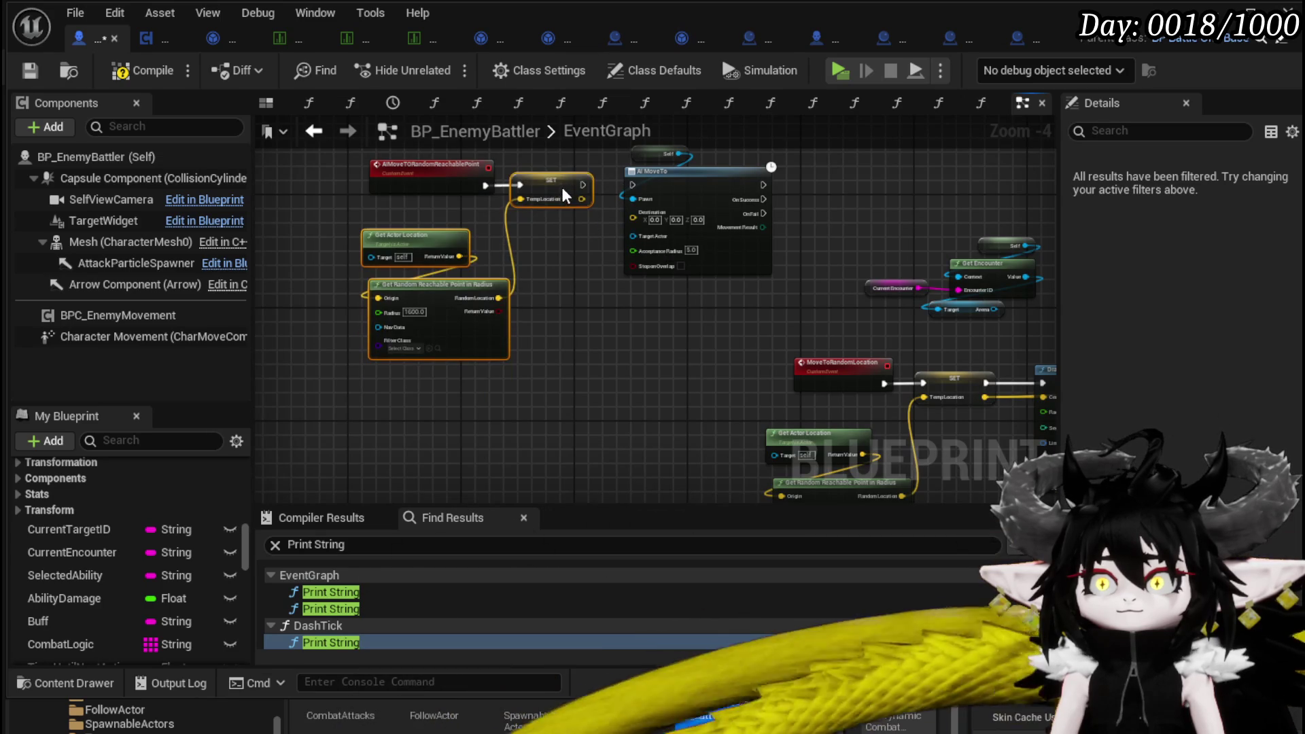
left_click_drag(644, 196, 671, 225)
Feed Temp Location into AI MoveTo's Destination and expose Radius as an event input.
scroll(584, 190, "up", 3)
left_click_drag(559, 300, 691, 292)
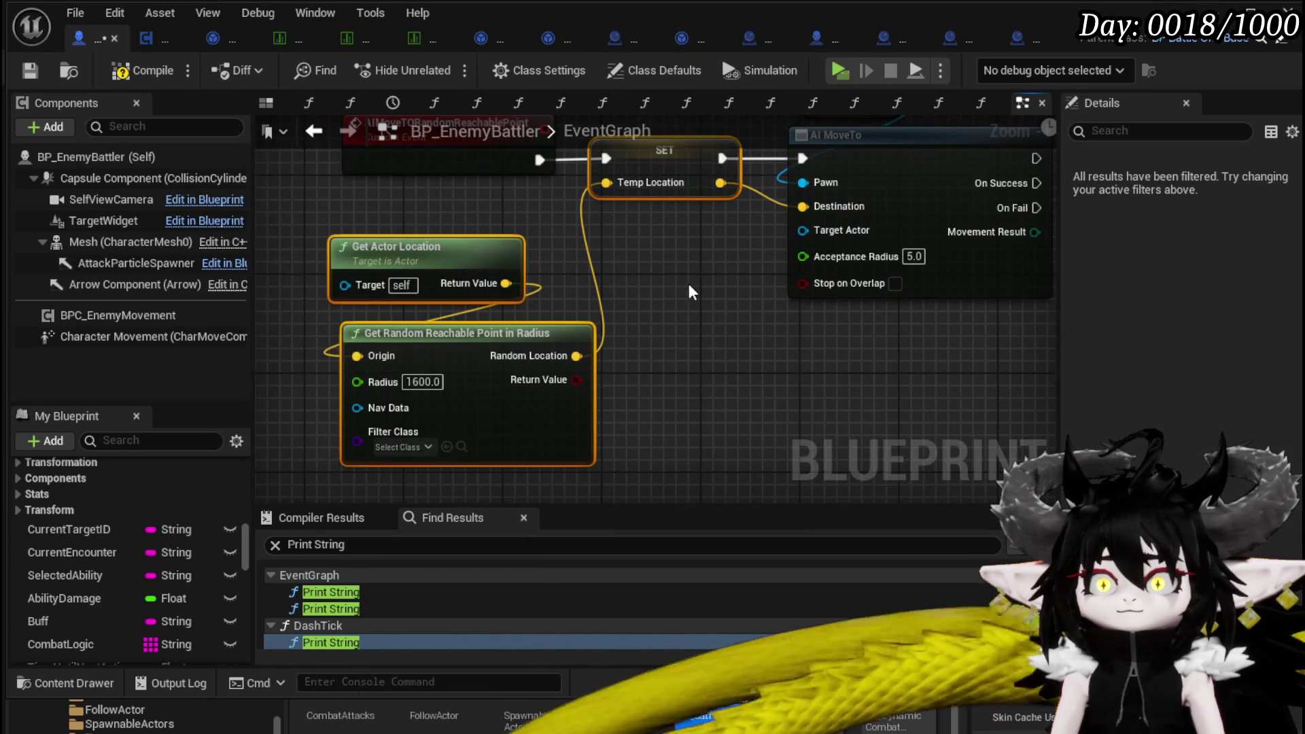
left_click_drag(381, 389, 569, 425)
mouse_move(621, 201)
left_mouse_down()
mouse_move(357, 195)
mouse_move(358, 214)
left_mouse_up()
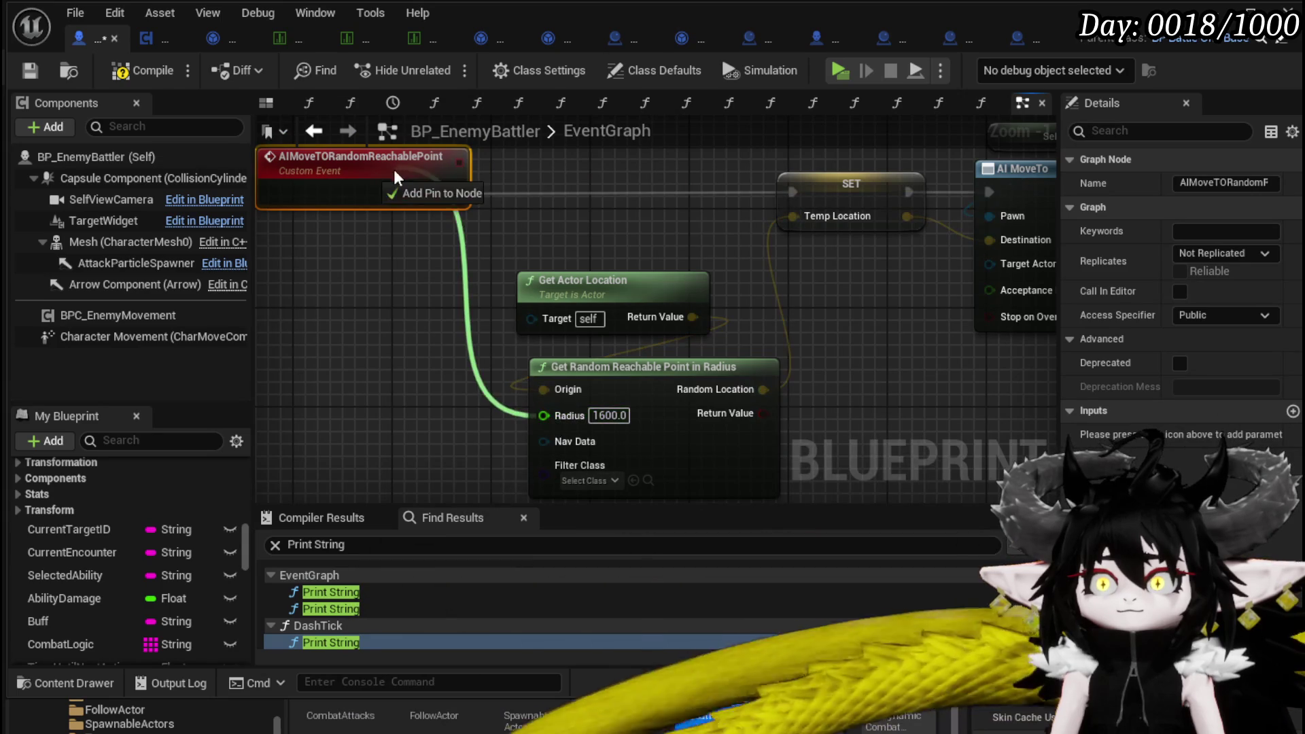
left_click(665, 246)
scroll(664, 246, "down", 1)
left_click_drag(664, 246, 481, 283)
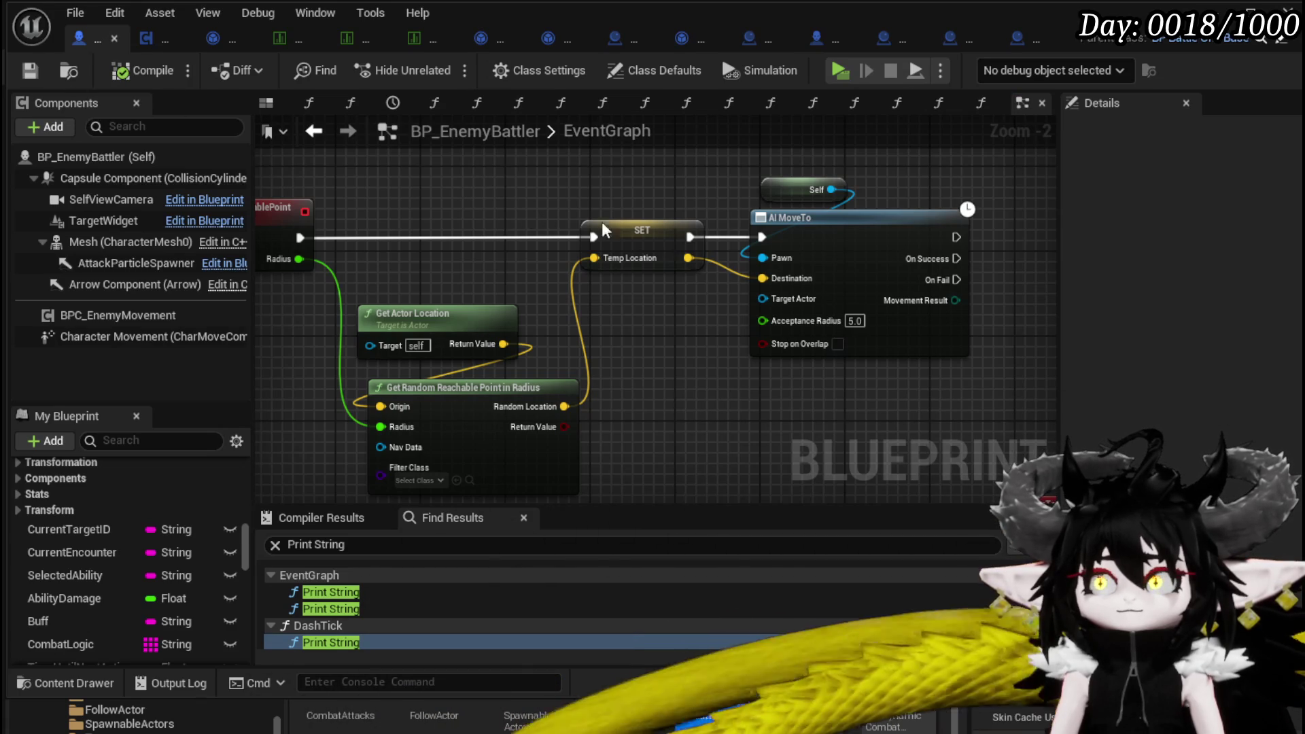
Rearrange the SET, Self and AI MoveTo nodes and save BP_EnemyBattler.
left_click_drag(783, 160, 855, 245)
right_click(855, 244)
left_click(932, 489)
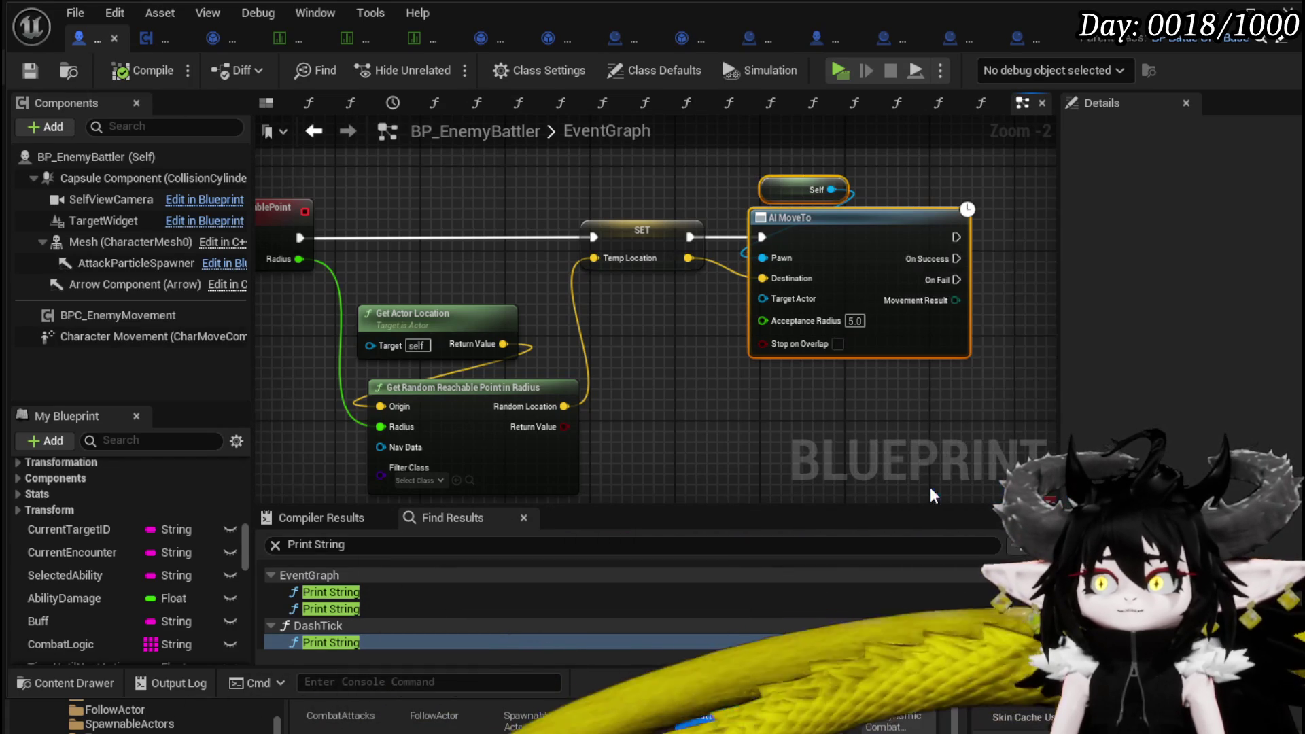
left_click(624, 406)
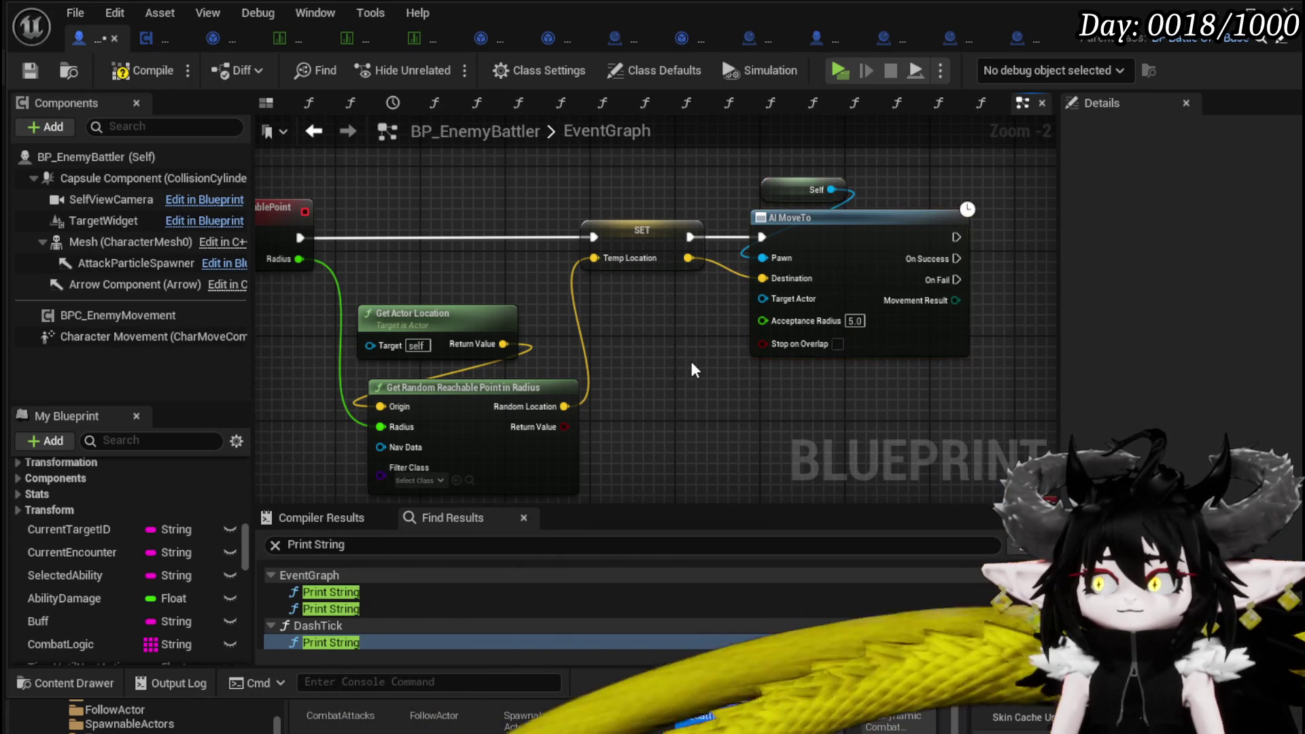
left_click_drag(715, 363, 603, 395)
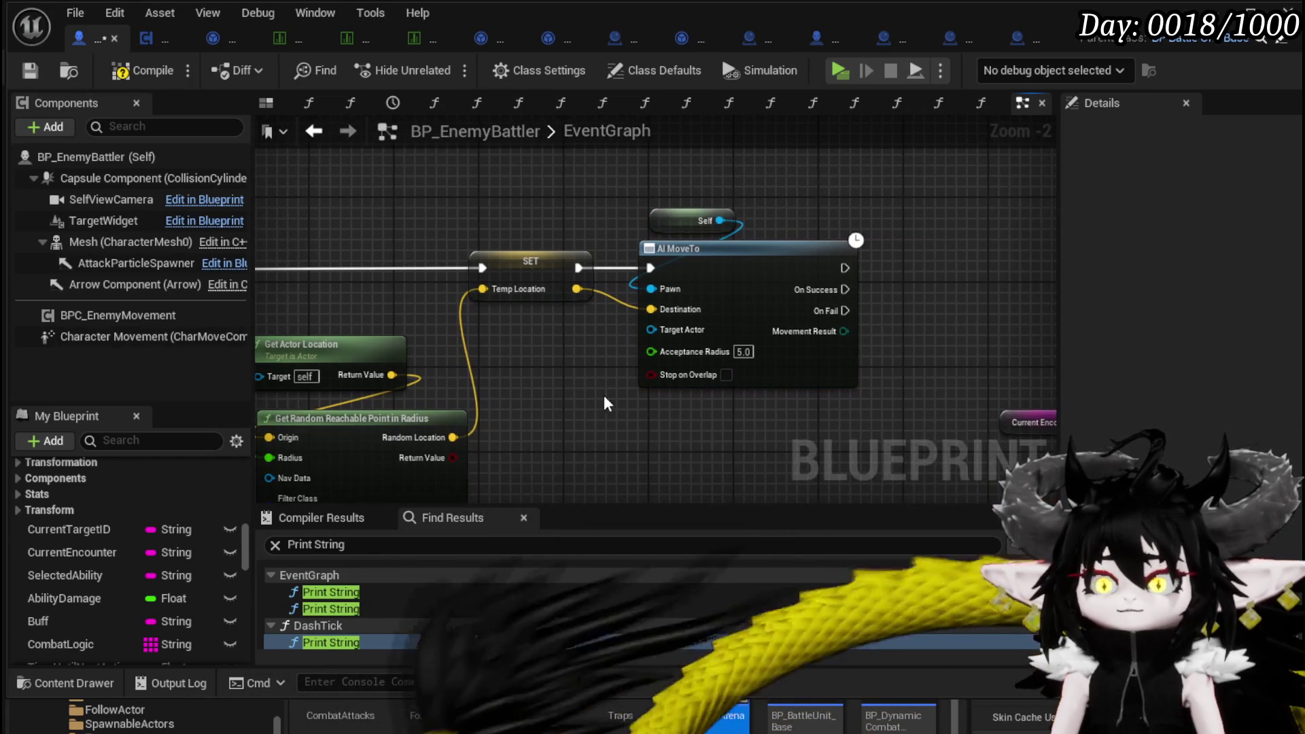
left_click(30, 67)
scroll(655, 197, "down", 1)
left_click_drag(503, 164, 700, 251)
left_click_drag(747, 244, 601, 250)
left_click_drag(258, 224, 405, 238)
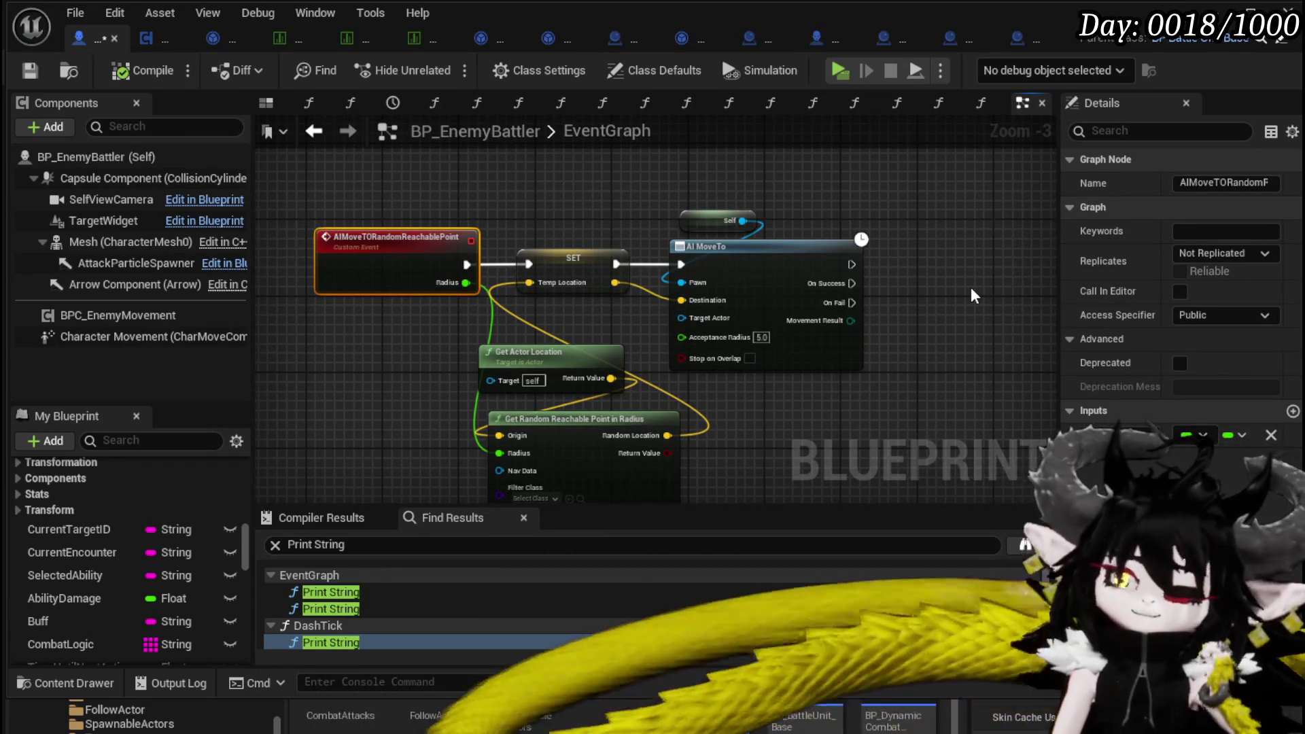
Wire SET straight to Set Movement Mode, bypassing Draw Debug Sphere, and move the sphere to the new chain.
mouse_move(851, 284)
left_mouse_down()
mouse_move(963, 287)
mouse_move(805, 280)
mouse_move(771, 263)
left_mouse_up()
left_click(912, 286)
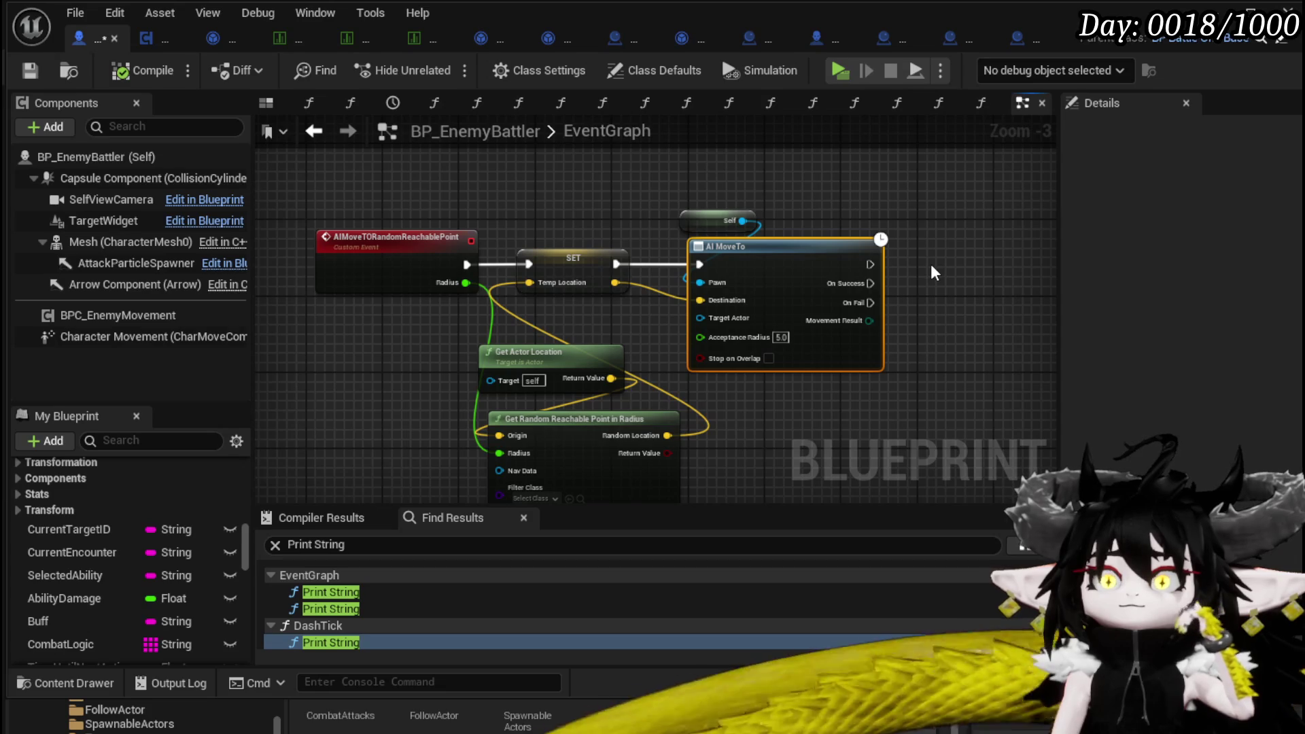
left_click_drag(931, 265, 639, 207)
scroll(639, 207, "down", 2)
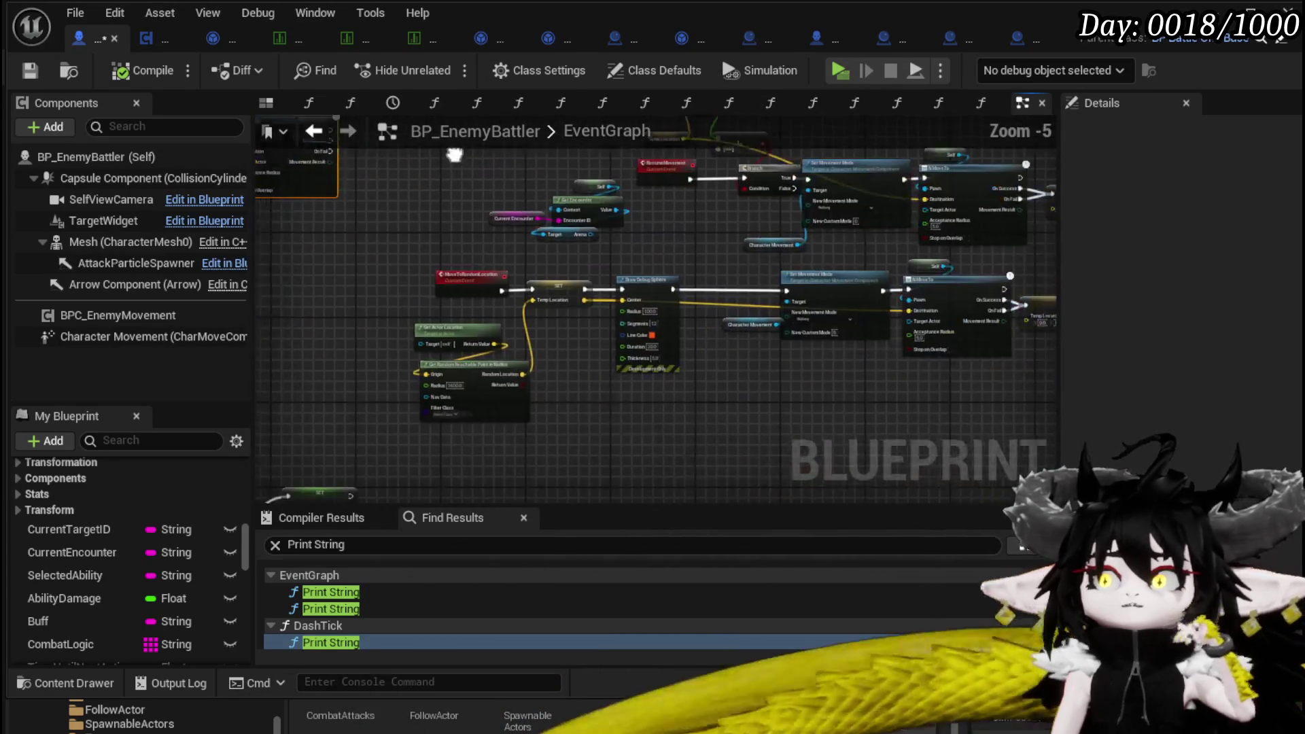
mouse_move(904, 299)
left_mouse_down()
mouse_move(594, 268)
mouse_move(724, 349)
left_mouse_up()
scroll(594, 269, "up", 3)
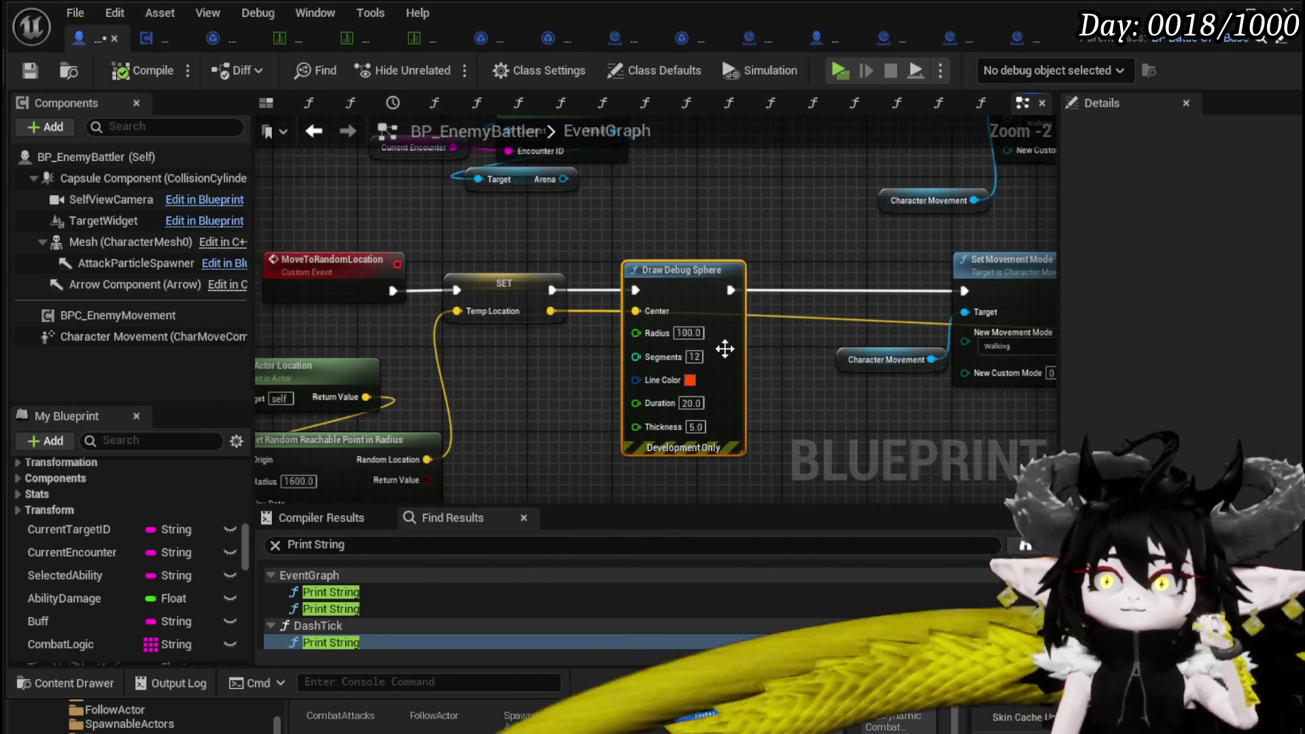
mouse_move(552, 292)
left_mouse_down()
mouse_move(904, 299)
mouse_move(947, 282)
left_mouse_up()
mouse_move(748, 325)
left_mouse_down()
mouse_move(535, 219)
mouse_move(373, 233)
mouse_move(467, 217)
mouse_move(620, 291)
mouse_move(629, 250)
left_mouse_up()
Run Draw Debug Sphere after AI MoveTo, centered on Temp Location, and save.
mouse_move(496, 244)
left_mouse_down()
mouse_move(595, 255)
mouse_move(503, 239)
mouse_move(613, 236)
mouse_move(800, 267)
mouse_move(747, 274)
left_mouse_up()
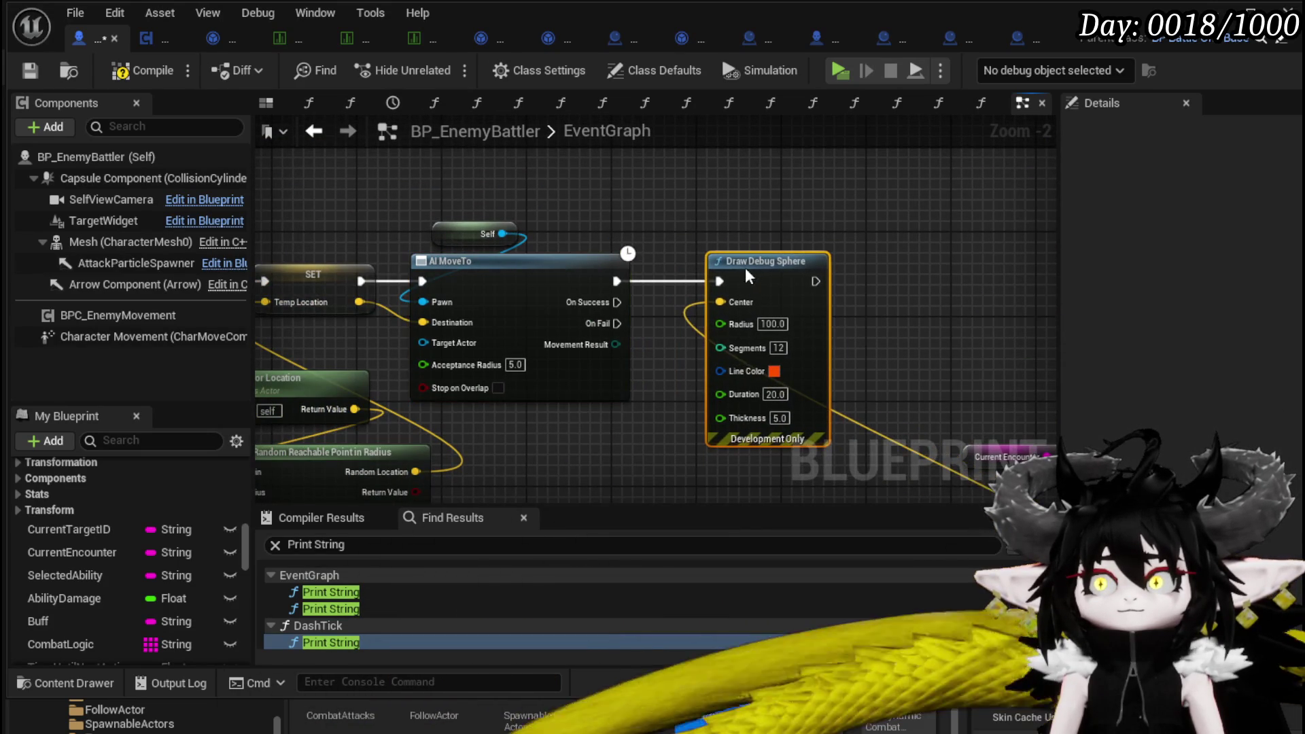
left_click_drag(360, 301, 719, 302)
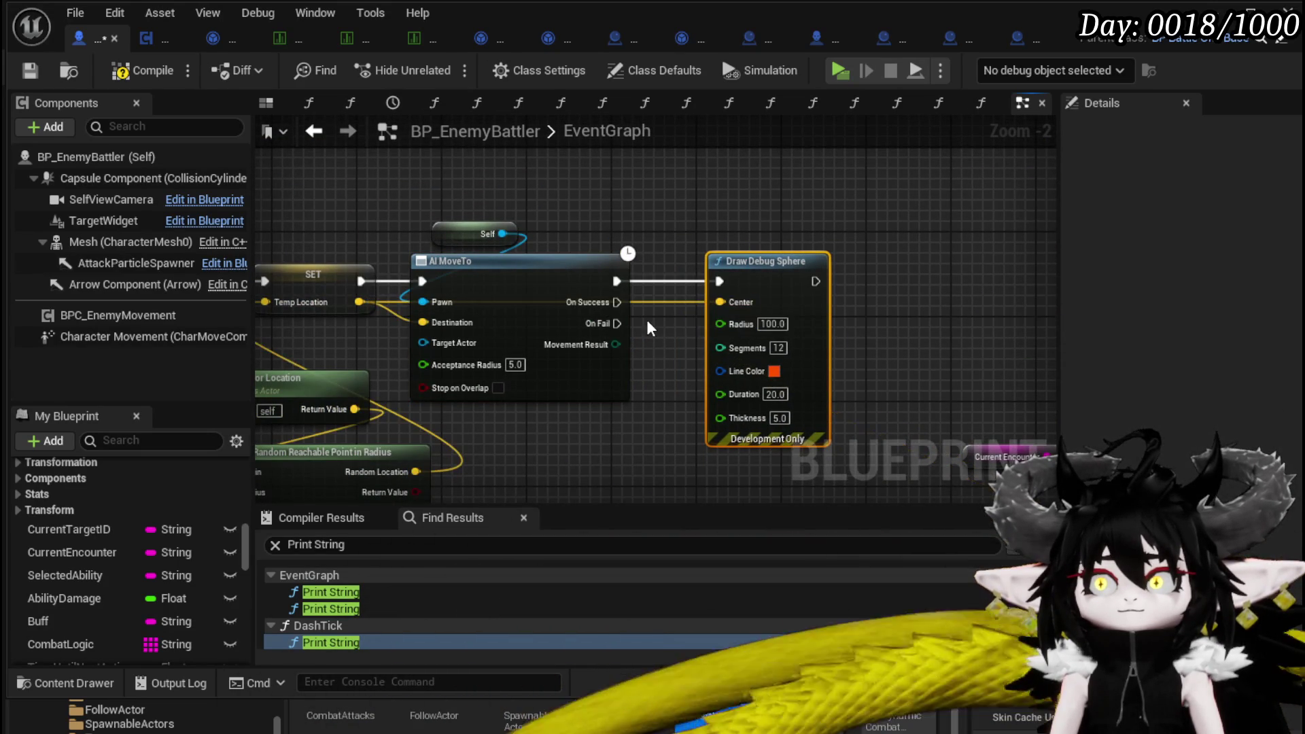
left_click_drag(647, 320, 652, 274)
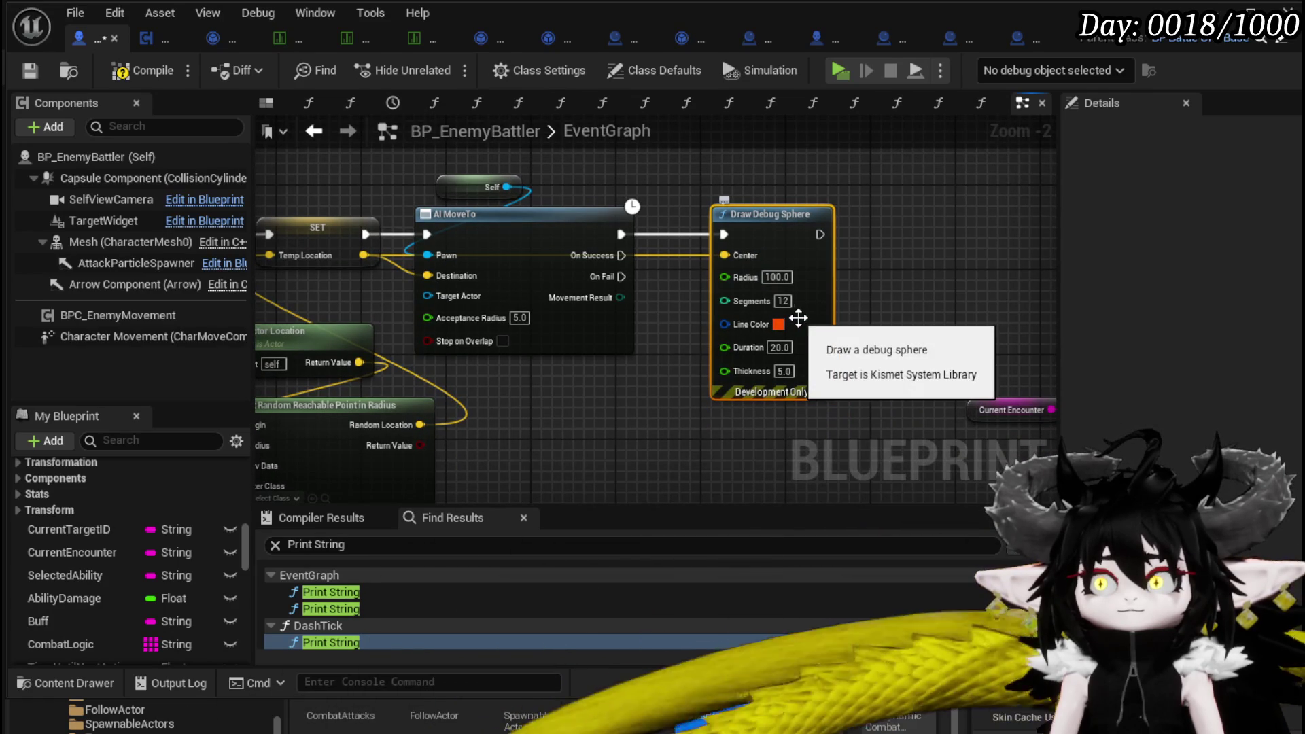
scroll(707, 287, "down", 3)
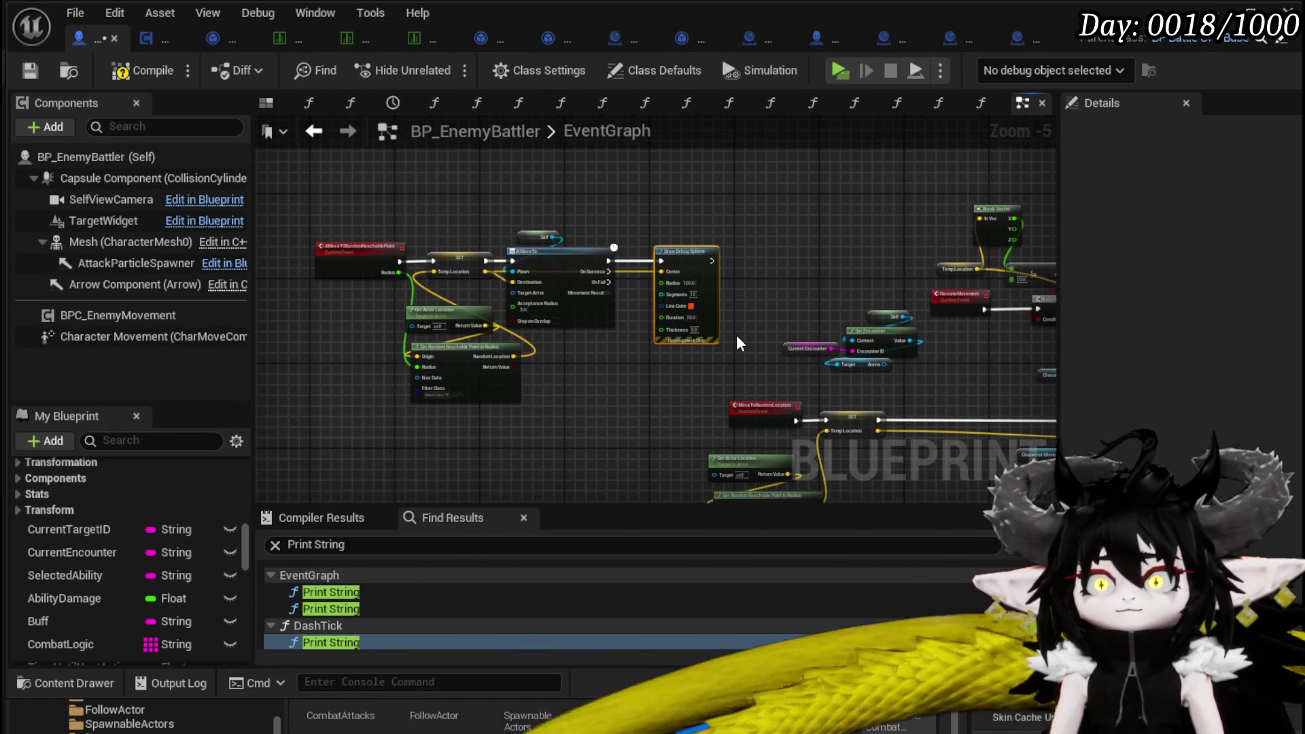
left_click(614, 352)
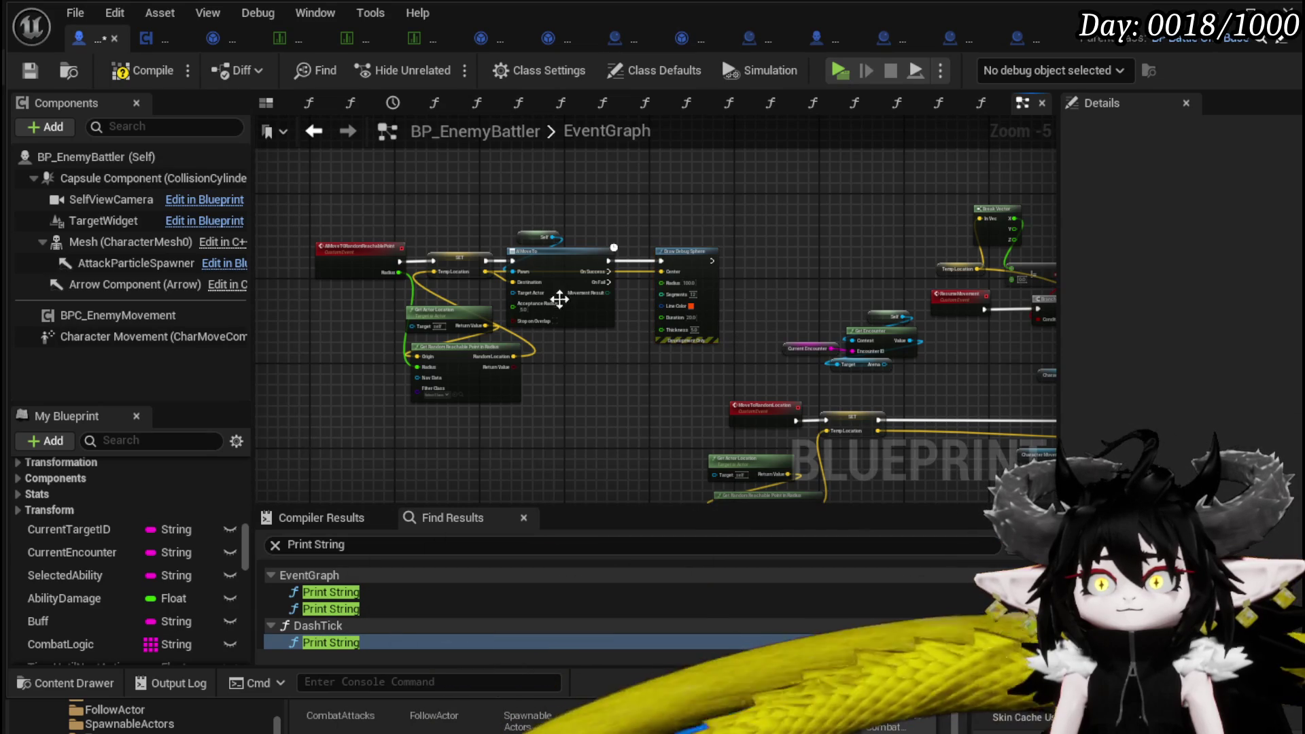
left_click(26, 69)
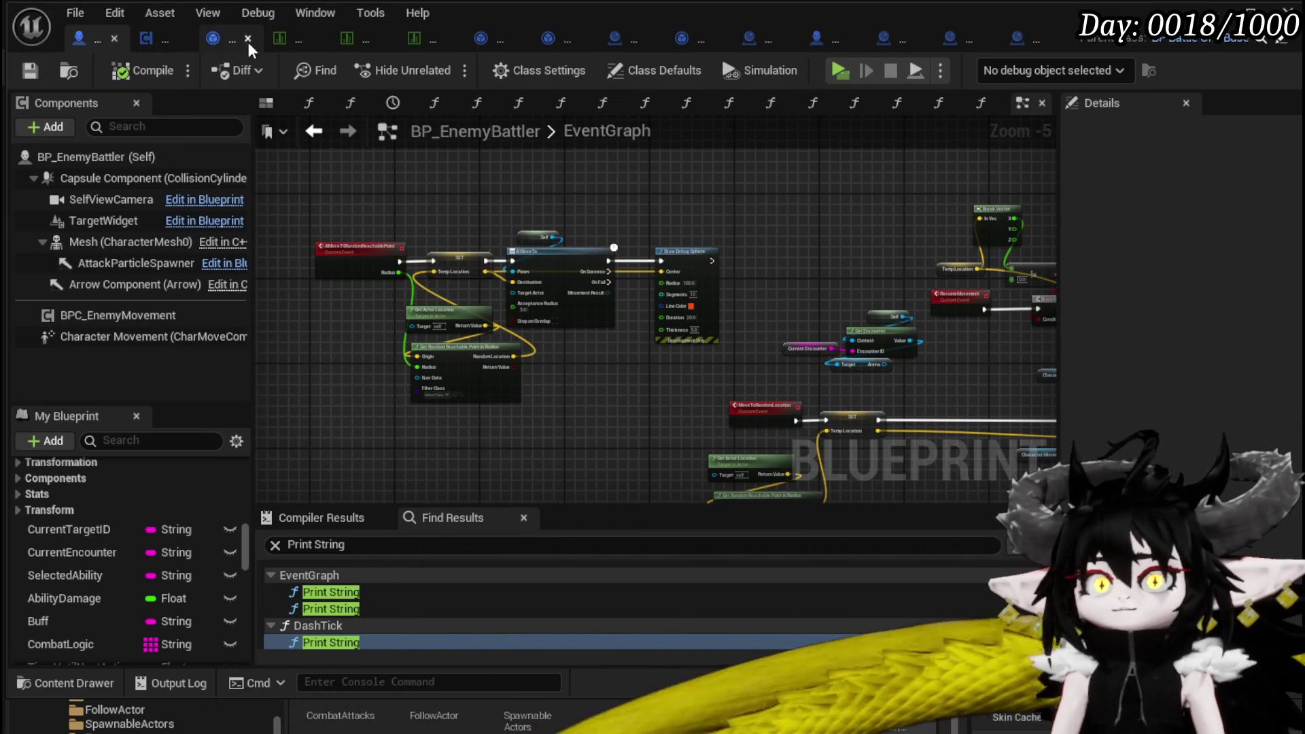
Add a Get Random Reachable Point for Self node off Owner in MoveToRandomLocation and open its definition.
left_click(247, 42)
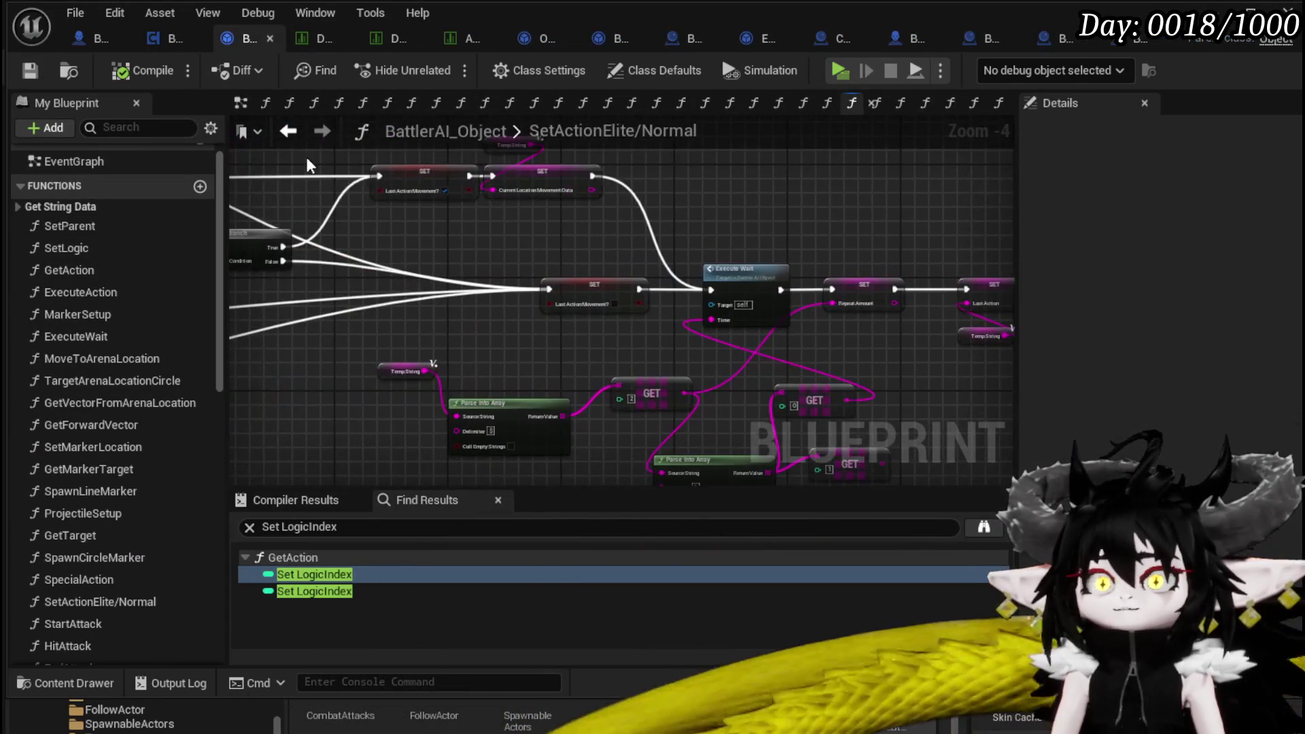
left_click(161, 35)
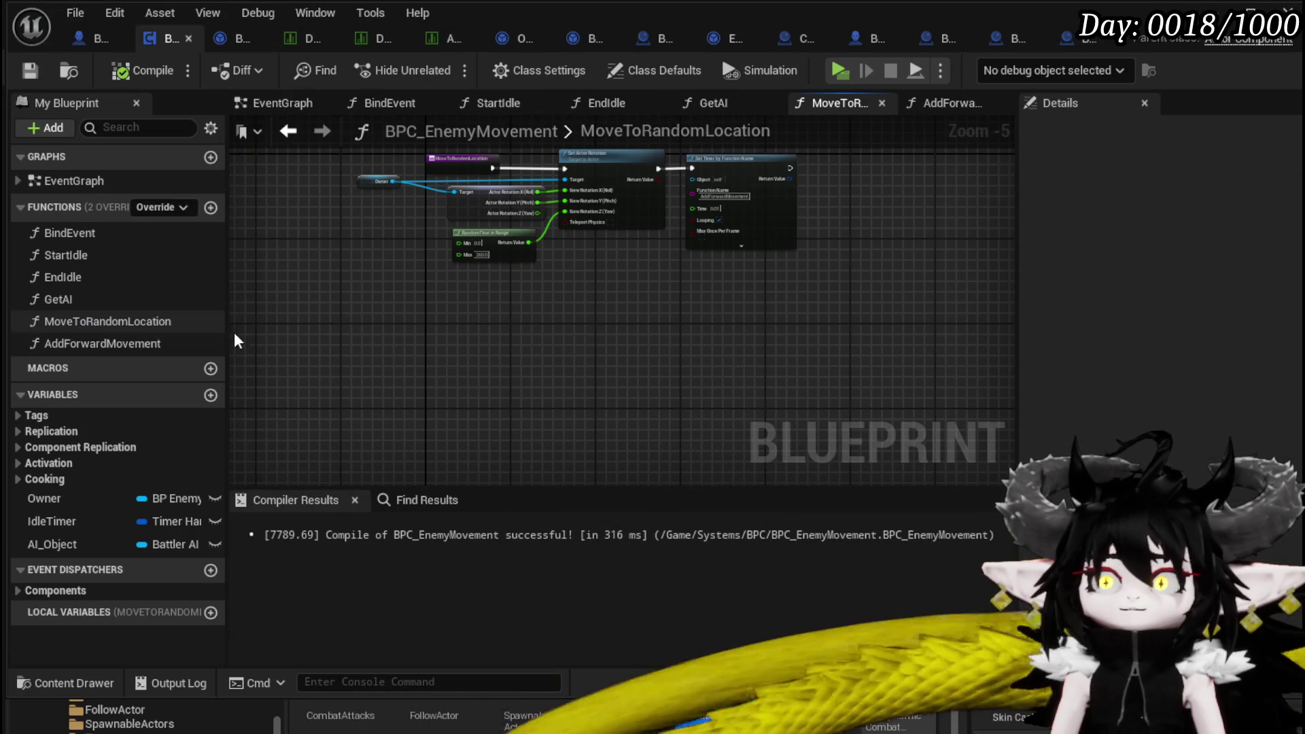
scroll(381, 190, "up", 3)
left_click_drag(412, 176, 337, 288)
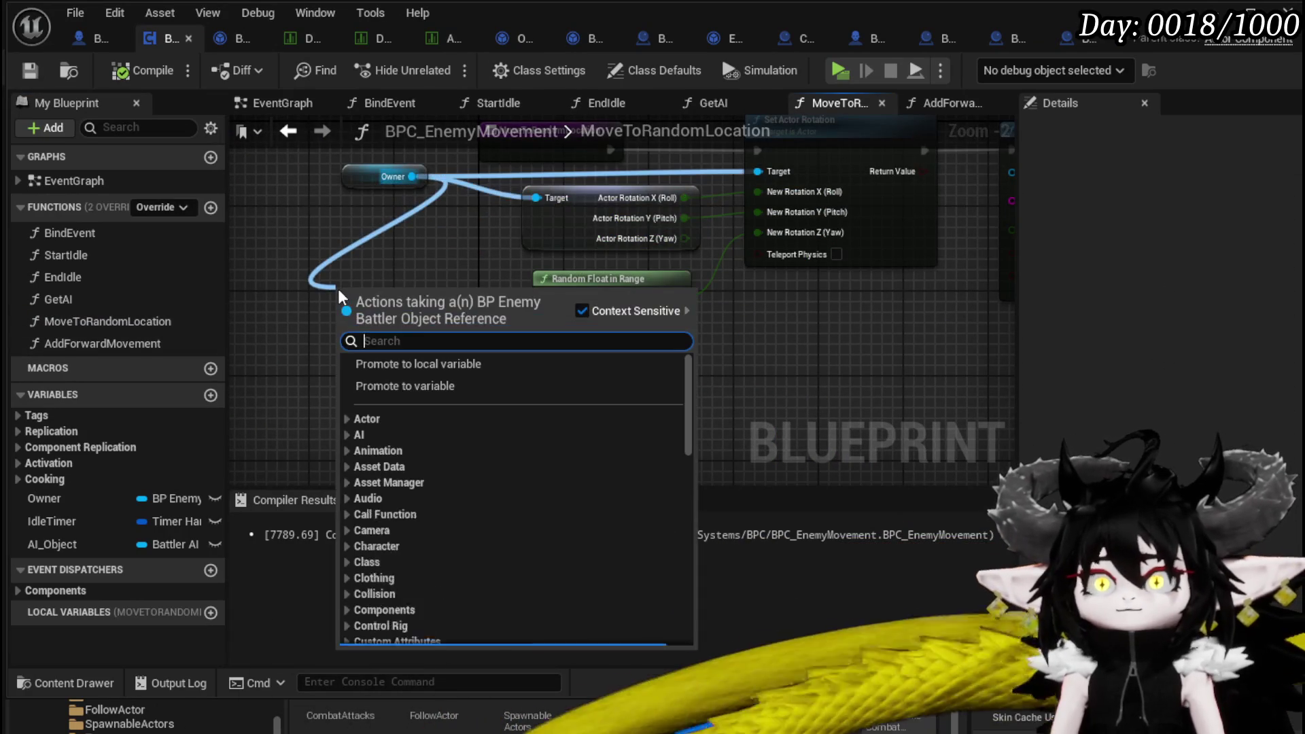
type("get random")
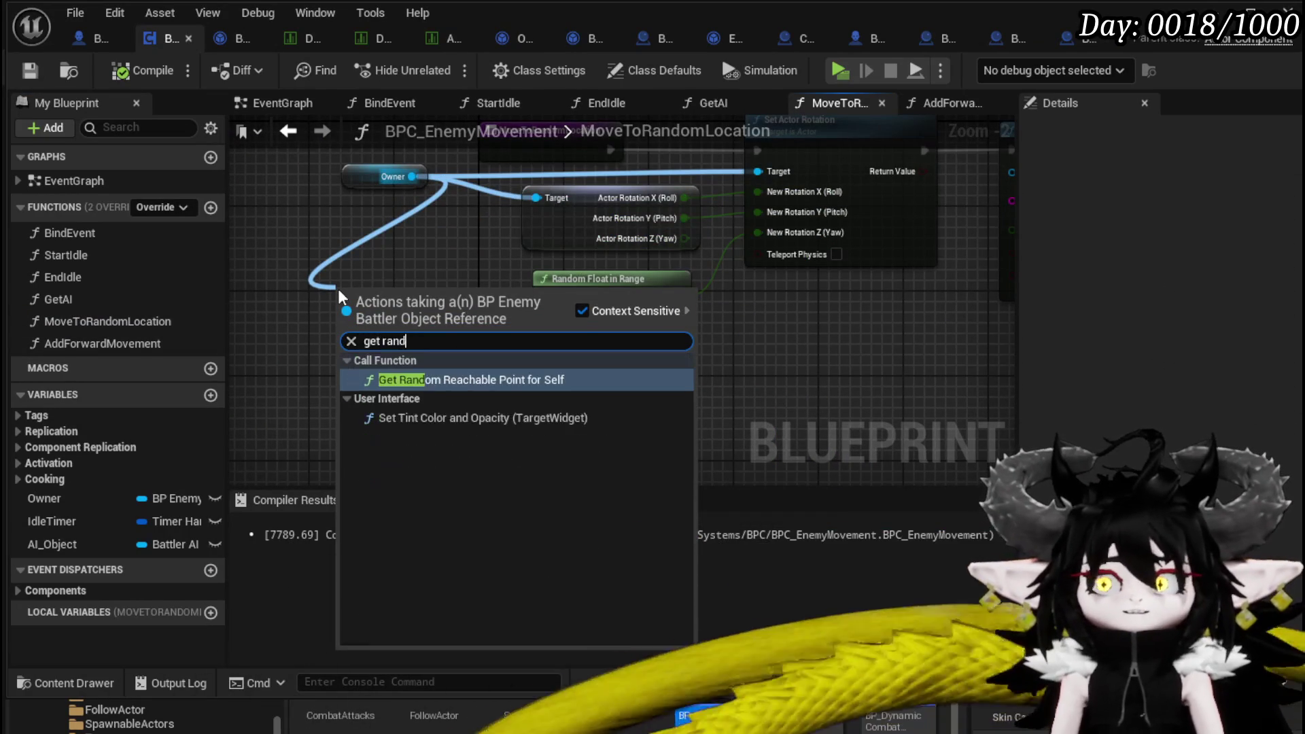
key("Return")
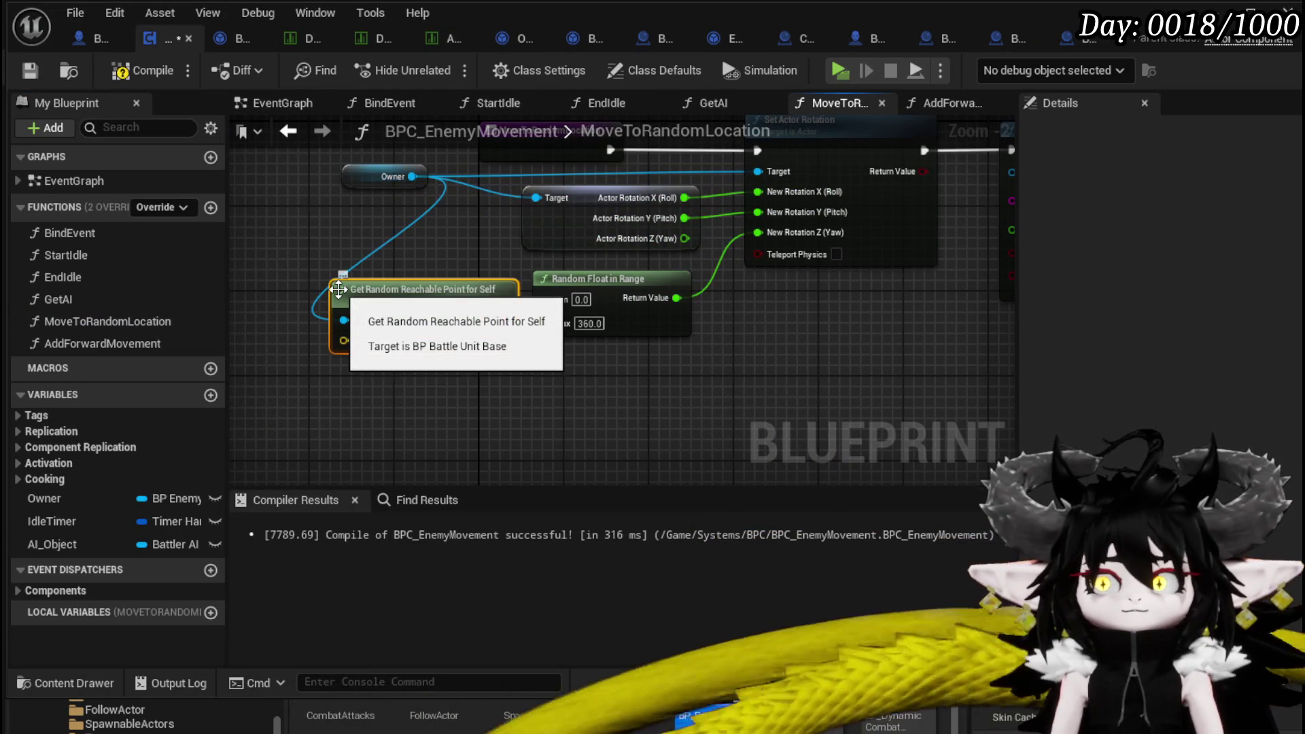
left_click_drag(439, 289, 450, 364)
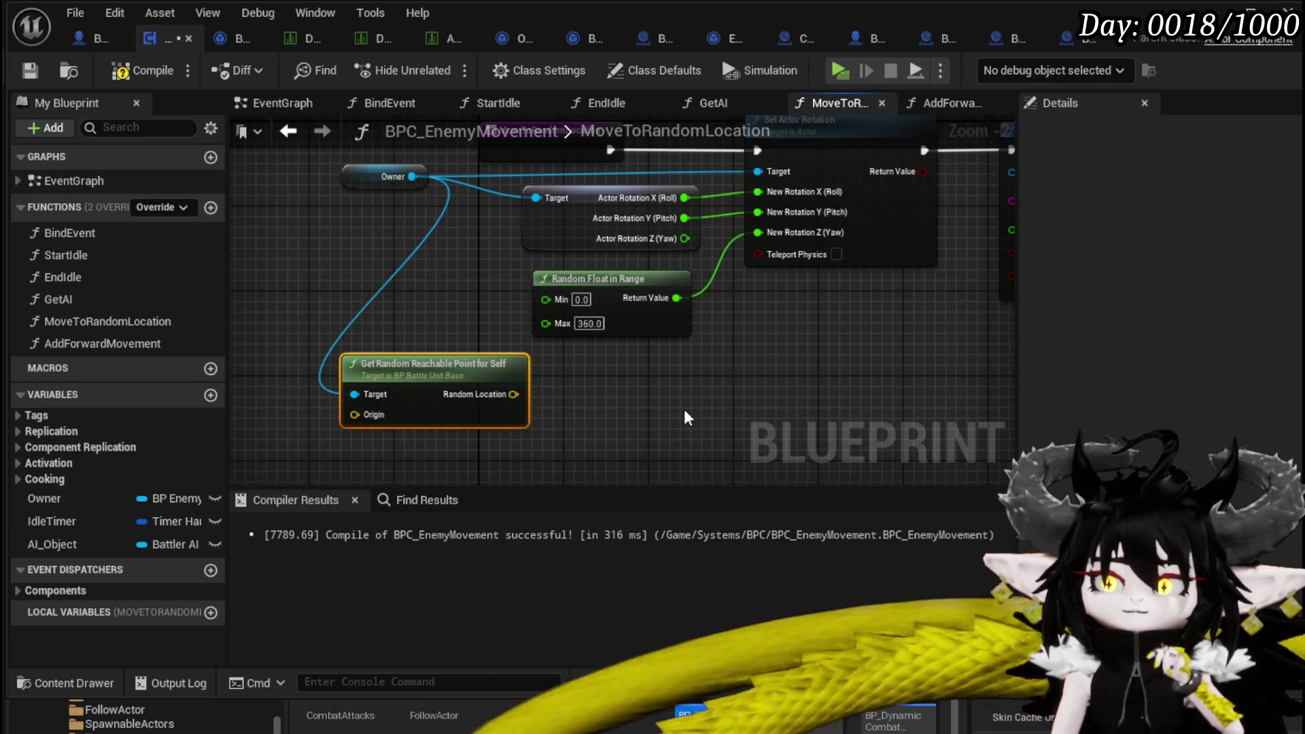
double_click(433, 373)
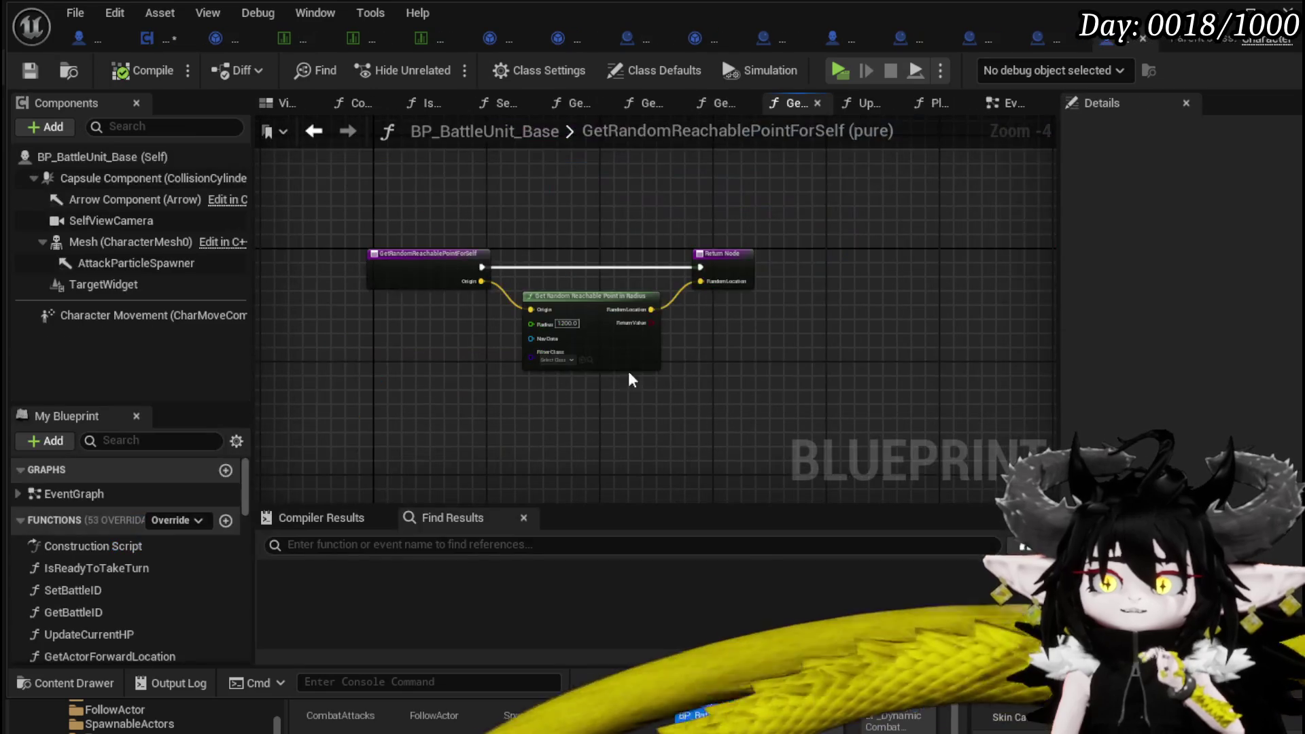
Delete the Get Random Reachable Point for Self node from MoveToRandomLocation and compile.
scroll(497, 354, "up", 4)
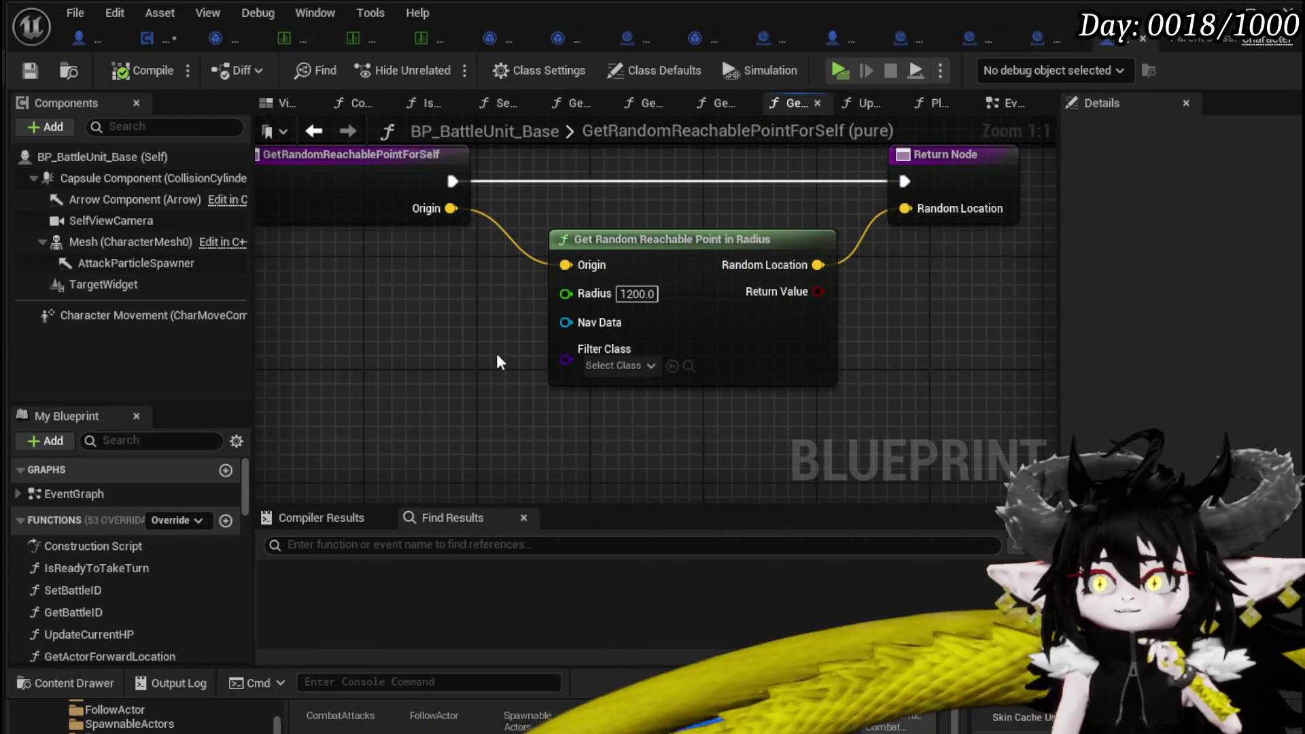
scroll(496, 361, "down", 3)
left_click_drag(471, 376, 504, 336)
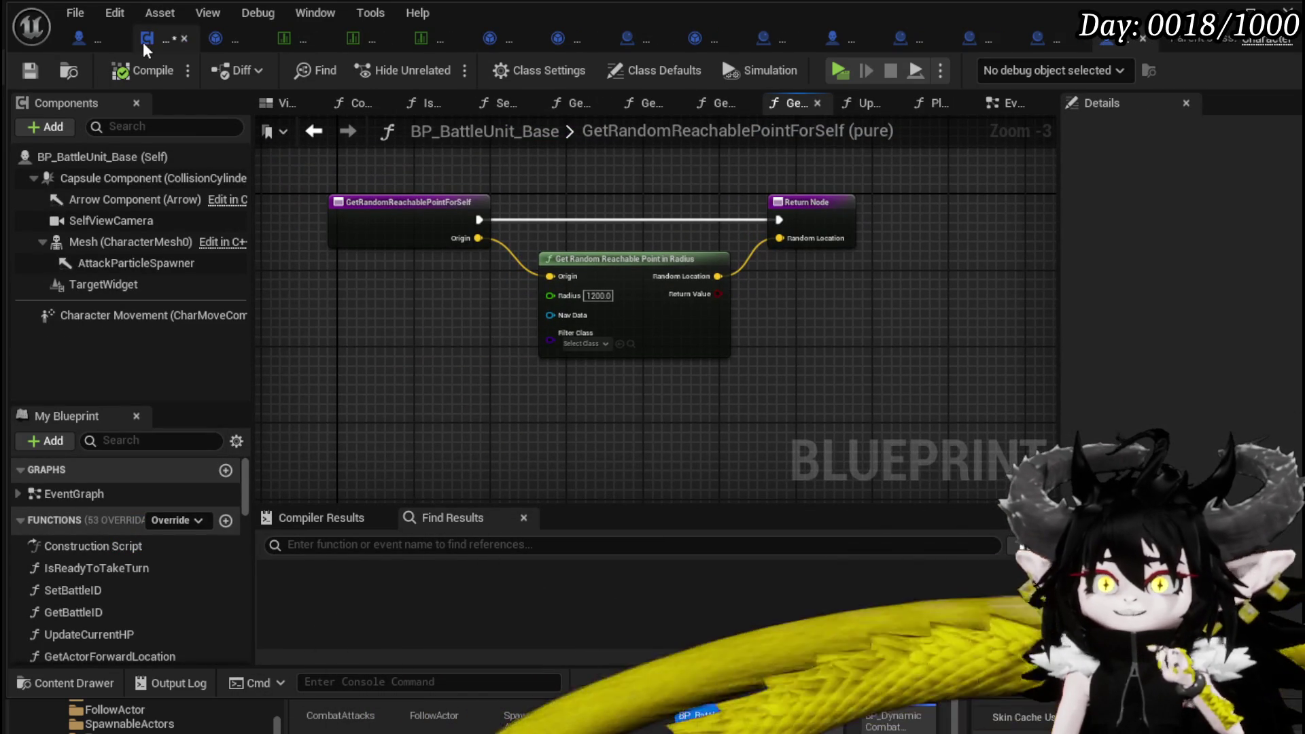
scroll(152, 565, "down", 2)
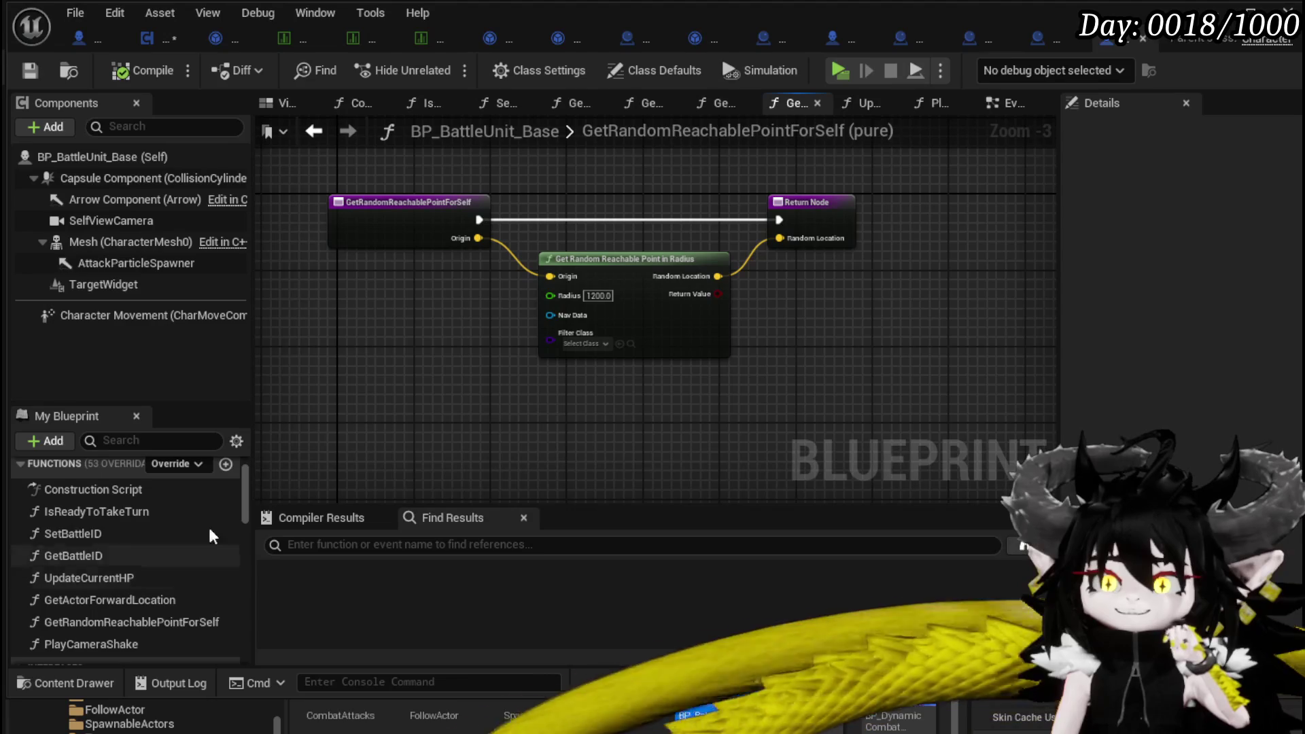
left_click(163, 37)
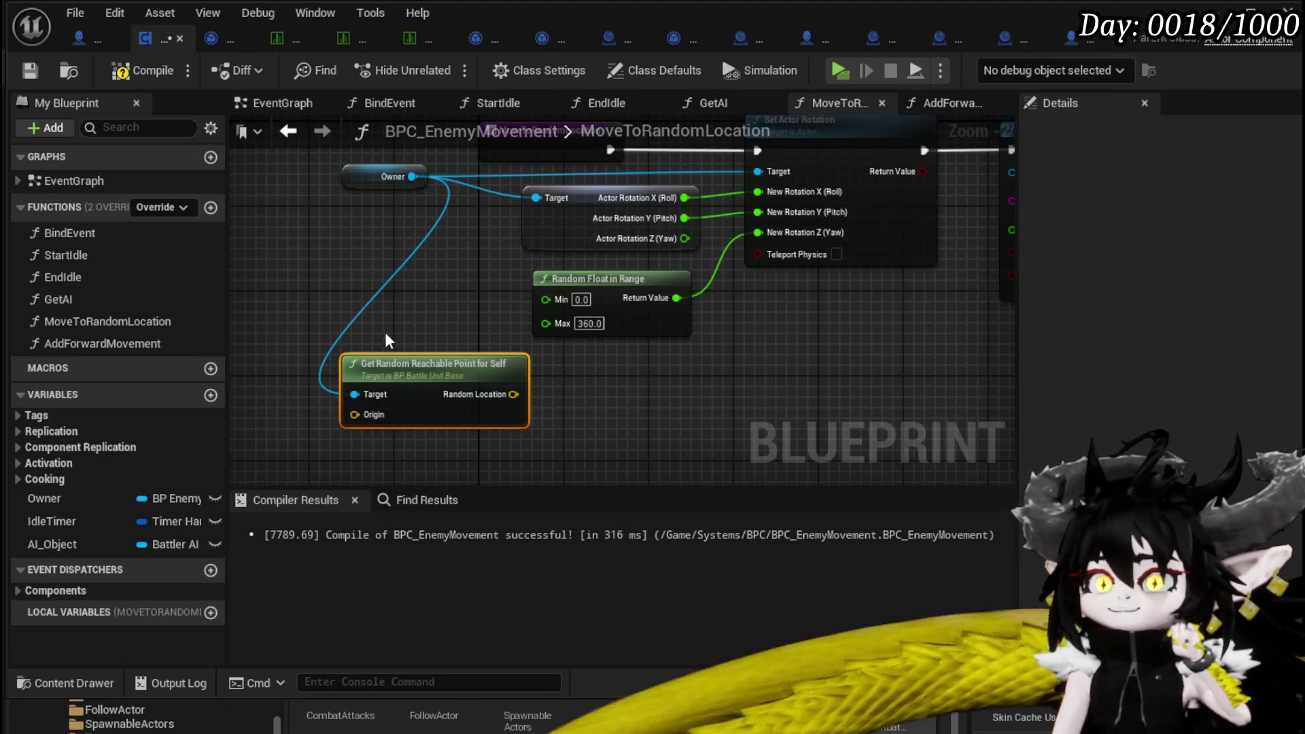
key("Delete")
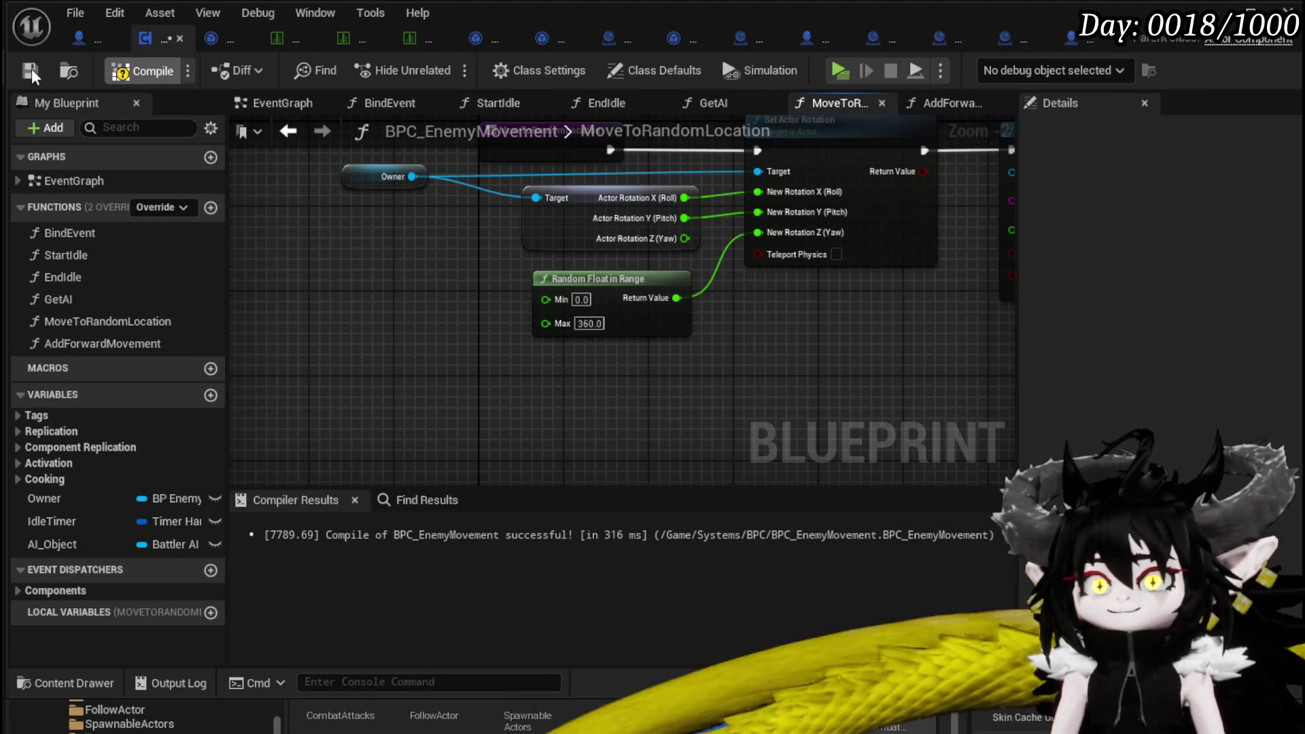
left_click(29, 70)
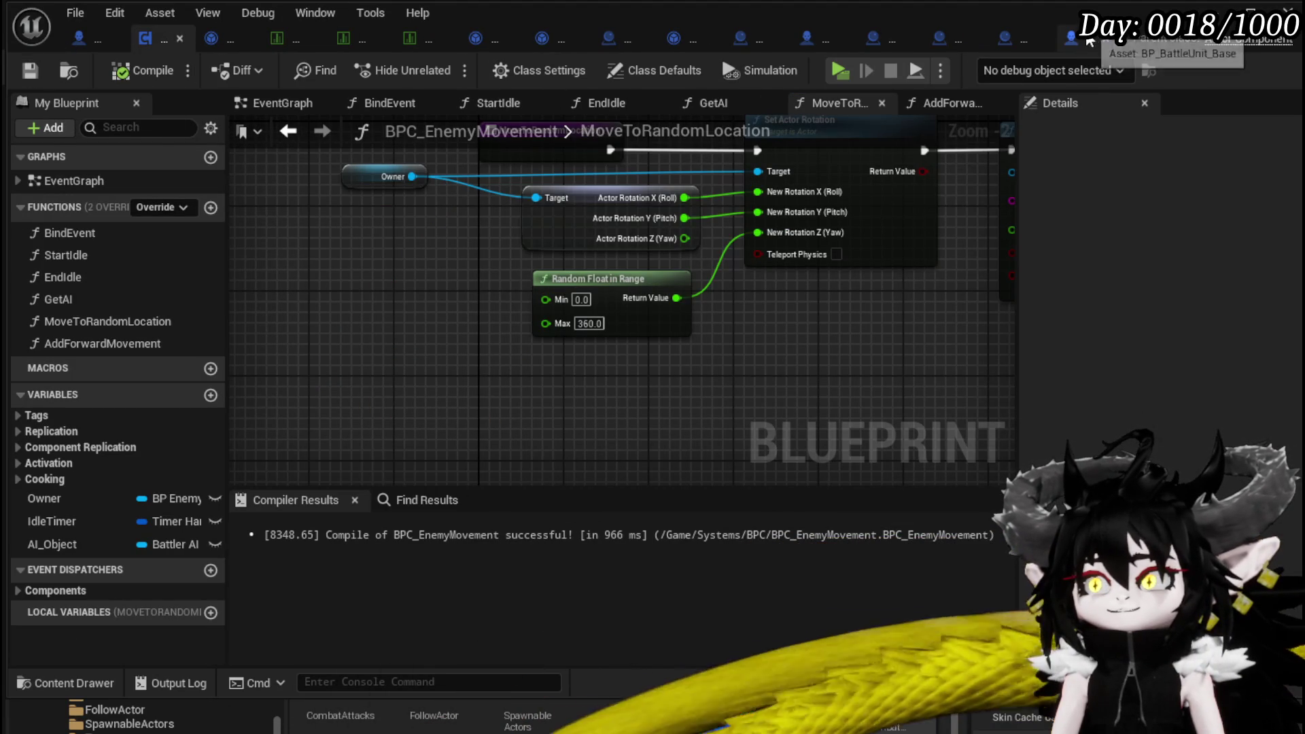
Attempt to delete GetRandomReachablePointForSelf, cancel, and close the BP_BattleUnit_Base tab.
left_click(1088, 41)
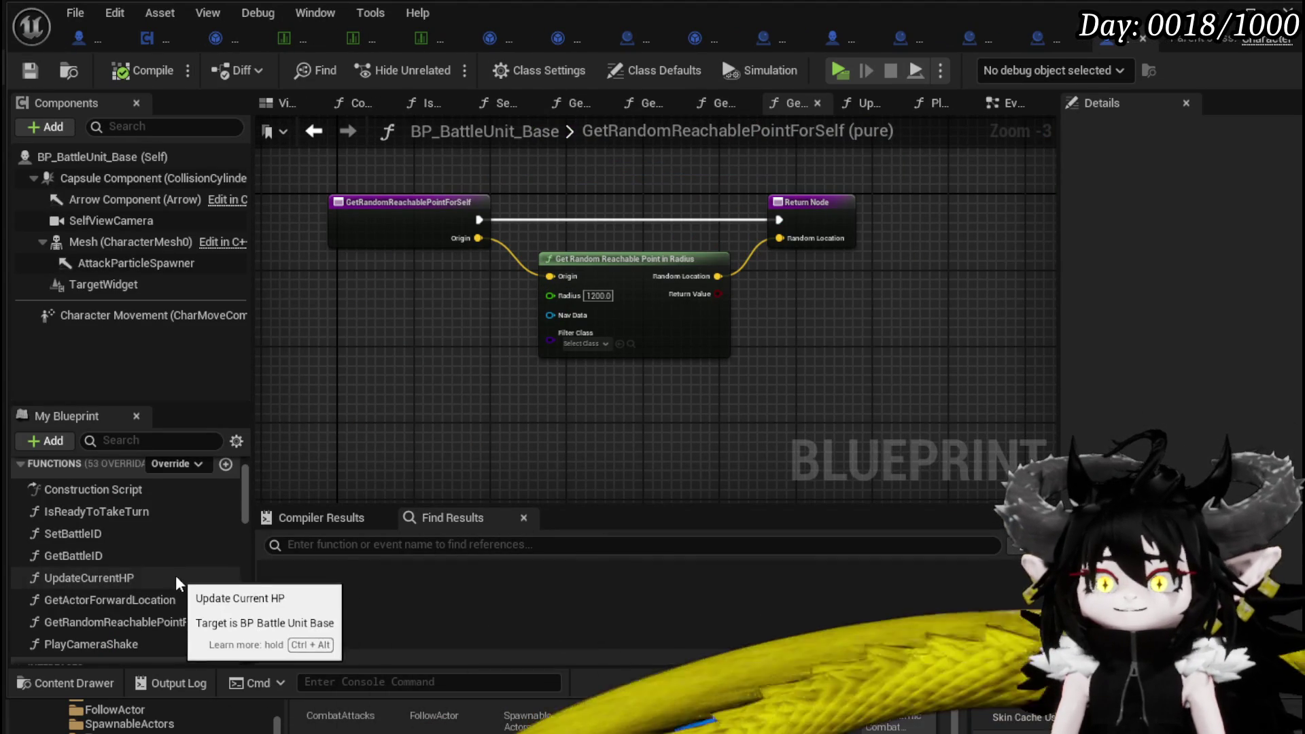
left_click(146, 625)
key("Delete")
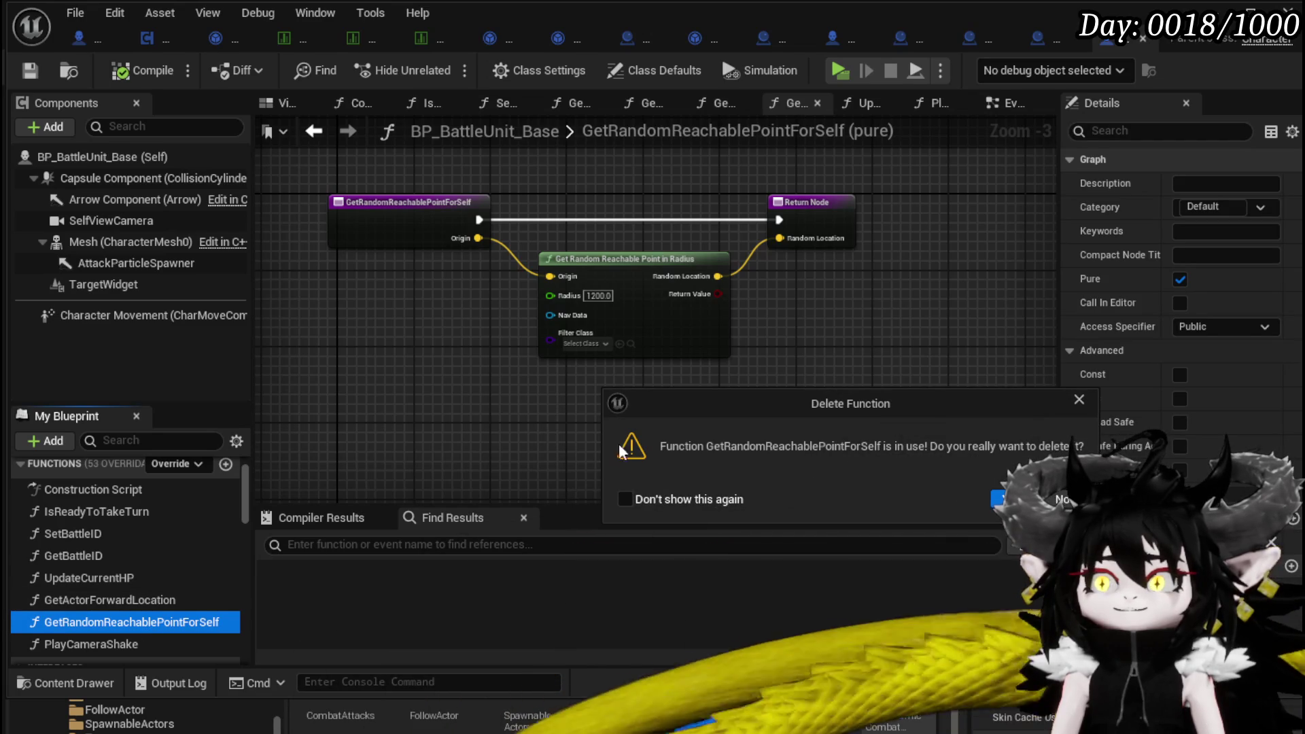
left_click(1054, 500)
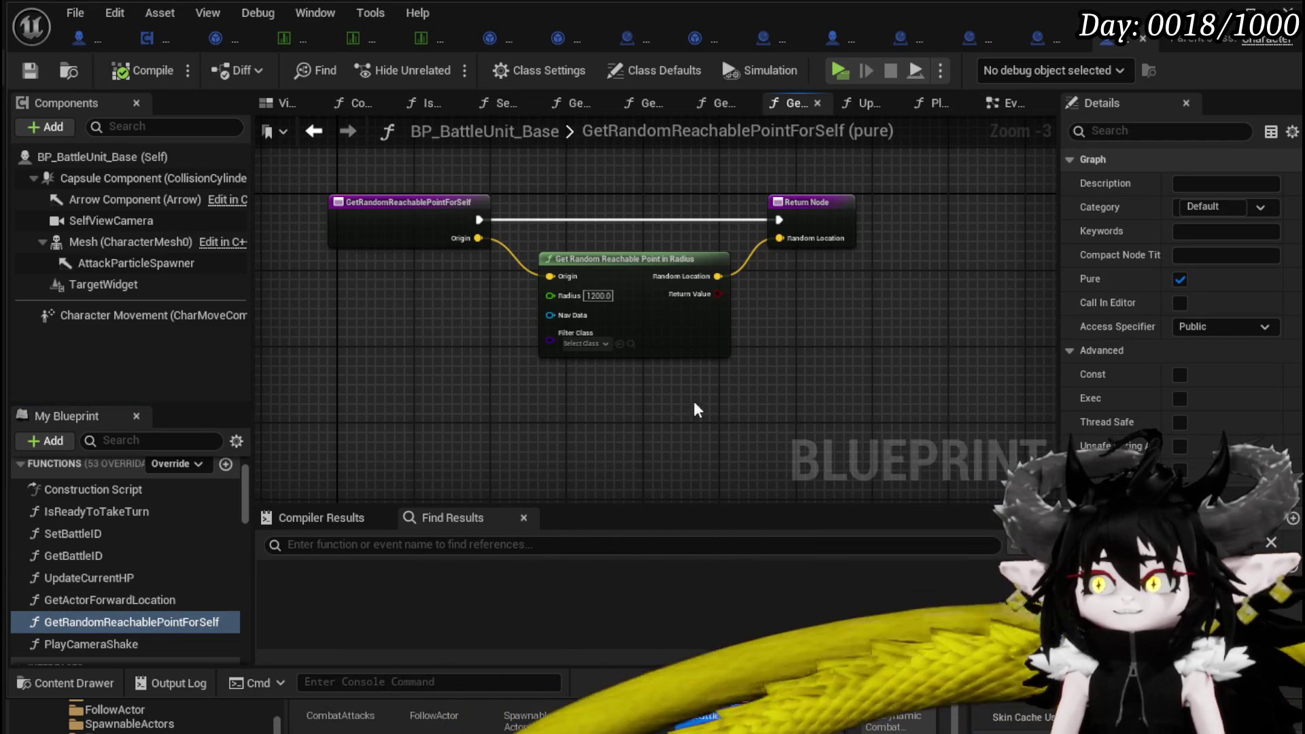
left_click(1142, 42)
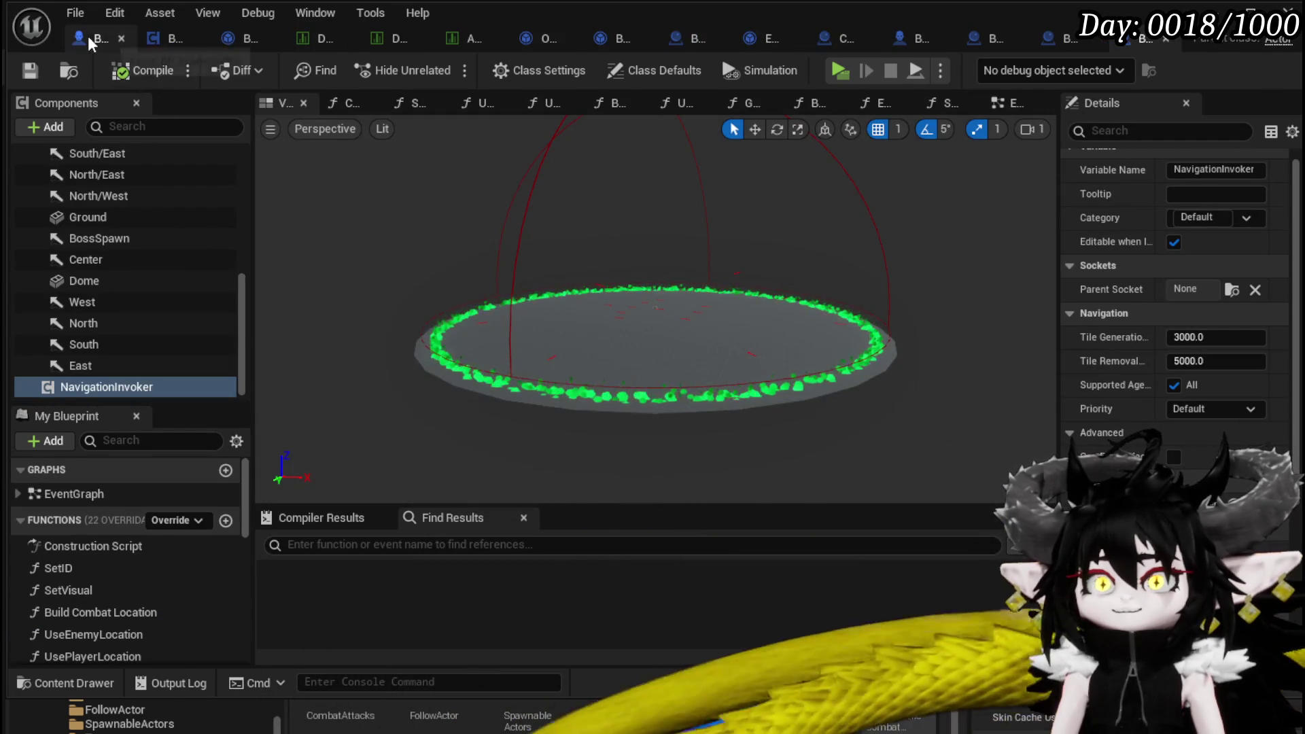
In MoveToRandomLocation, add an AIMove TORandom Reachable Point node driven by Owner.
left_click(88, 35)
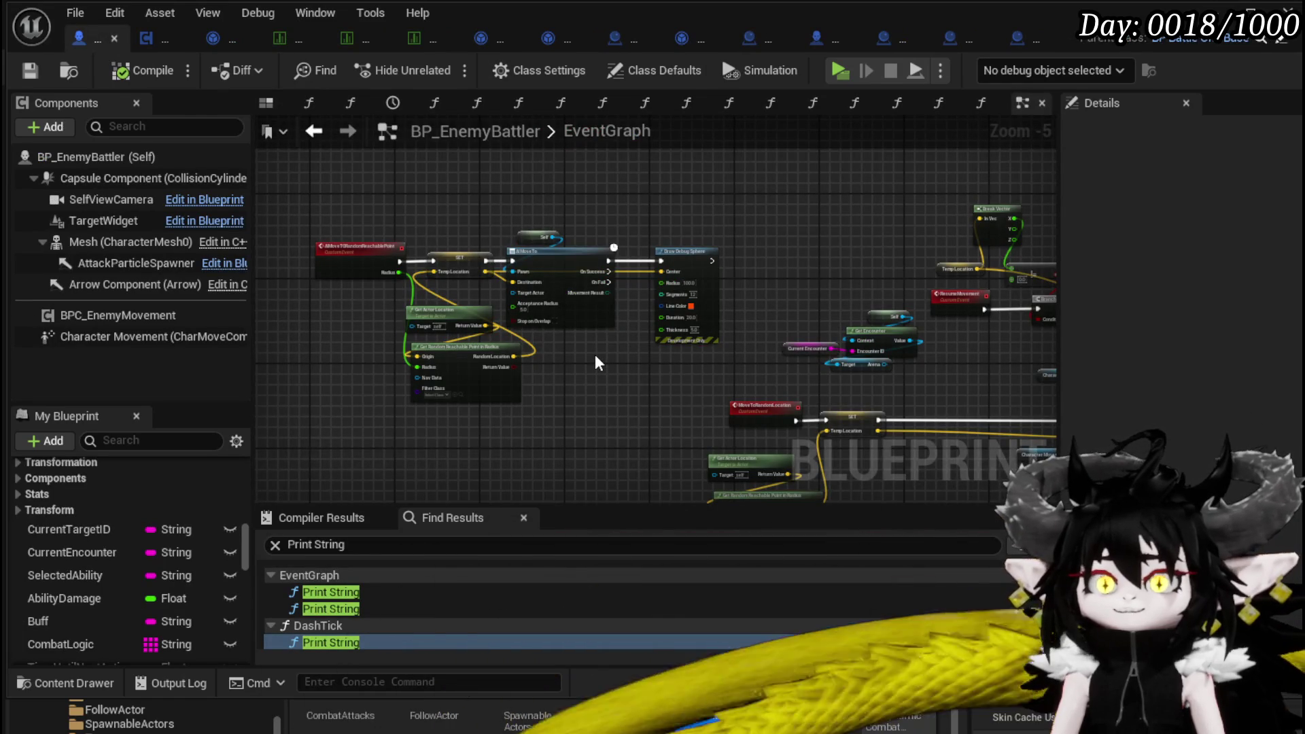
scroll(595, 361, "up", 2)
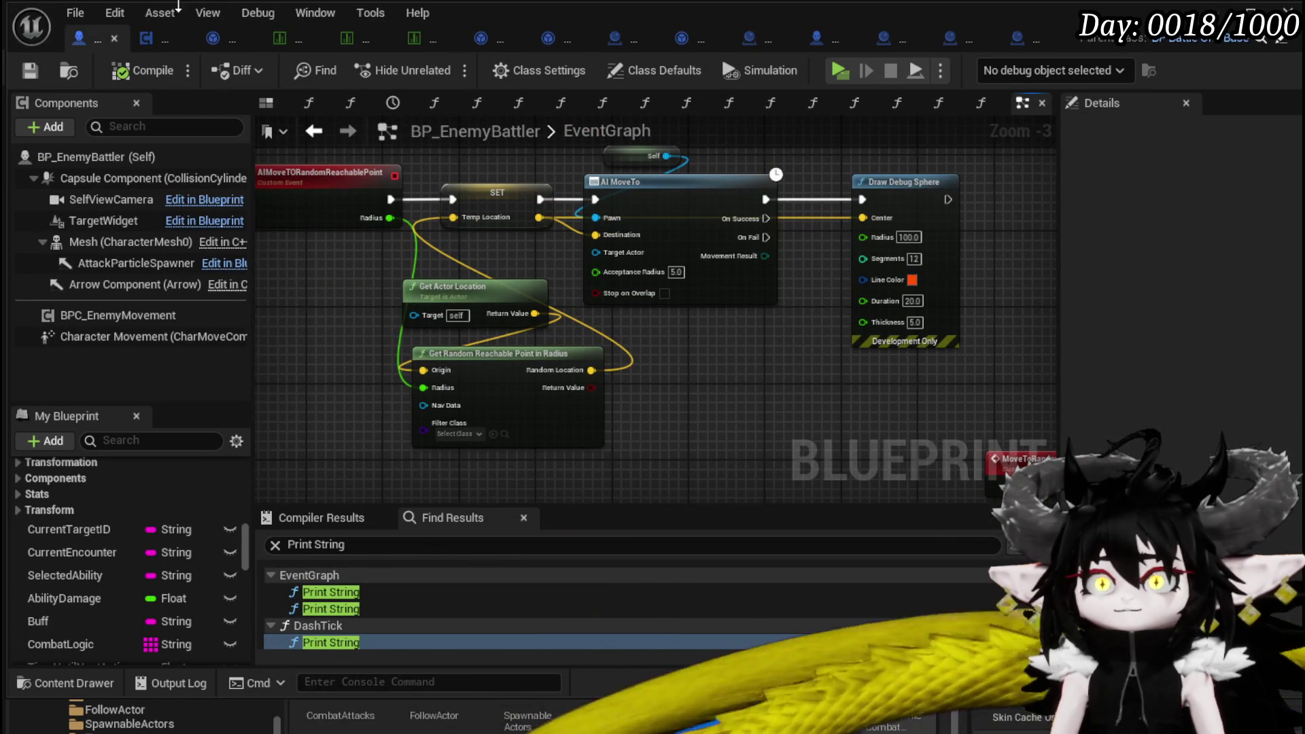
left_click(165, 38)
scroll(456, 342, "up", 1)
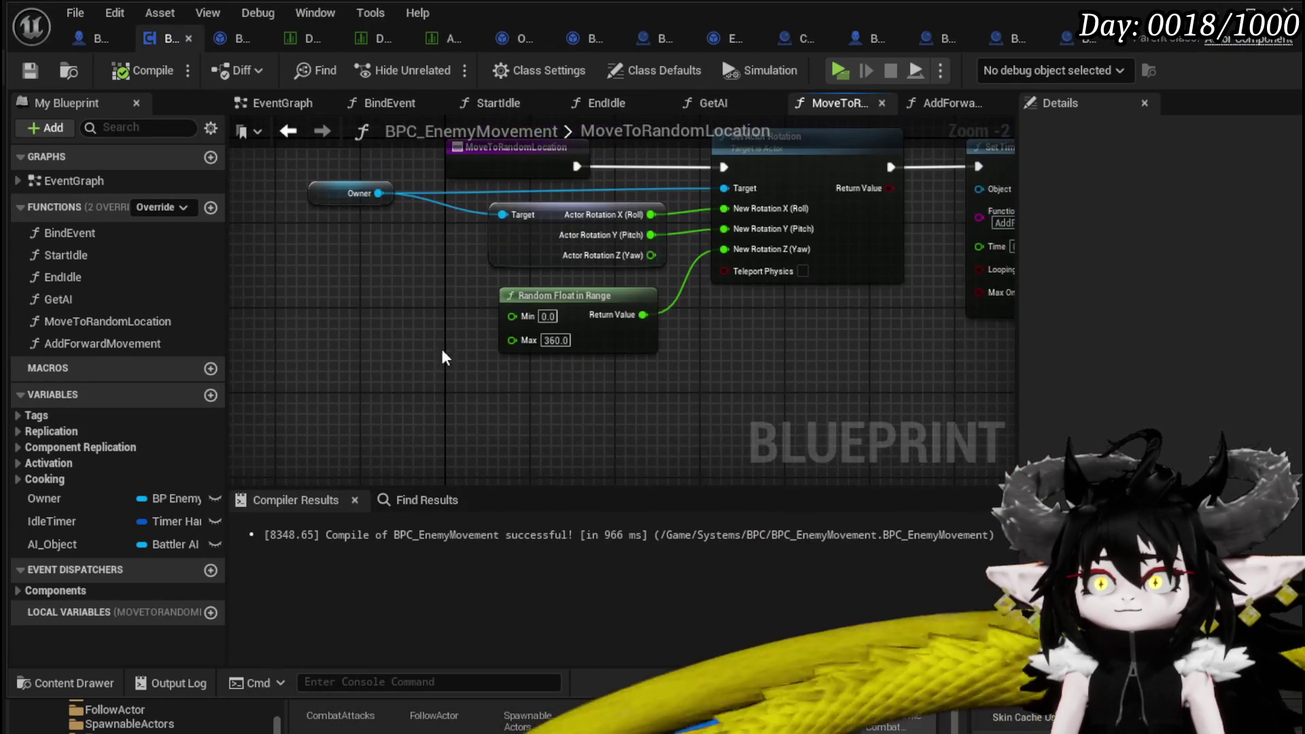
right_click(437, 371)
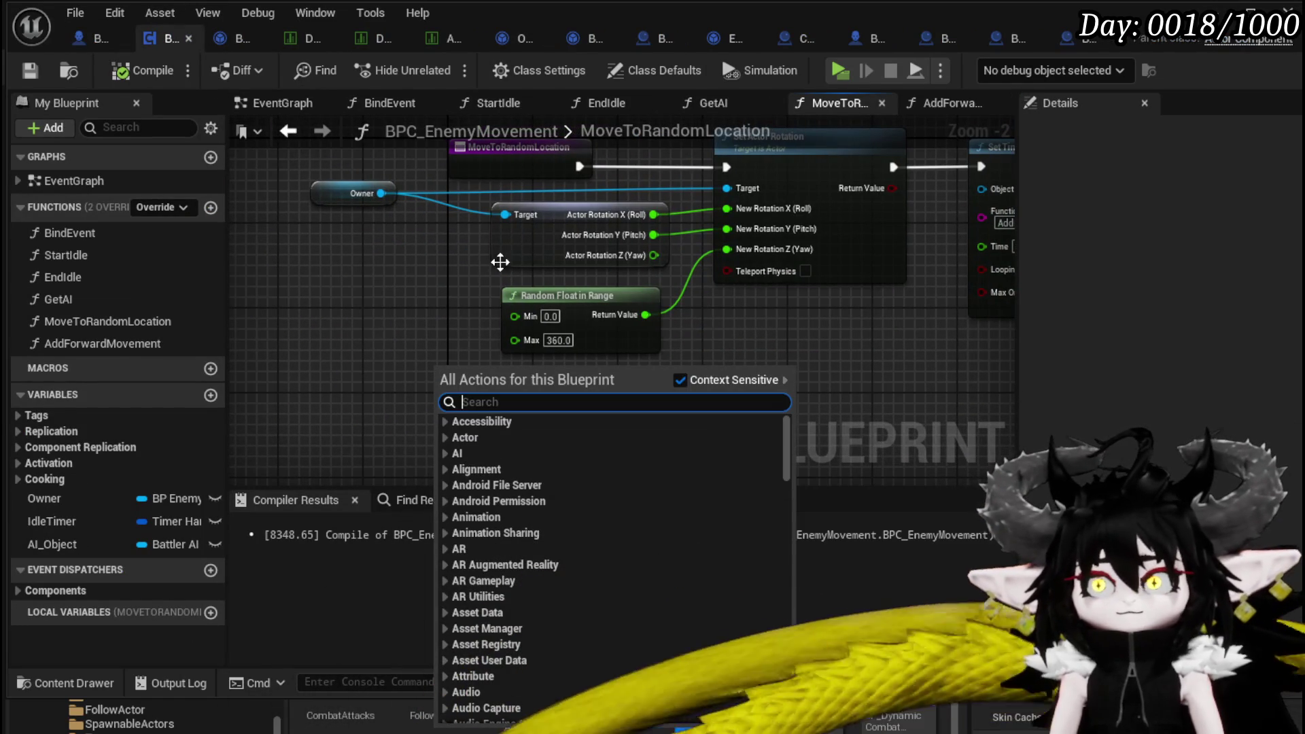
left_click(355, 192)
mouse_move(355, 192)
left_mouse_down()
mouse_move(411, 345)
mouse_move(560, 366)
left_mouse_up()
type("get ra")
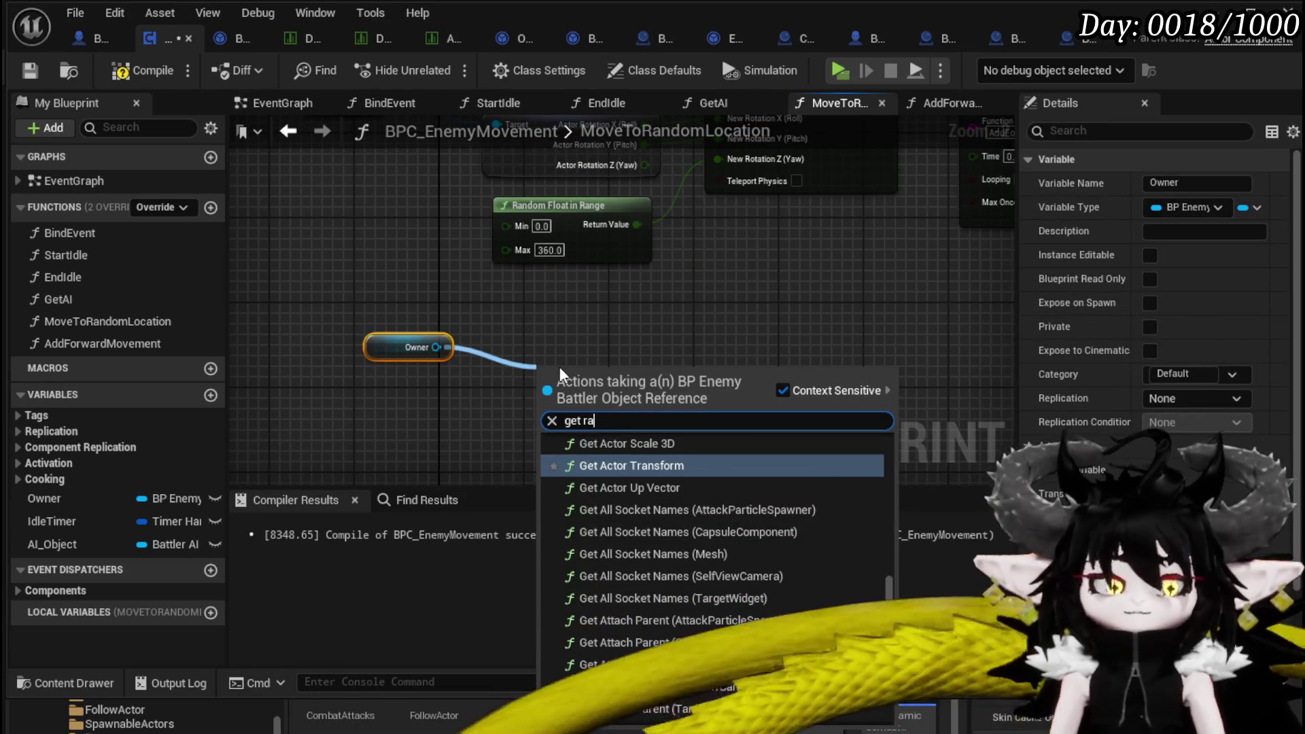
type("ndo")
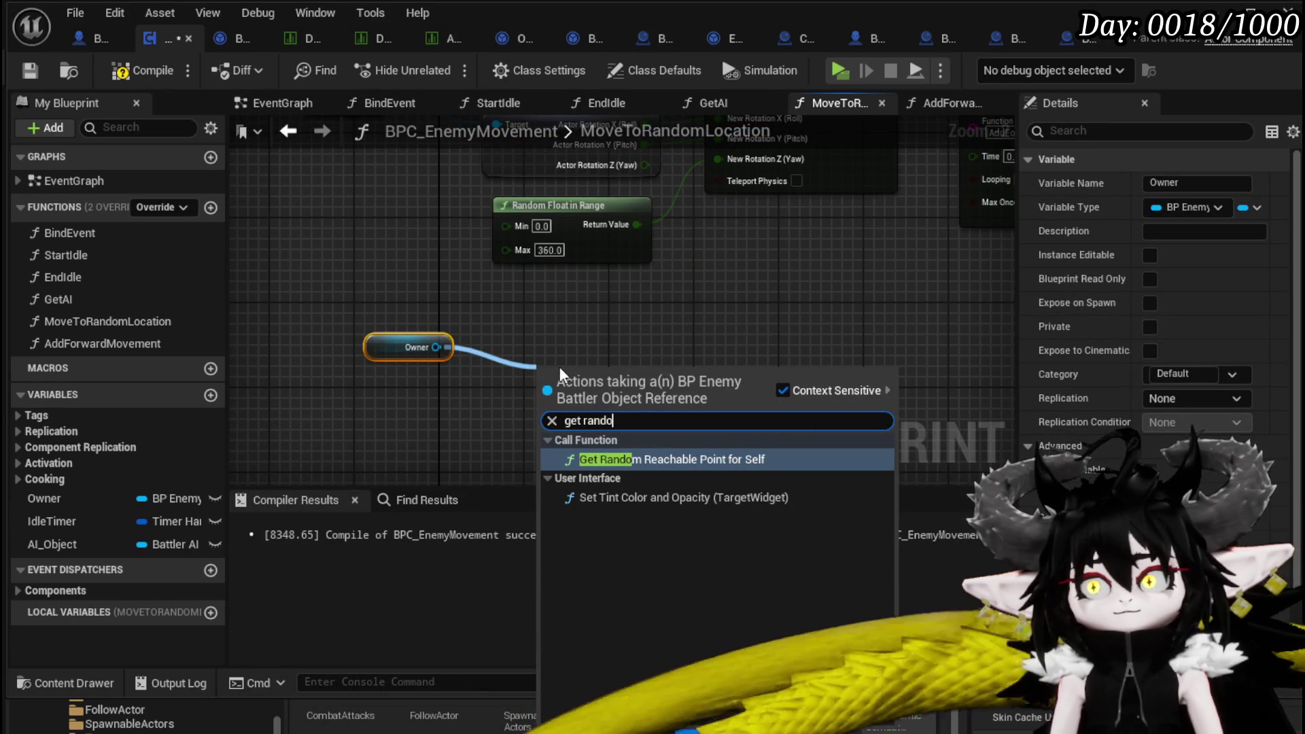
key("BackSpace")
key("BackSpace")
key("BackSpace")
key("BackSpace")
key("BackSpace")
key("BackSpace")
type("Ai move")
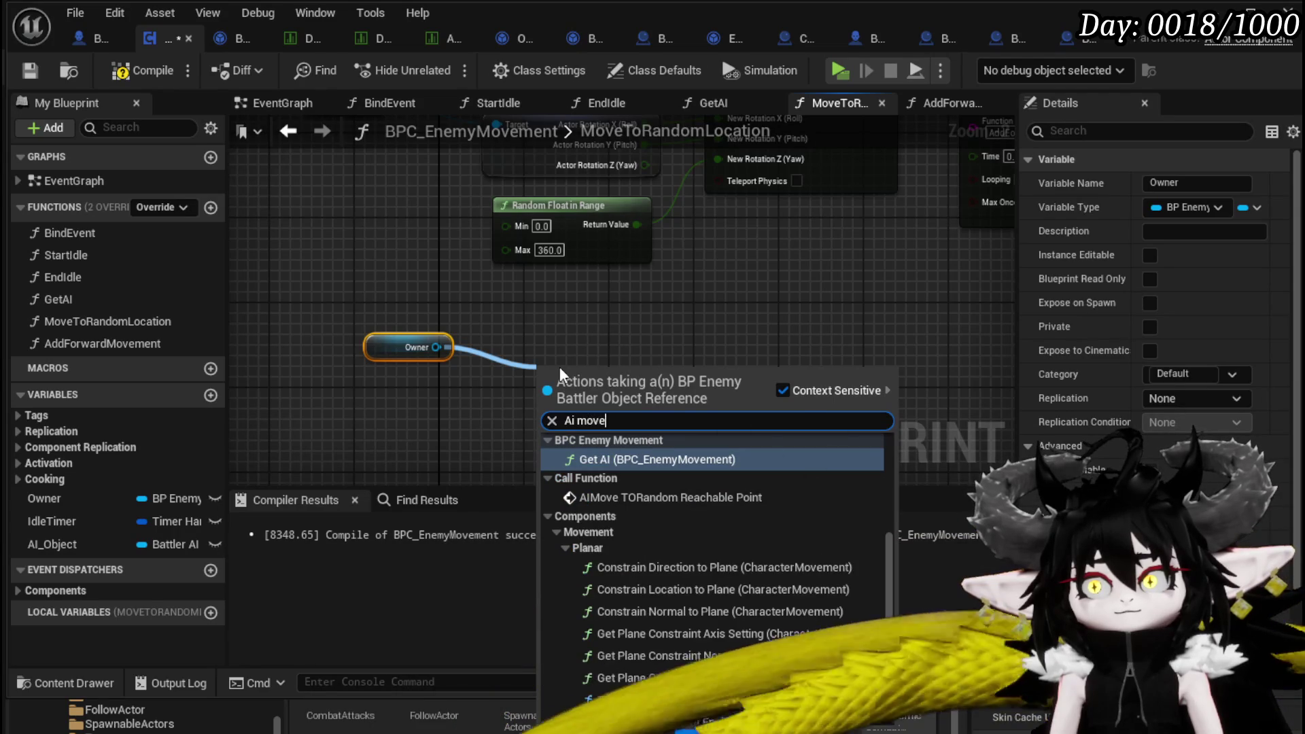
left_click(673, 497)
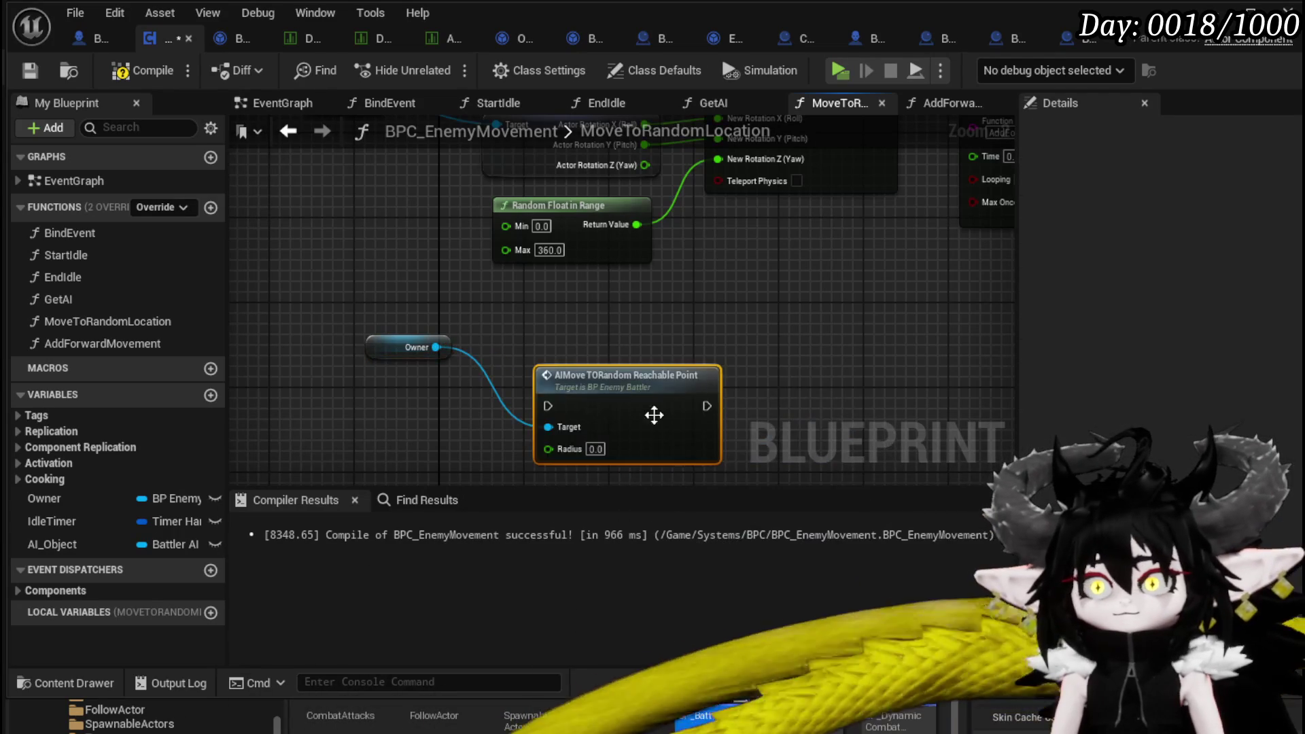
left_click_drag(671, 436, 672, 372)
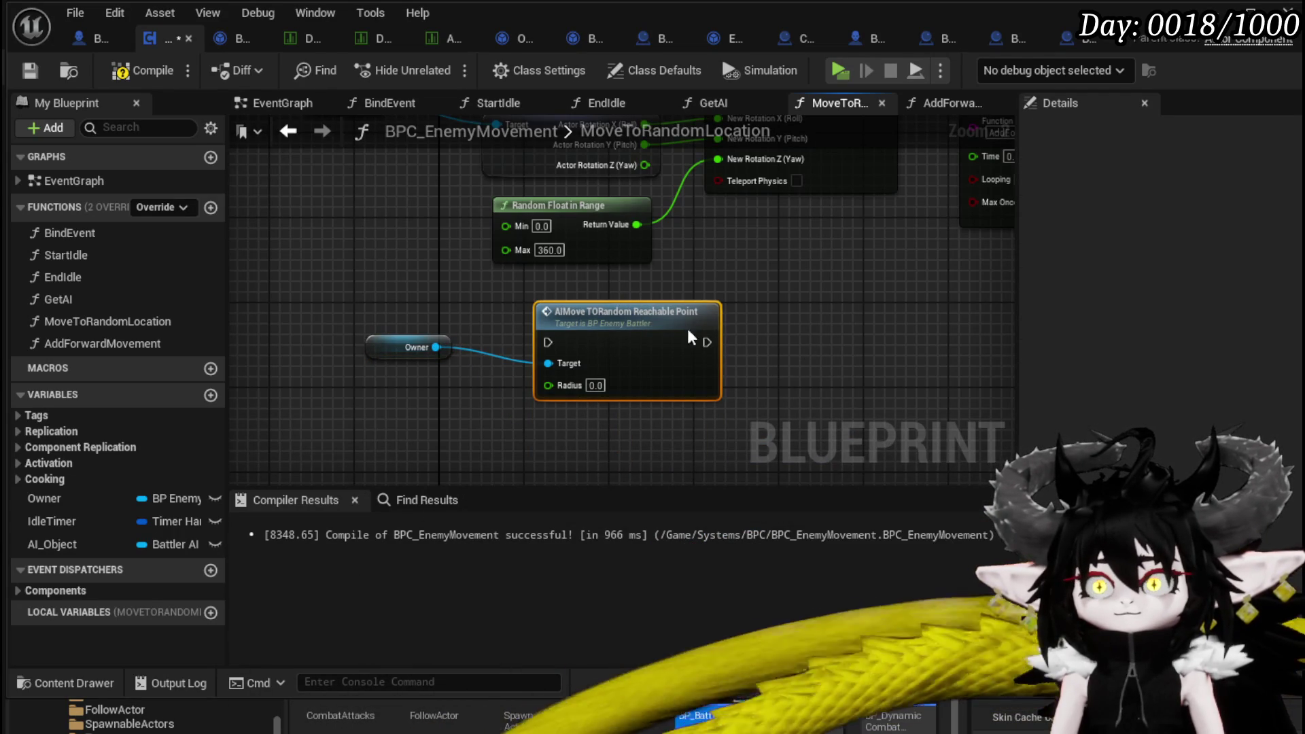
Wire the MoveToRandomLocation entry into the AIMove node and set Radius to 900.
left_click(544, 261)
left_click_drag(543, 269, 466, 461)
left_click_drag(401, 338, 507, 374)
type("1")
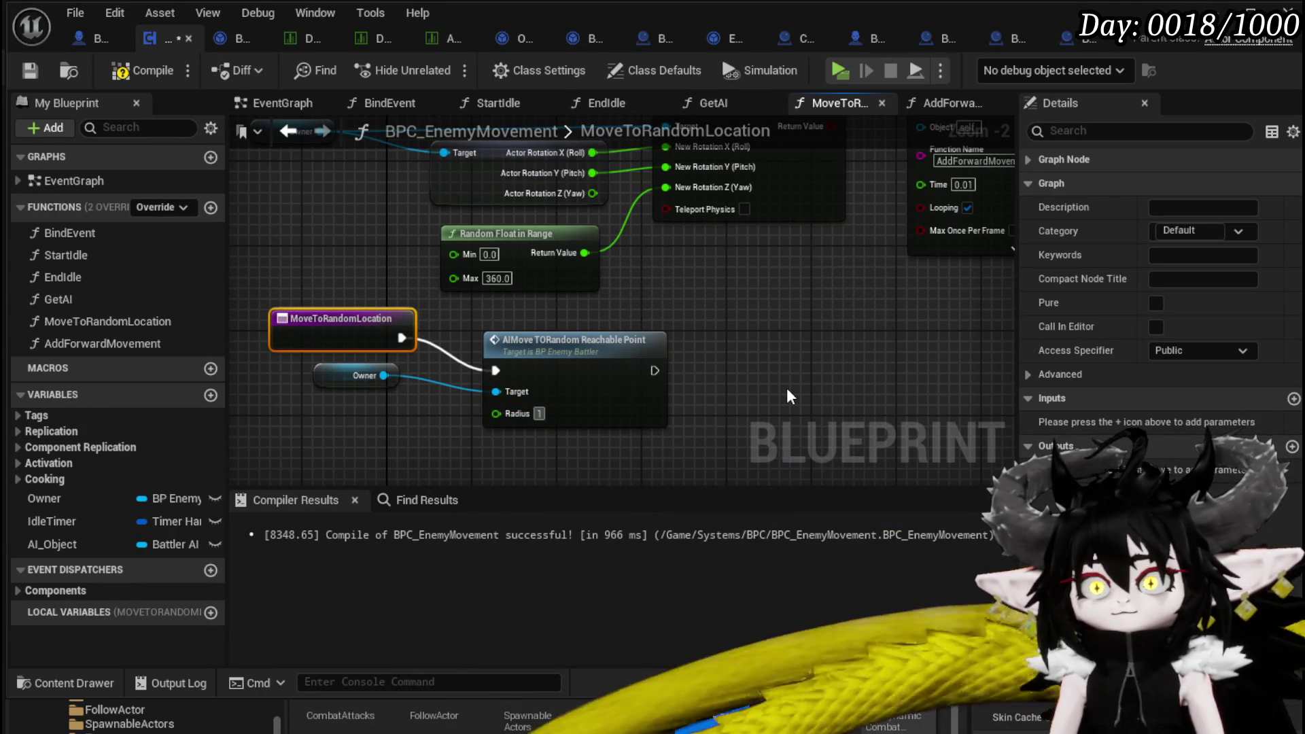
key("BackSpace")
type("0")
key("Return")
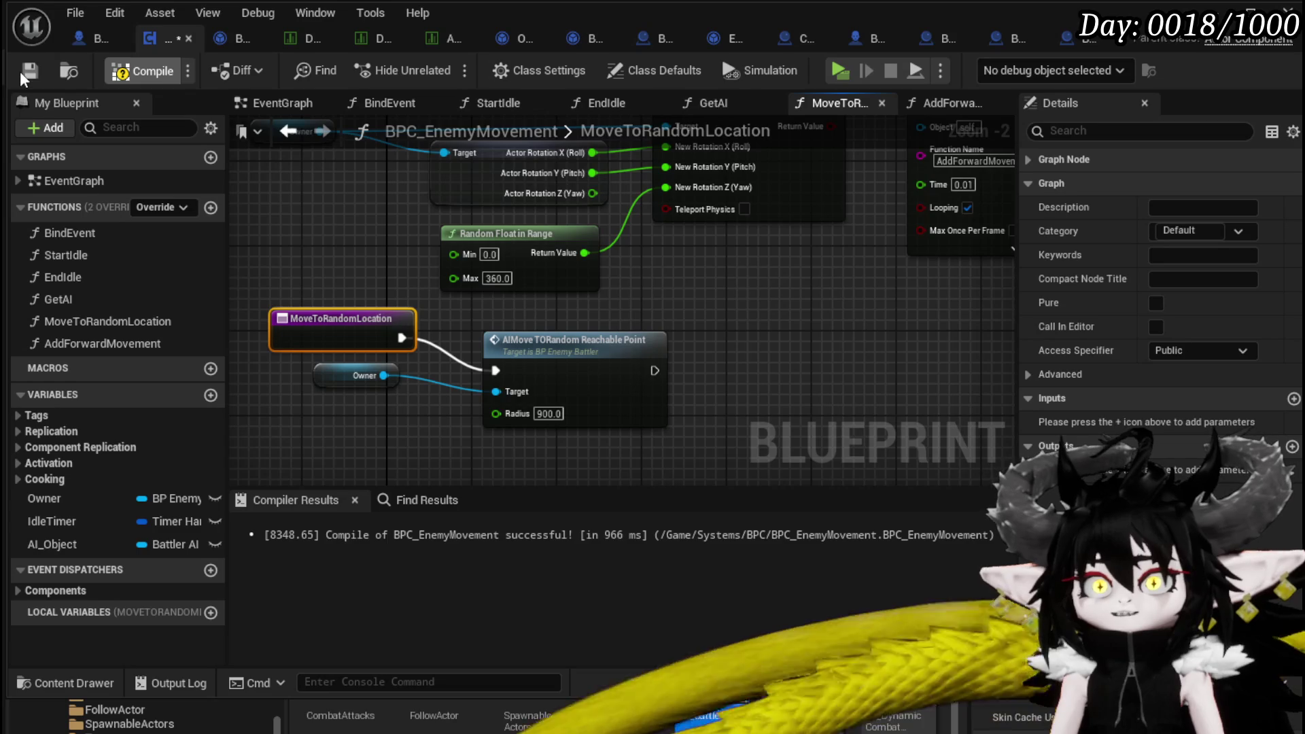
Compile the movement component and tidy the Owner, entry and AIMove nodes.
key("F7")
left_click_drag(375, 377, 506, 313)
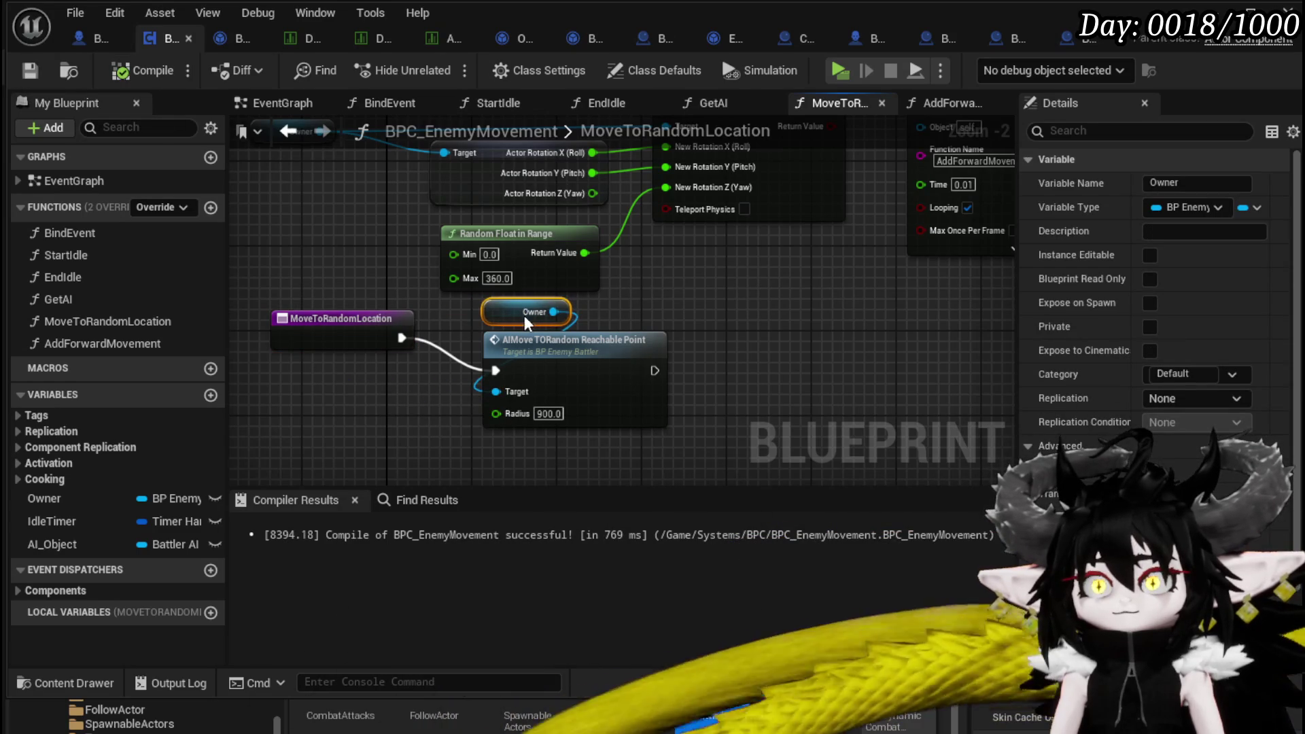
left_click_drag(343, 325, 339, 359)
mouse_move(332, 430)
left_mouse_down()
mouse_move(575, 310)
mouse_move(486, 356)
left_mouse_up()
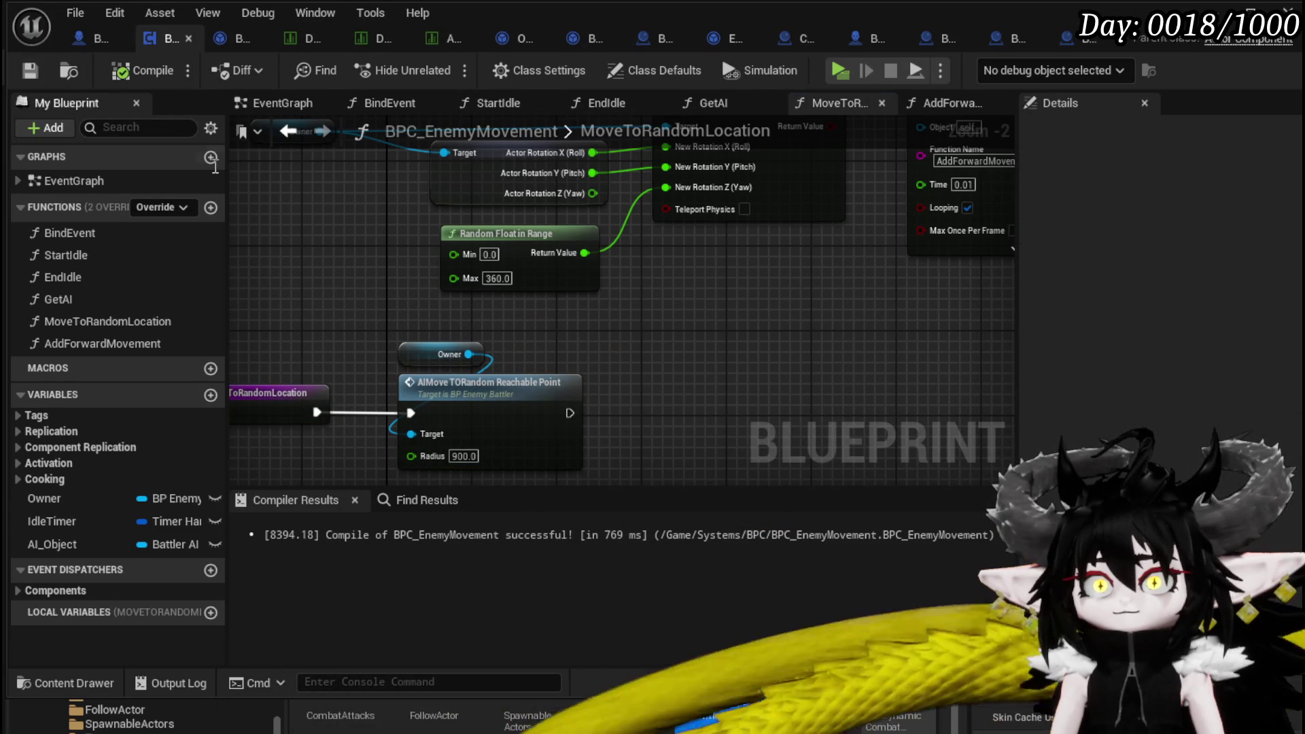
scroll(728, 315, "down", 2)
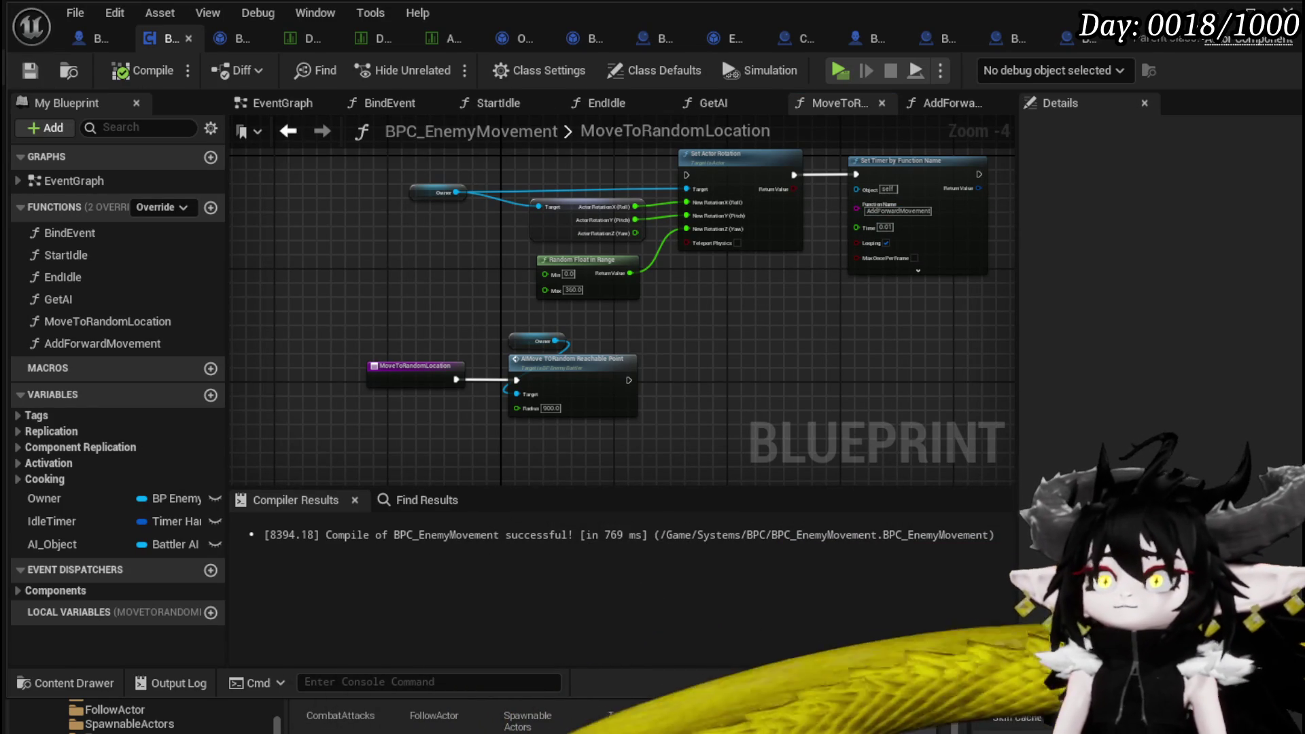
Play-test and save the level, then return to the BattlerAI_Object blueprint.
left_click(1230, 9)
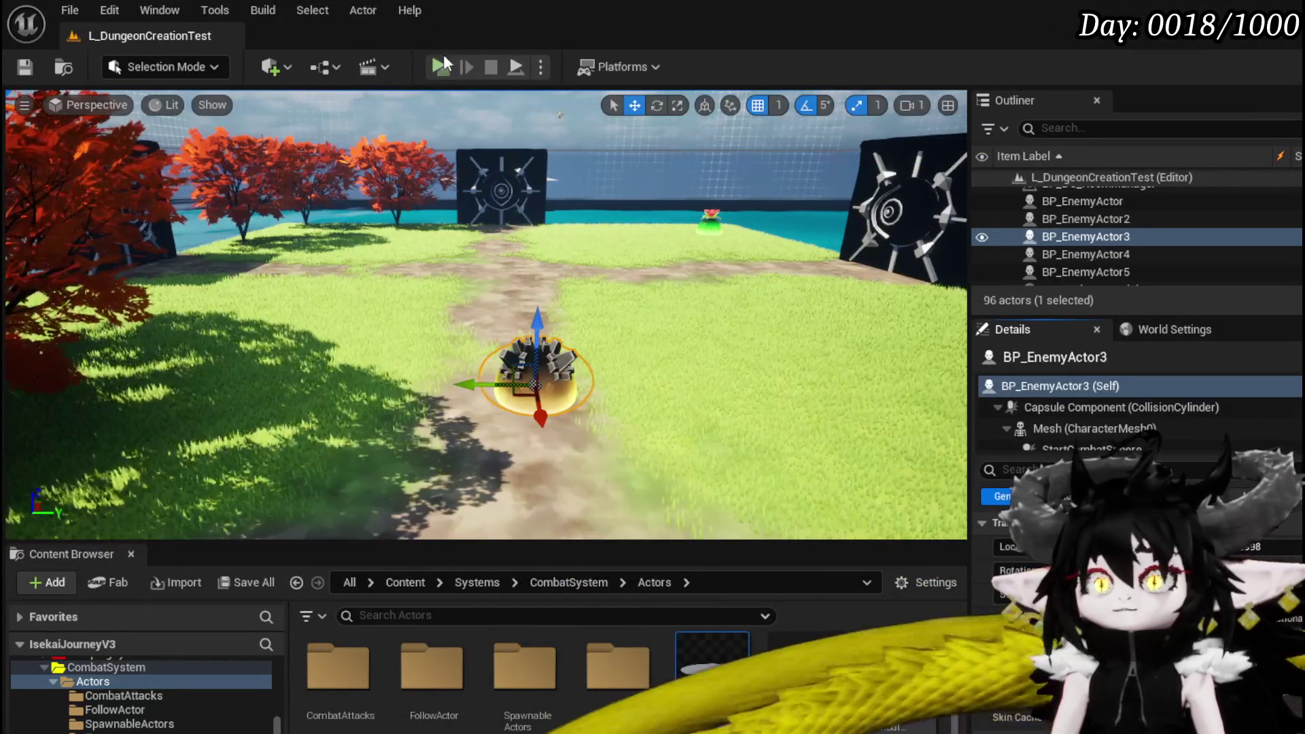
left_click(438, 66)
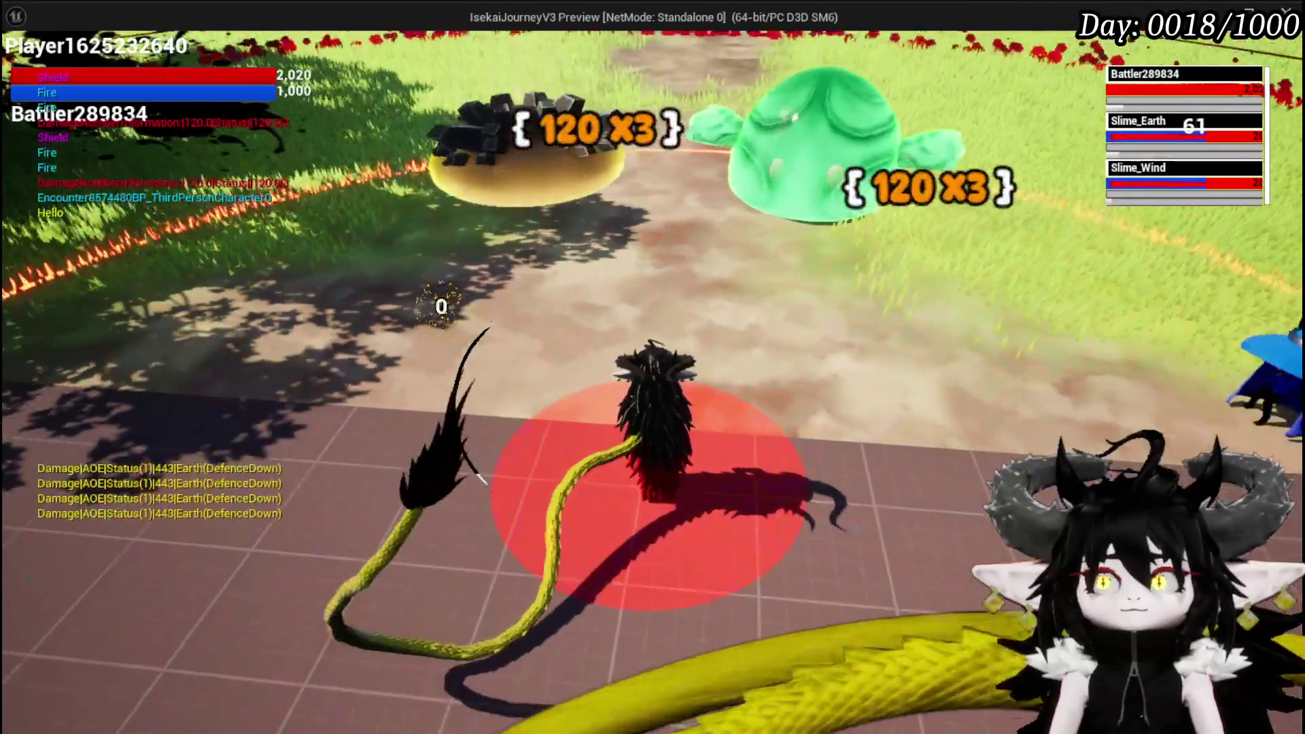
key("Escape")
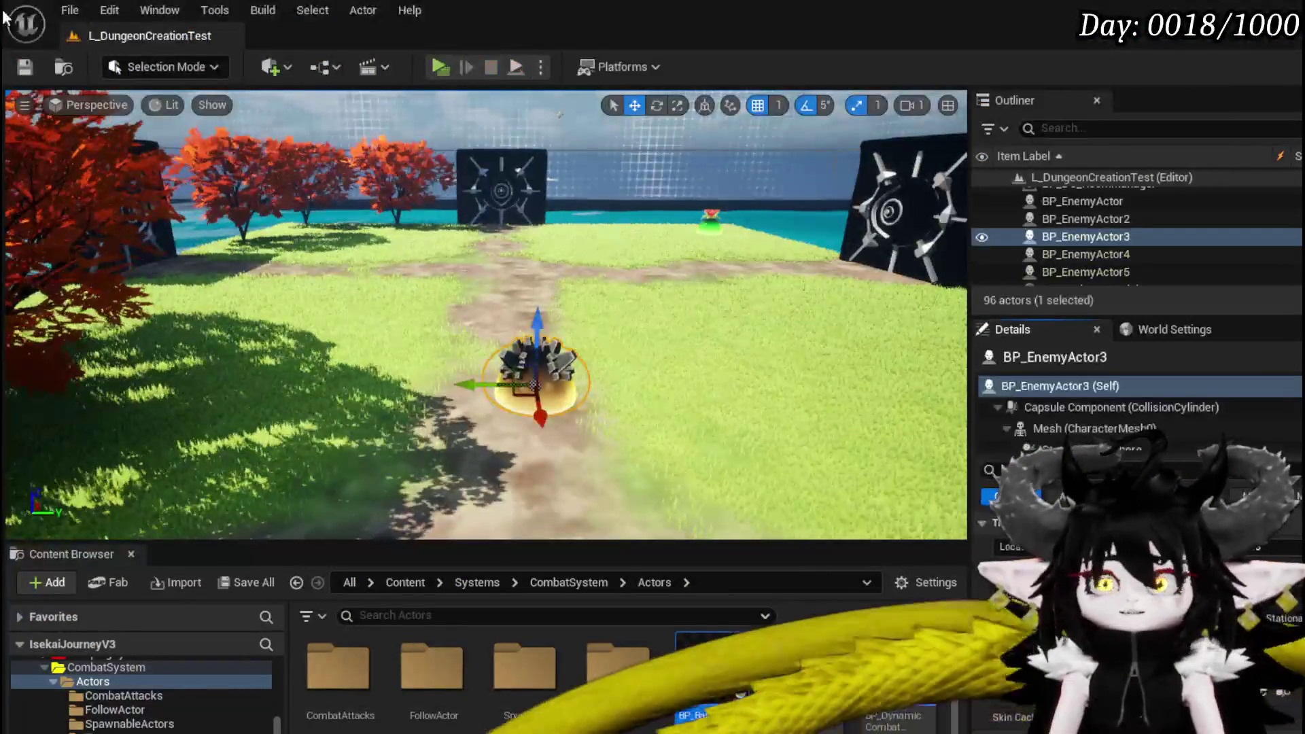
left_click(25, 68)
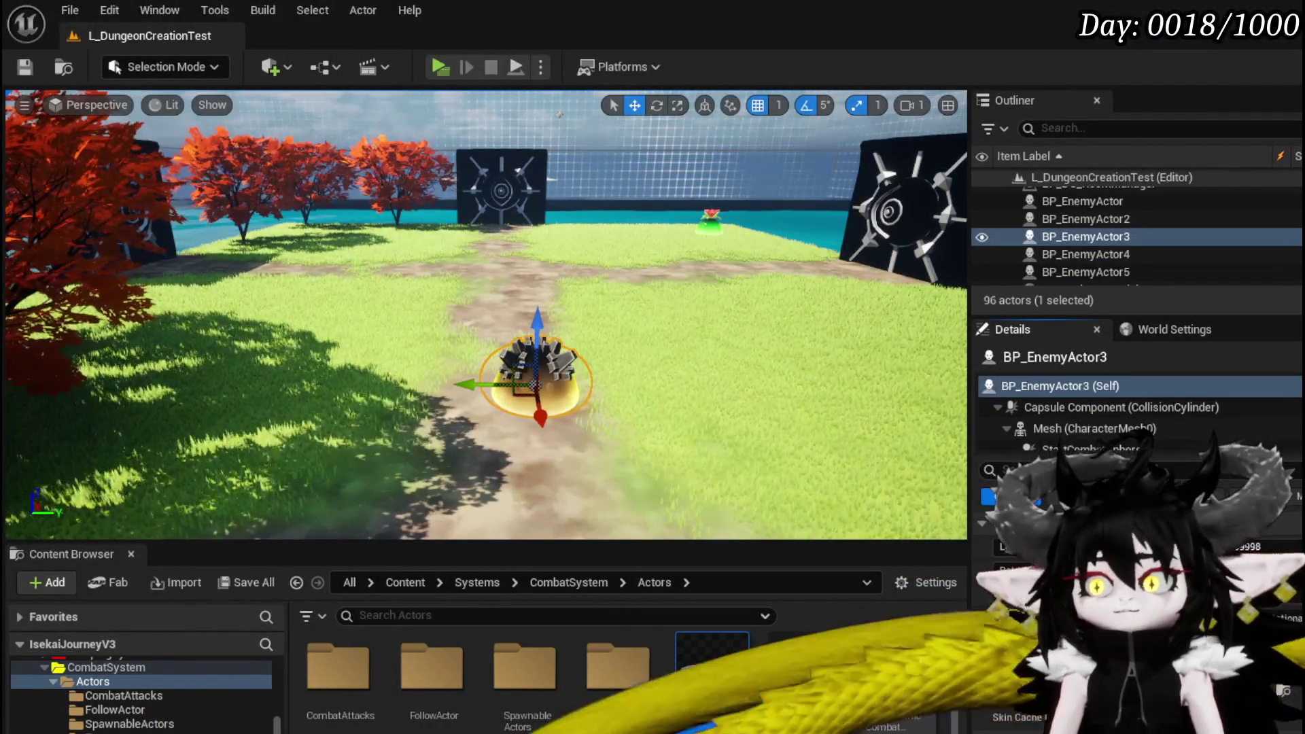
key("alt+Tab")
left_click(219, 37)
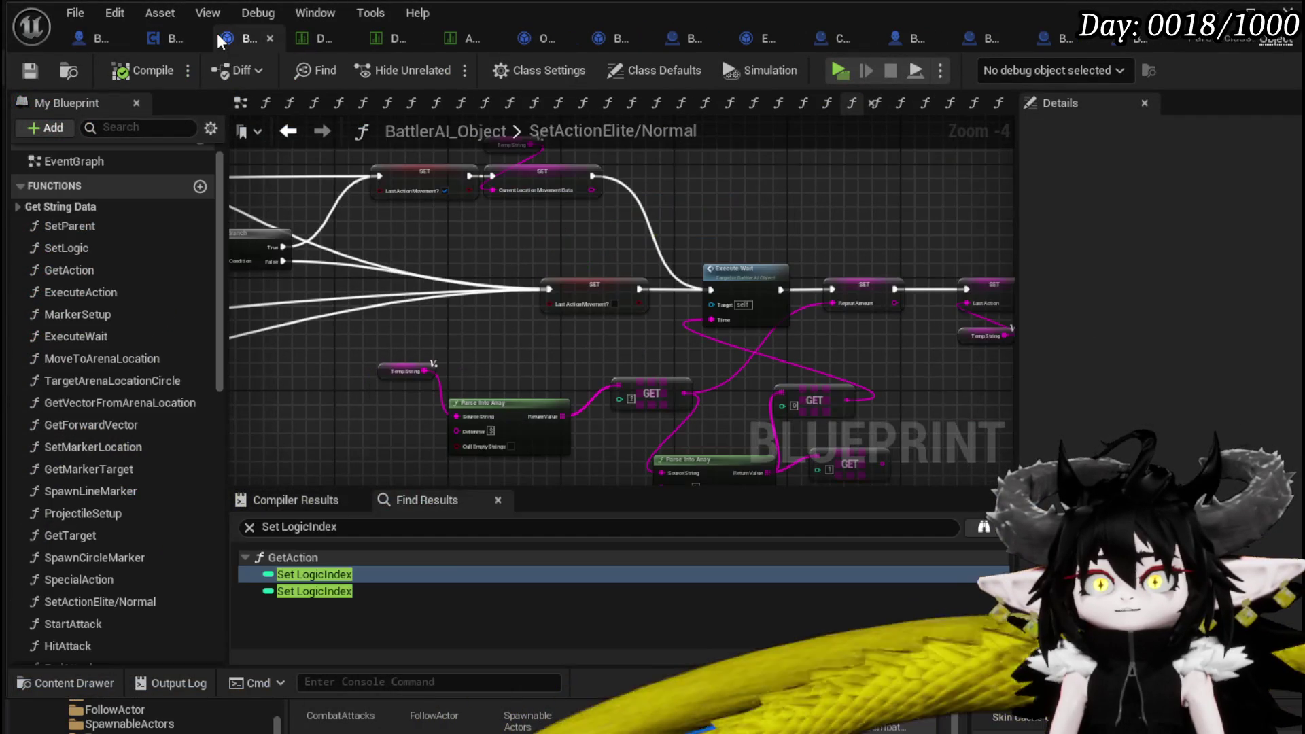
In ReduceTimeByEnemyLevel, connect Ability Time to the subtraction's top input and compile.
left_click_drag(424, 345, 727, 336)
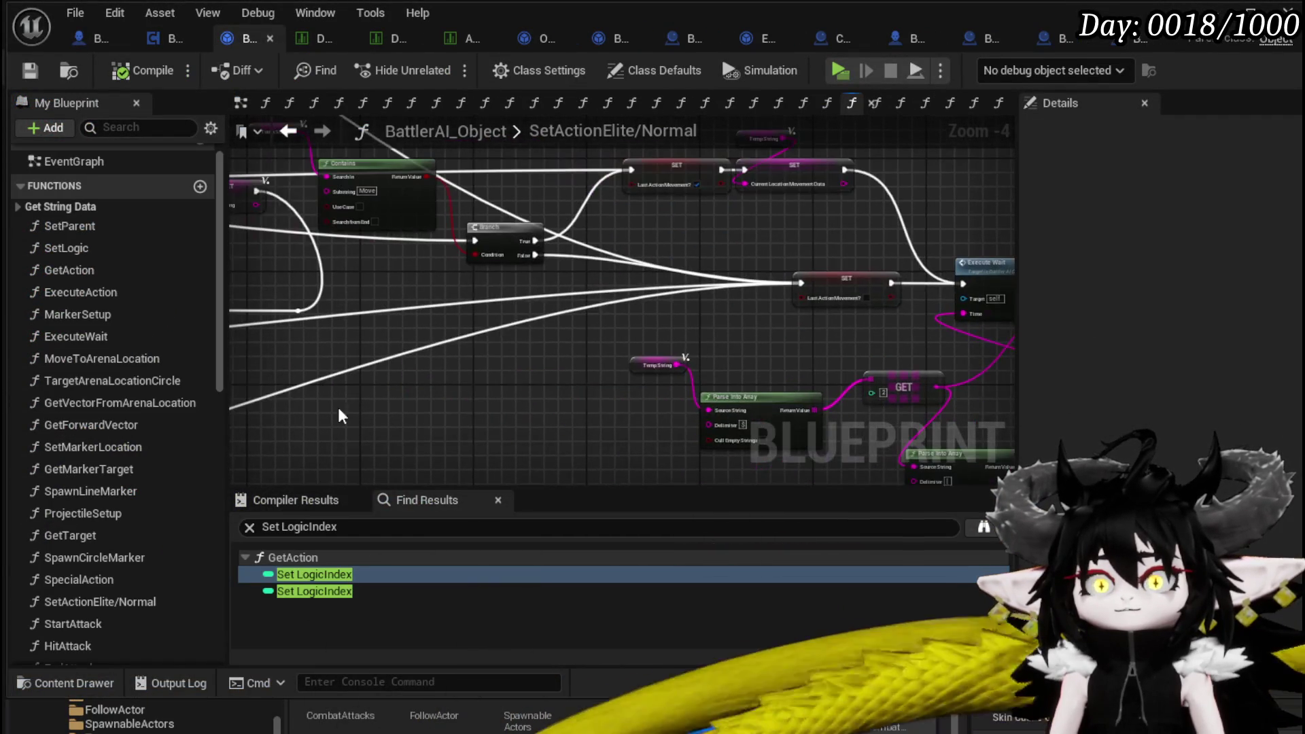
scroll(102, 338, "down", 5)
double_click(120, 532)
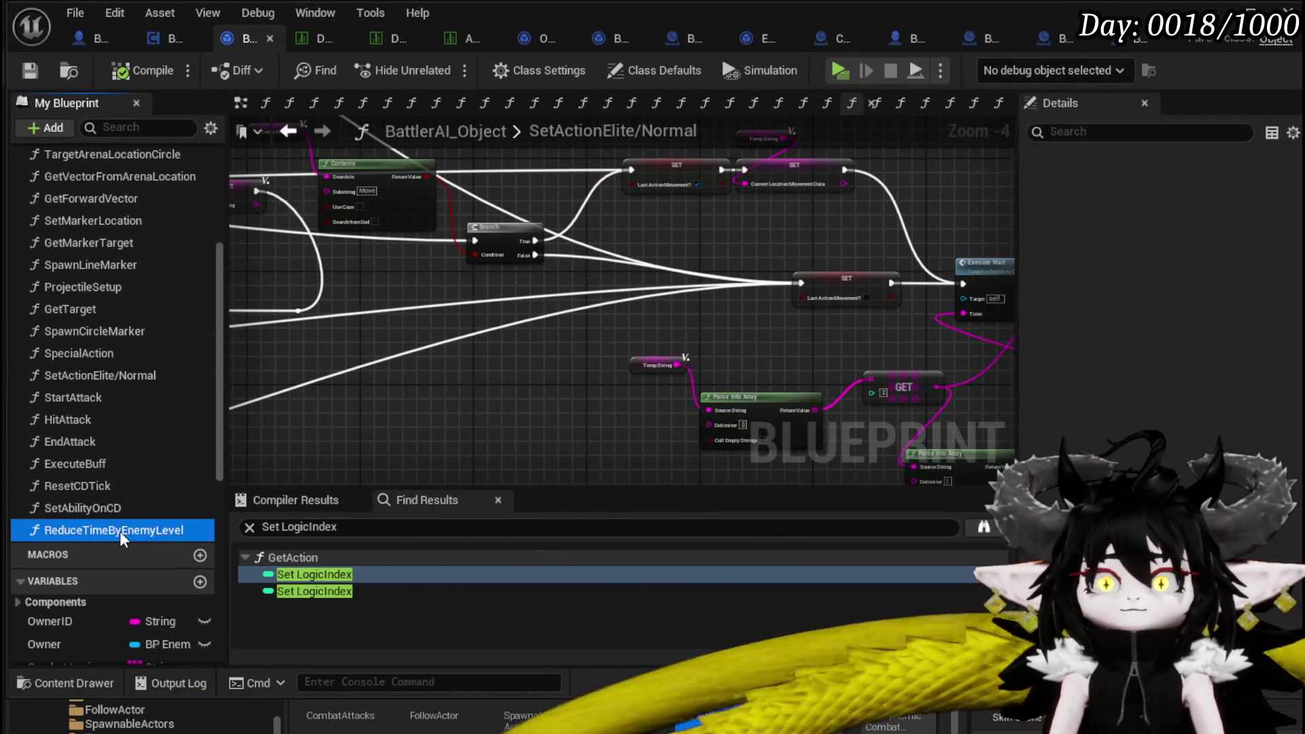
scroll(616, 346, "up", 3)
mouse_move(534, 344)
left_mouse_down()
mouse_move(627, 334)
mouse_move(532, 417)
left_mouse_up()
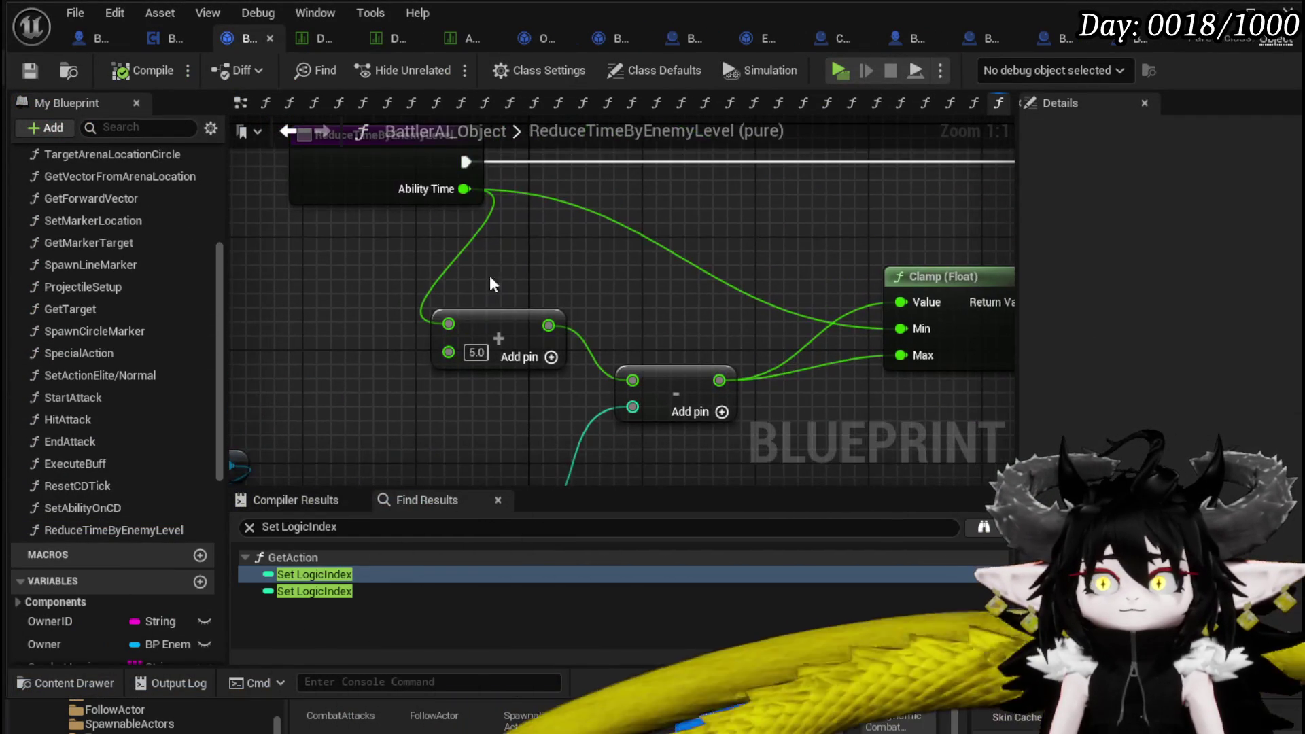
mouse_move(463, 189)
left_mouse_down()
mouse_move(636, 396)
mouse_move(632, 380)
left_mouse_up()
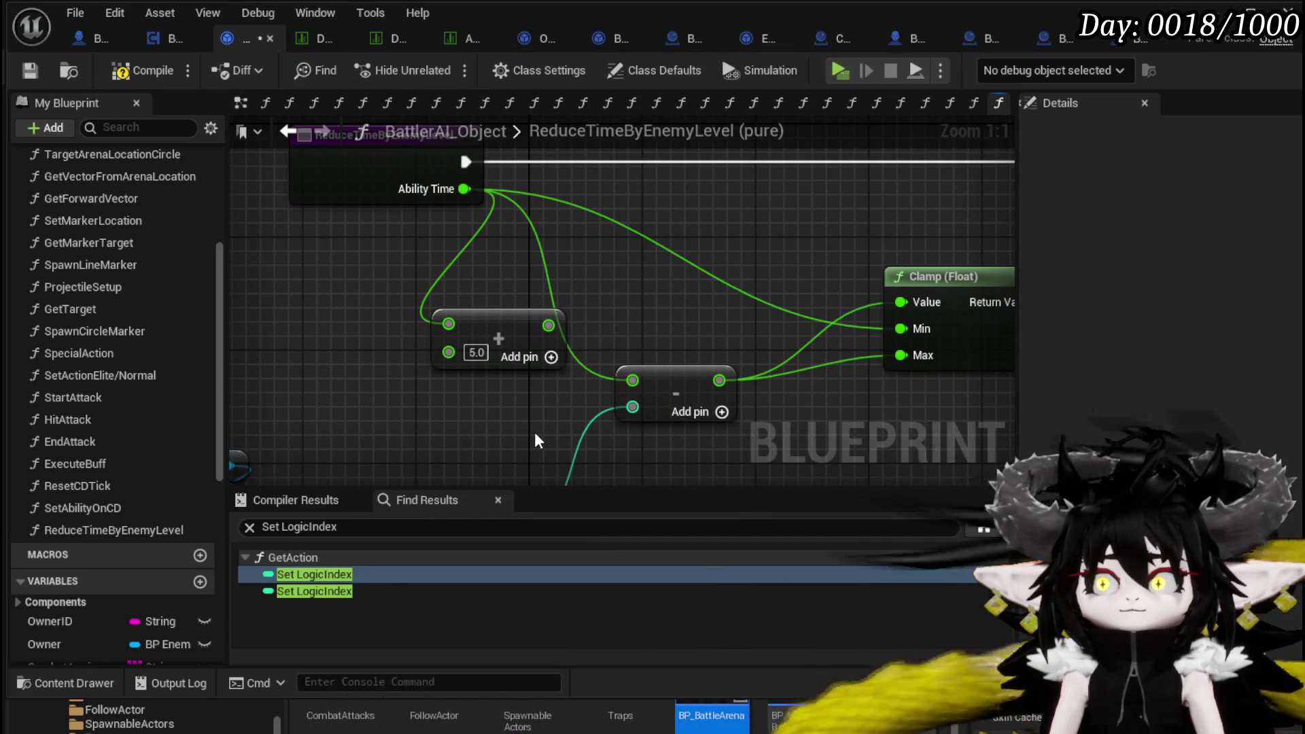
left_click(144, 67)
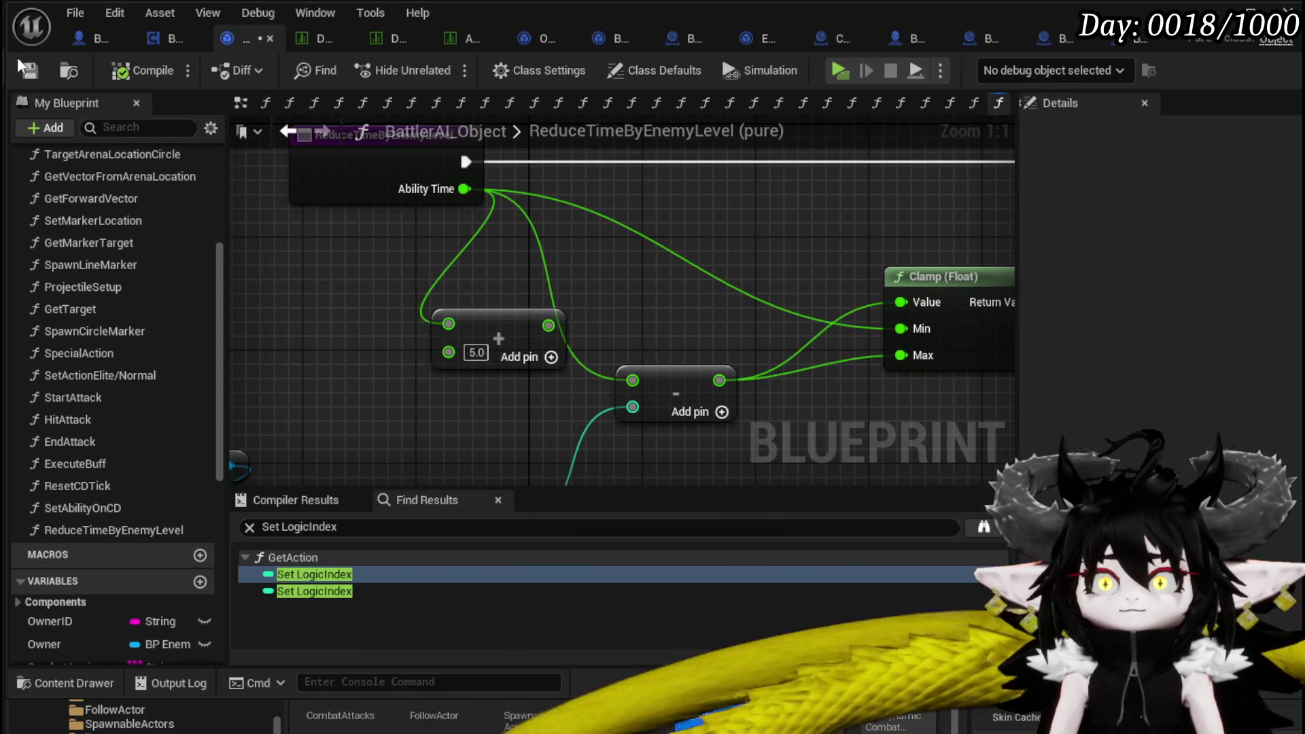
Route Ability Time to the Return Node's Adjusted Time and recompile.
mouse_move(809, 255)
left_mouse_down()
mouse_move(492, 235)
mouse_move(698, 305)
left_mouse_up()
left_click_drag(350, 238, 825, 241)
left_click(129, 78)
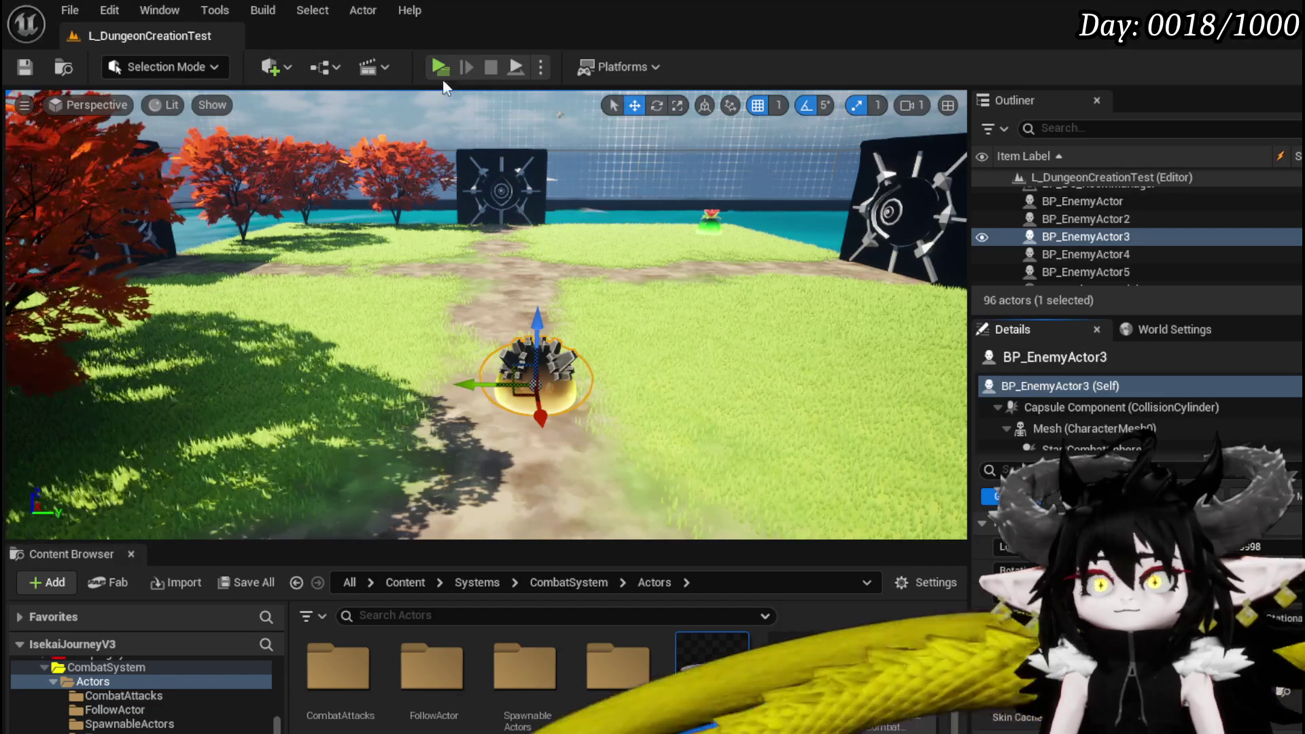
key("alt+p")
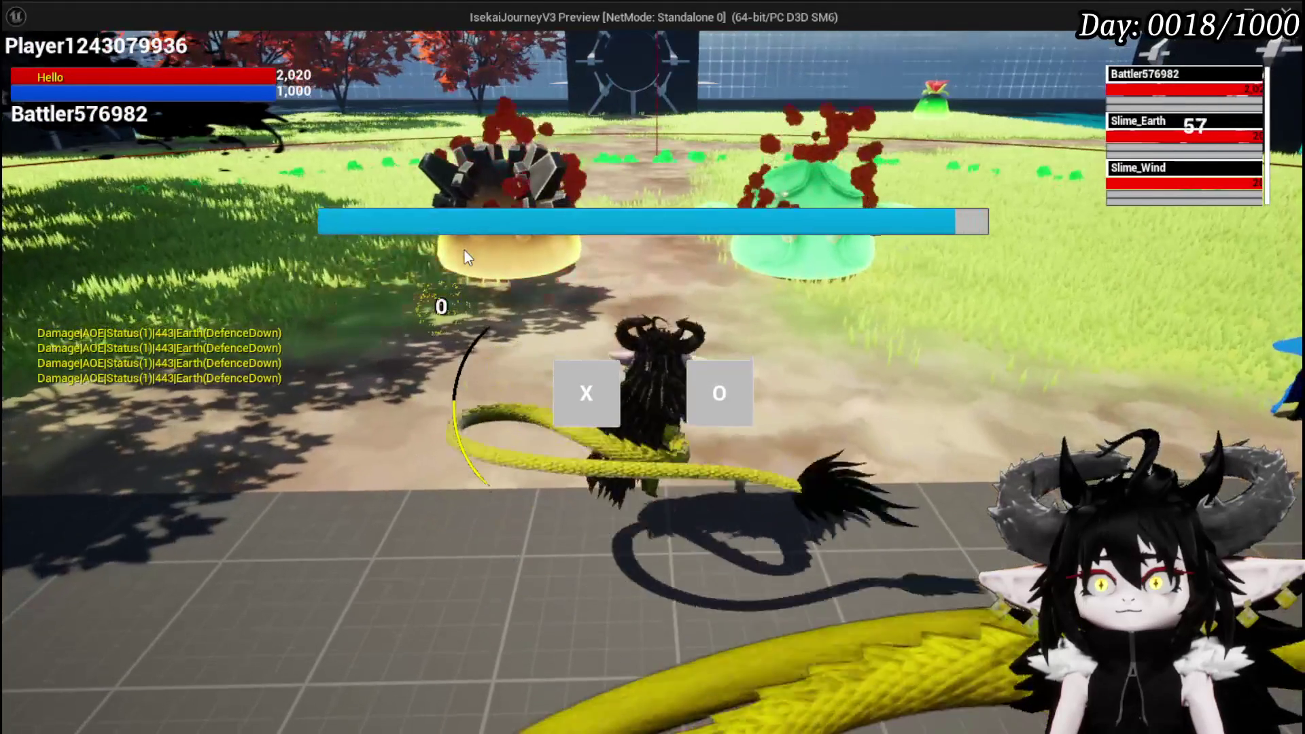
left_click(566, 424)
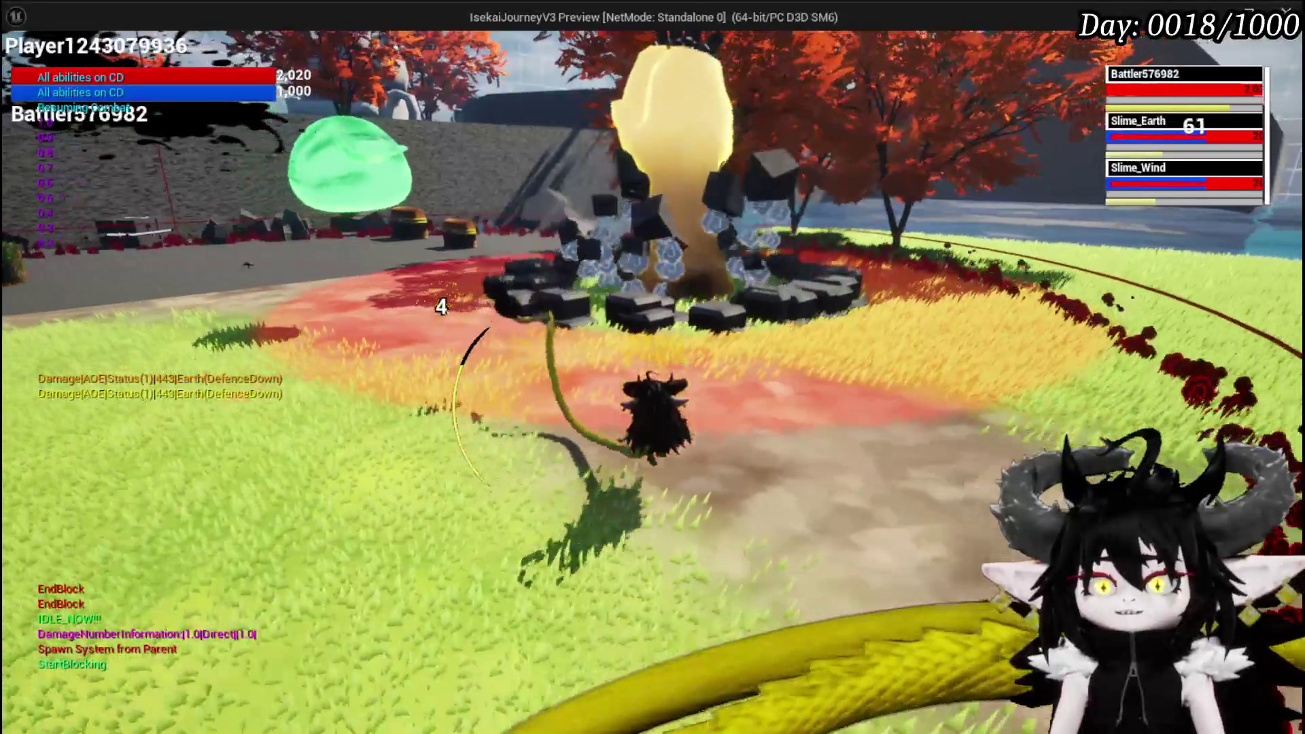
key("Escape")
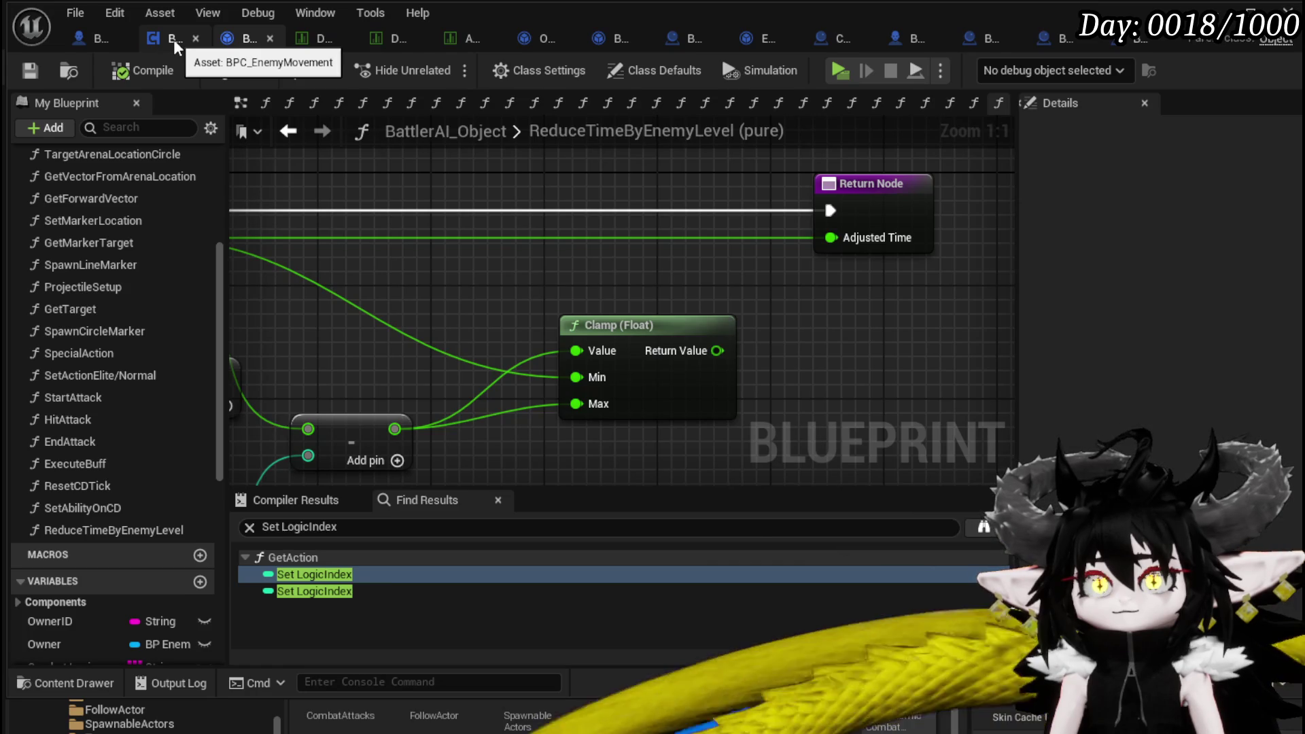
Inspect BP_EnemyBattler's AIMoveTORandomReachablePoint event, then open StartIdle in BPC_EnemyMovement.
left_click(173, 39)
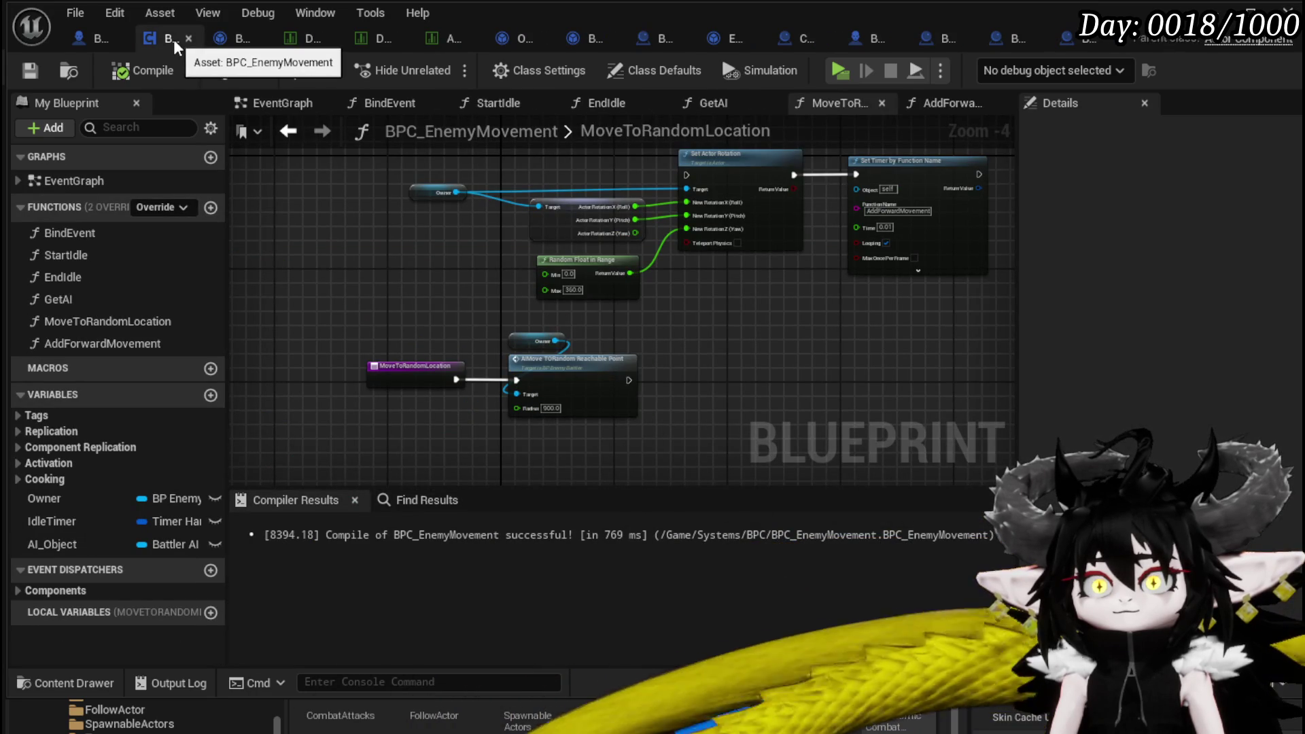
double_click(579, 358)
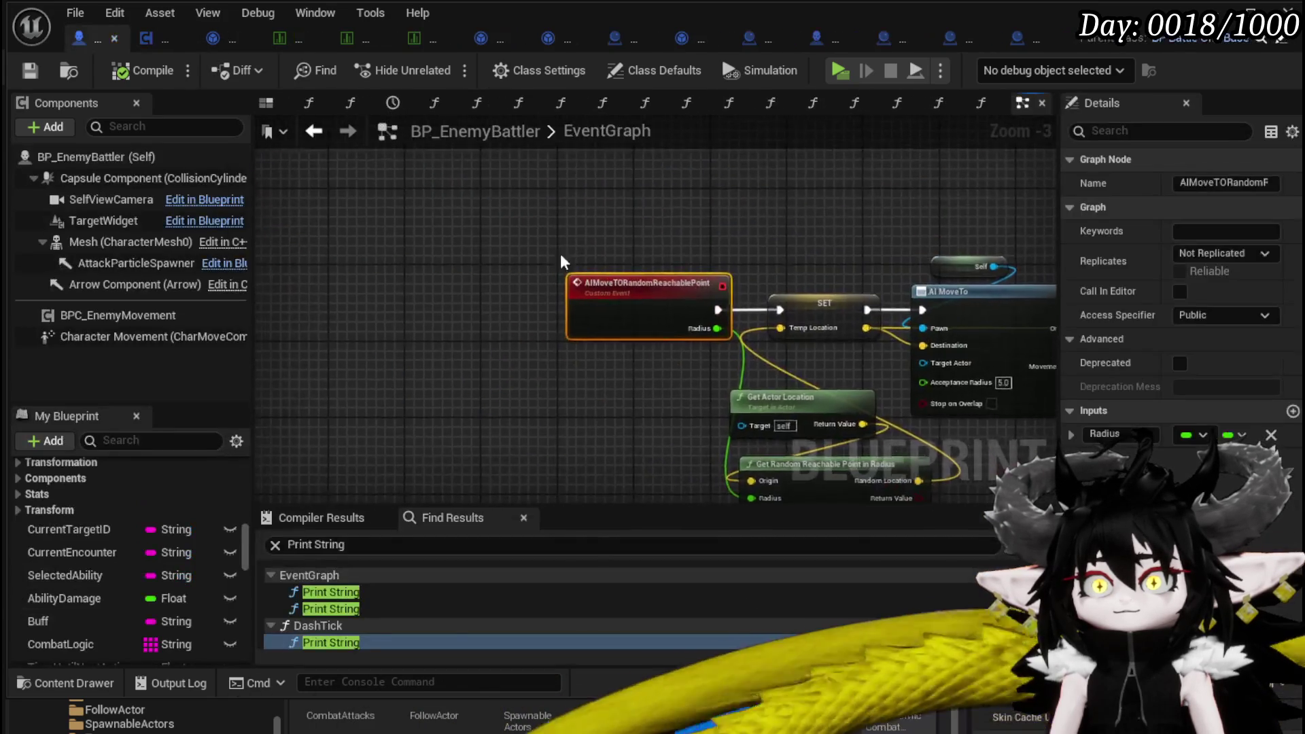
left_click_drag(397, 168, 297, 191)
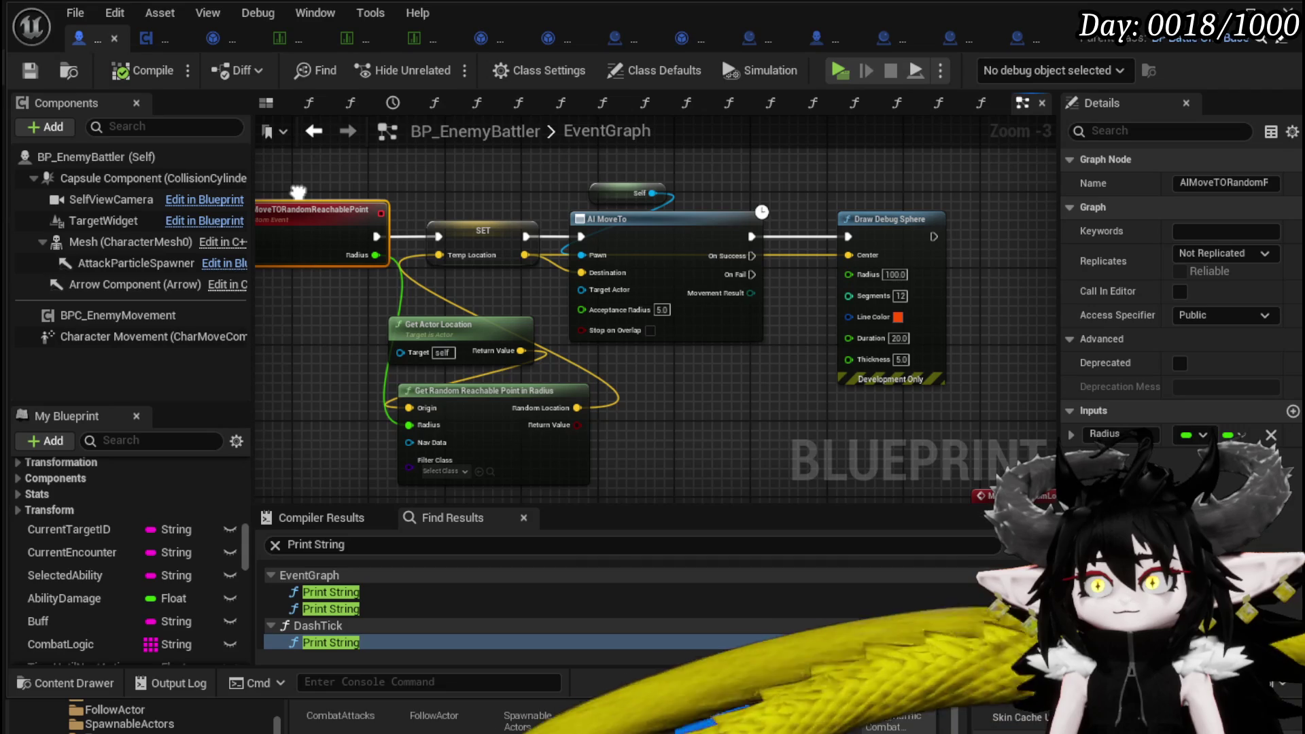
mouse_move(298, 192)
left_mouse_down()
mouse_move(445, 190)
mouse_move(344, 194)
left_mouse_up()
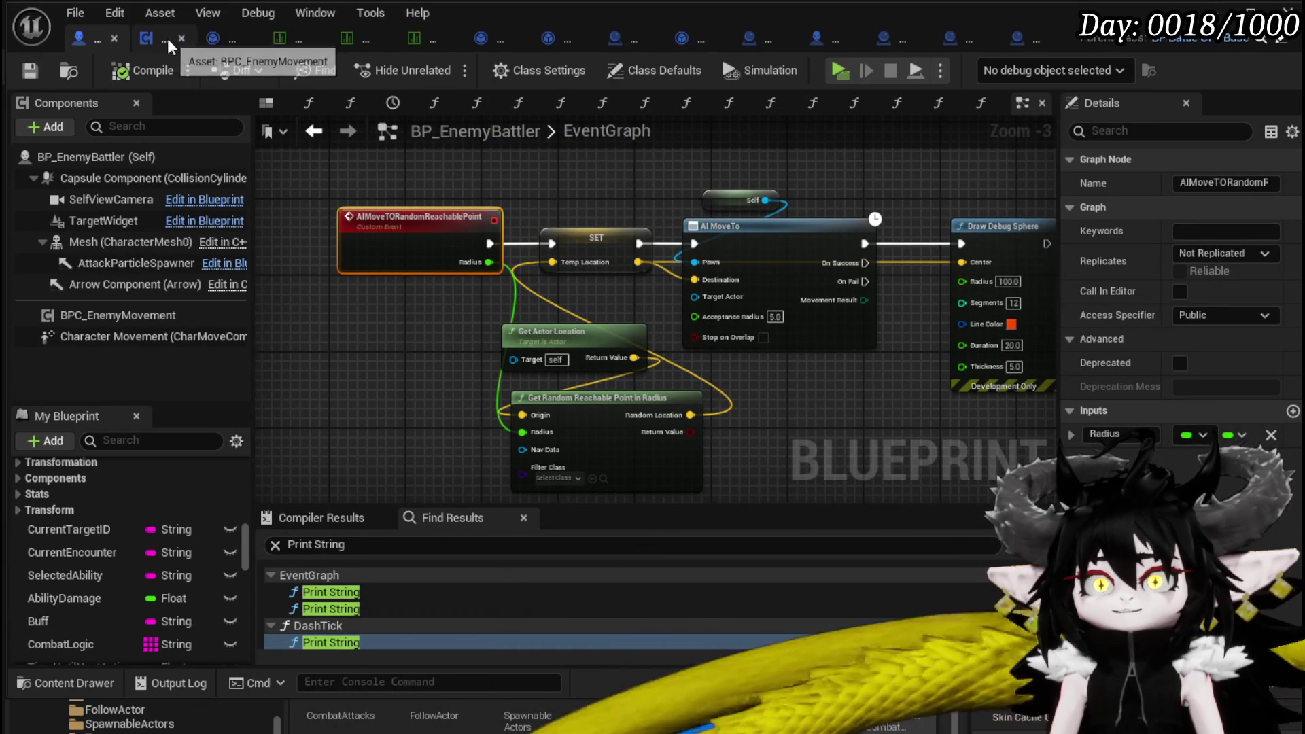
left_click(167, 38)
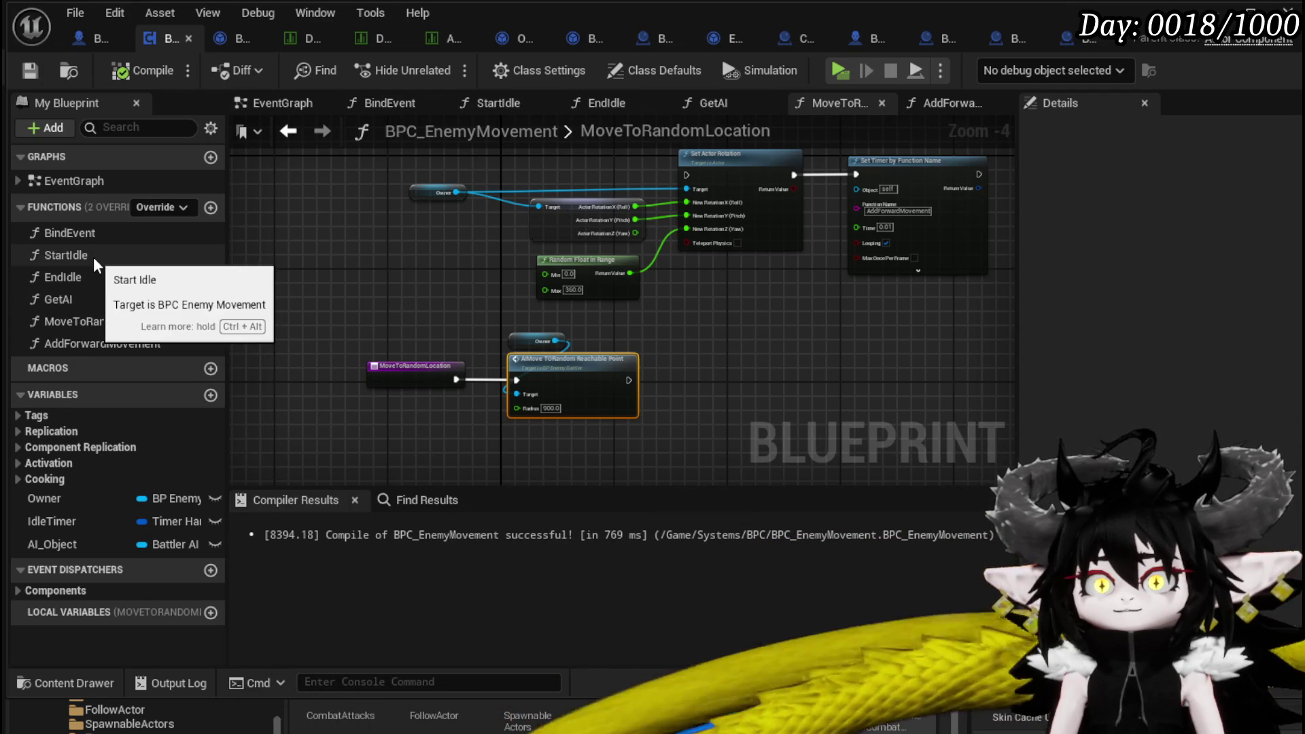
double_click(93, 257)
Replace StartIdle's old Owner-based call with the component's own Move to Random Location.
scroll(462, 301, "up", 2)
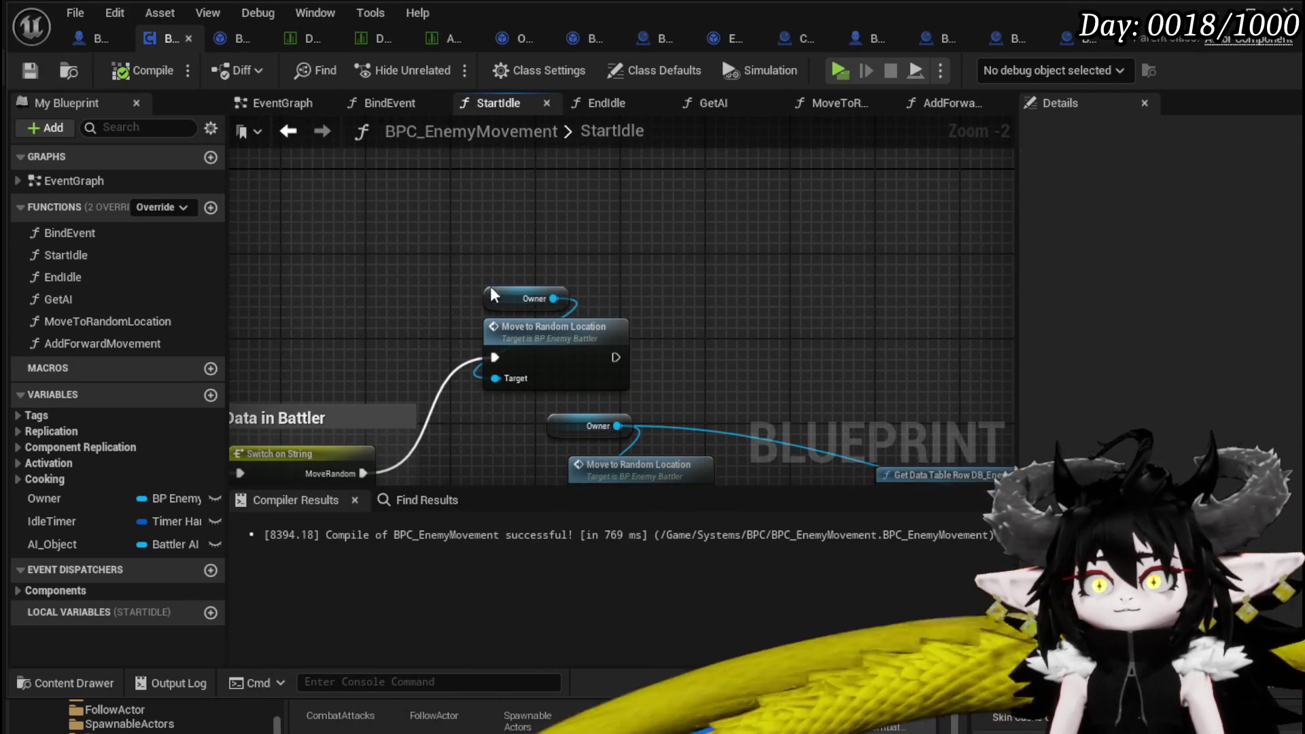
left_click_drag(500, 295, 379, 239)
left_click_drag(128, 327, 505, 225)
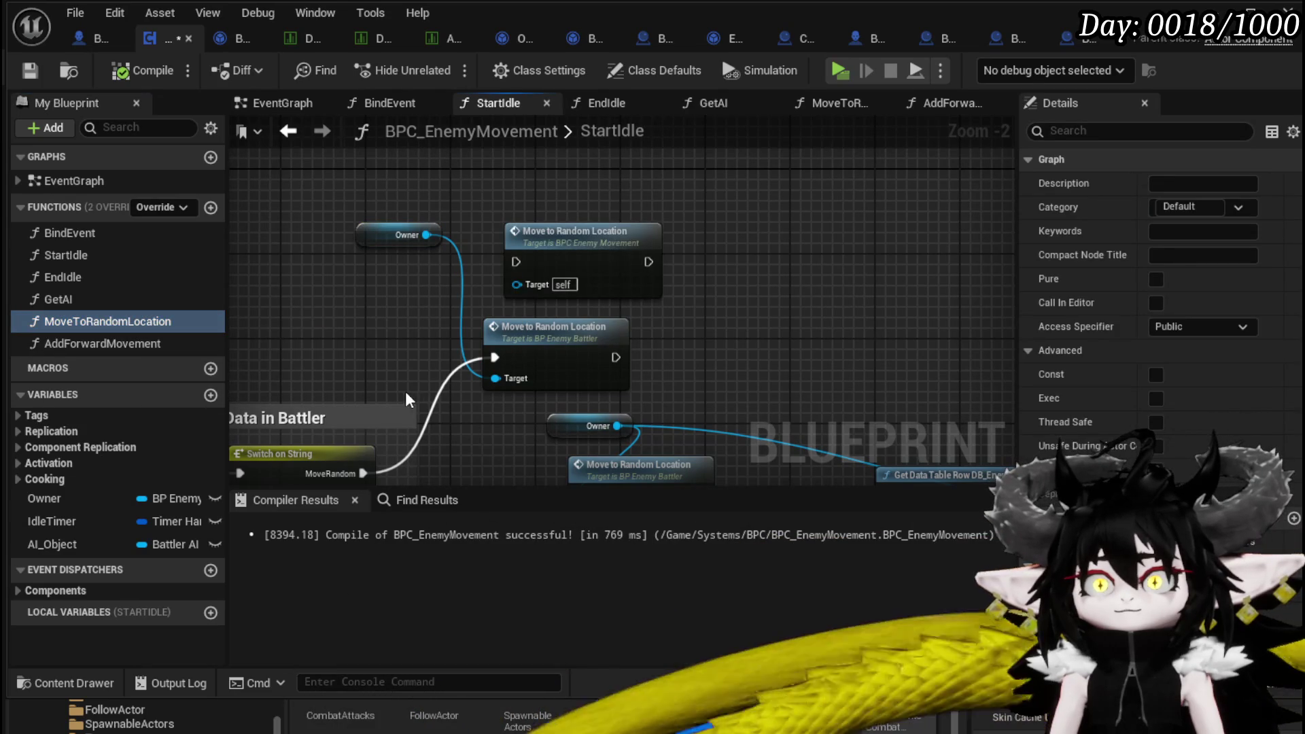
left_click(561, 340)
key("Delete")
left_click_drag(394, 282, 443, 231)
left_click_drag(344, 485, 365, 383)
mouse_move(558, 178)
left_mouse_down()
mouse_move(543, 154)
mouse_move(603, 328)
mouse_move(487, 263)
left_mouse_up()
key("Delete")
left_click_drag(608, 365, 614, 412)
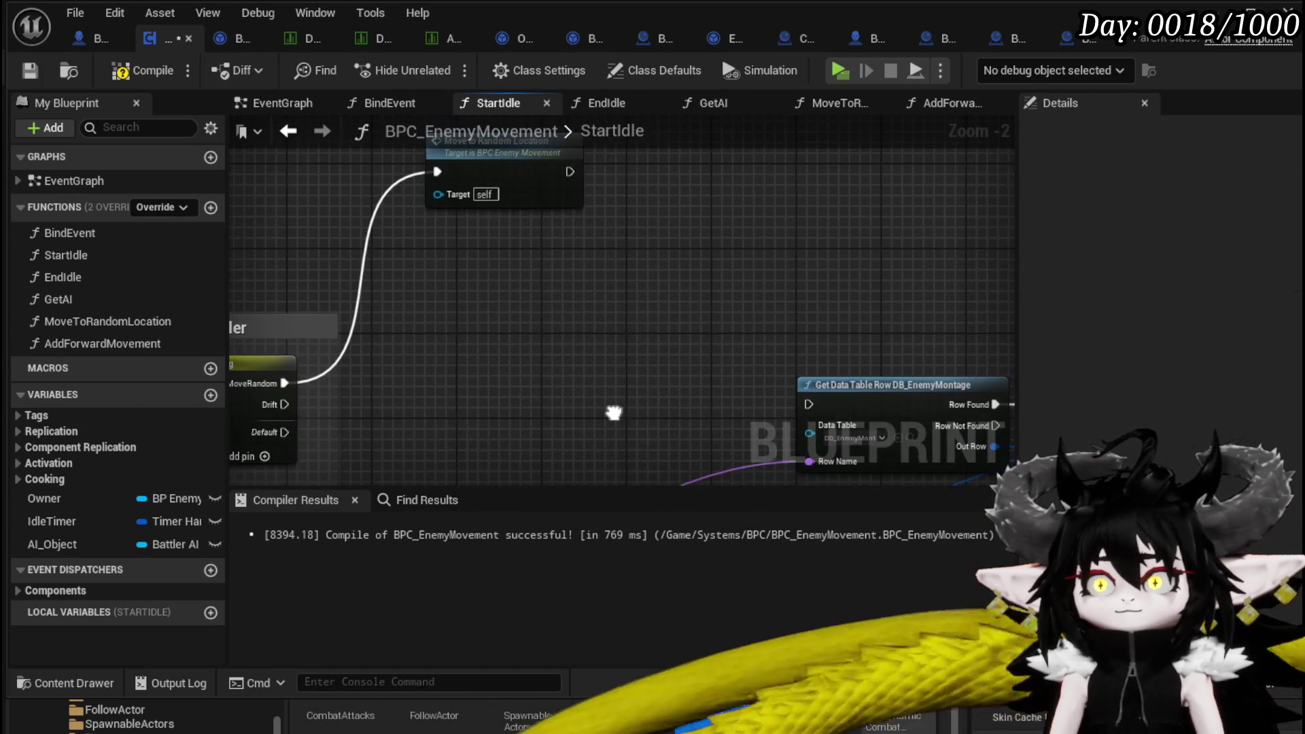
mouse_move(549, 164)
left_mouse_down()
mouse_move(523, 324)
mouse_move(463, 405)
left_mouse_up()
key("ctrl+v")
mouse_move(587, 406)
left_mouse_down()
mouse_move(446, 309)
mouse_move(676, 311)
left_mouse_up()
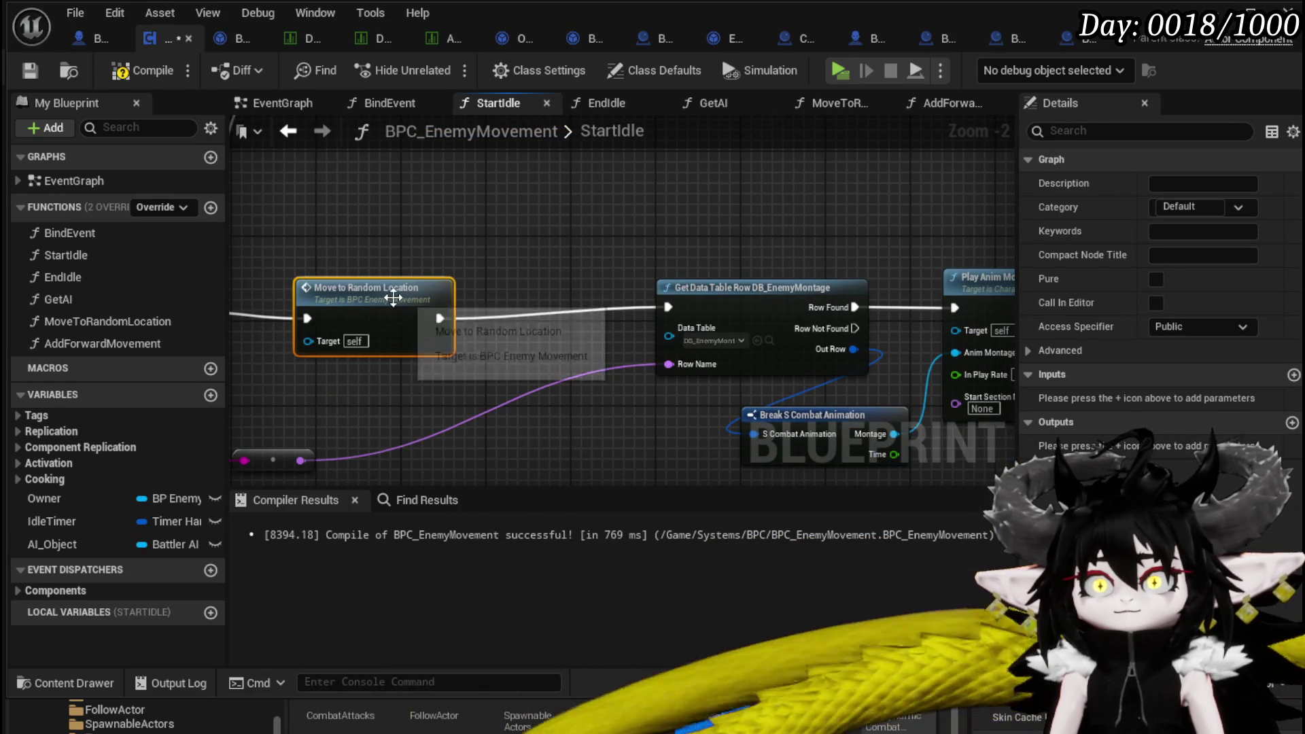
Delete the leftover Owner and old call nodes, then compile.
left_click_drag(427, 283, 40, 260)
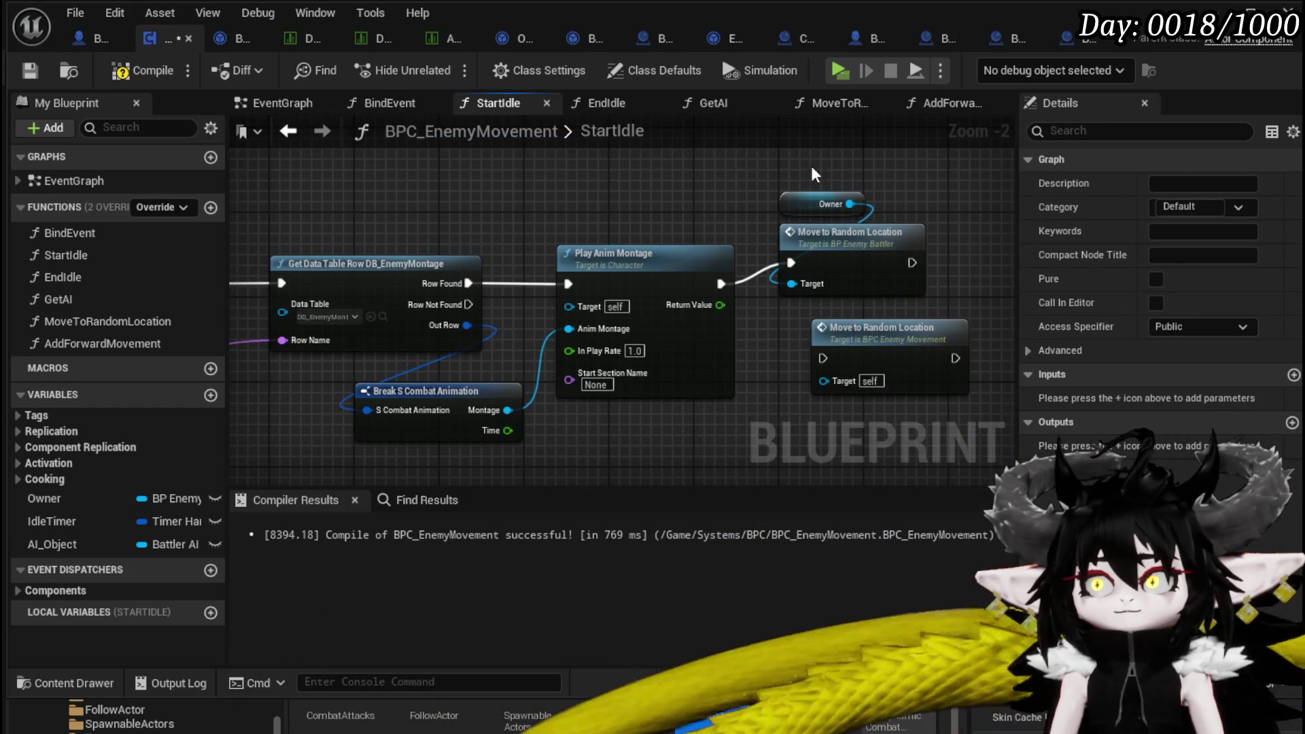
left_click_drag(846, 178, 859, 262)
key("Delete")
left_click(913, 280)
key("Delete")
left_click_drag(749, 237, 566, 256)
scroll(566, 256, "down", 1)
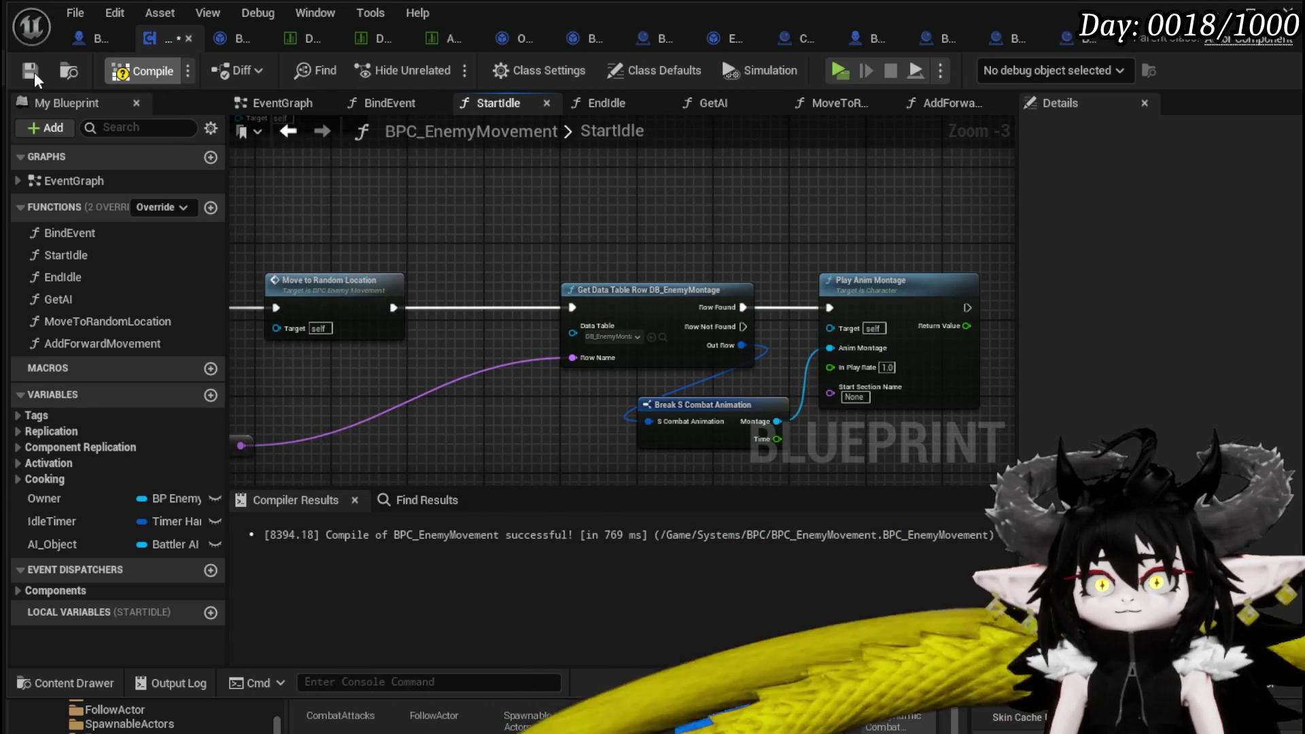
left_click(30, 72)
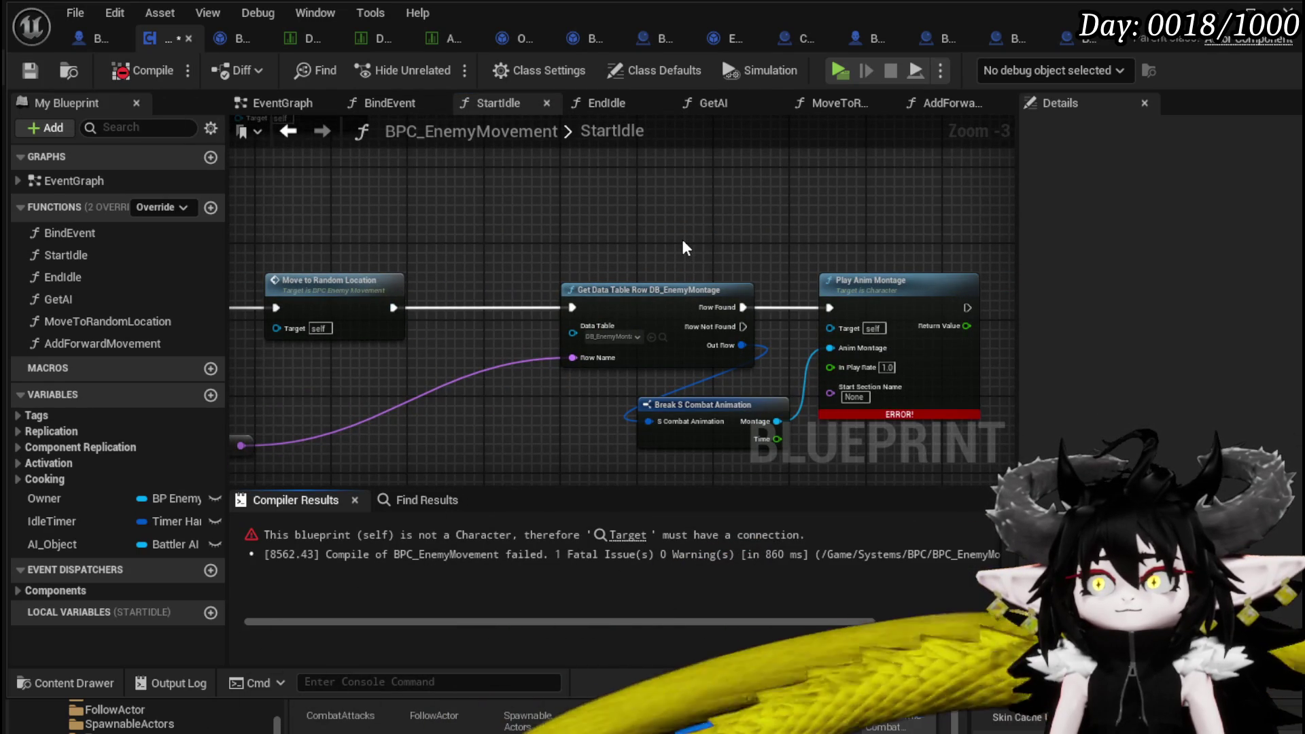
Connect Owner to Play Anim Montage's Target, recompile, and shift the call chain left.
mouse_move(164, 499)
left_mouse_down()
mouse_move(329, 466)
mouse_move(834, 325)
left_mouse_up()
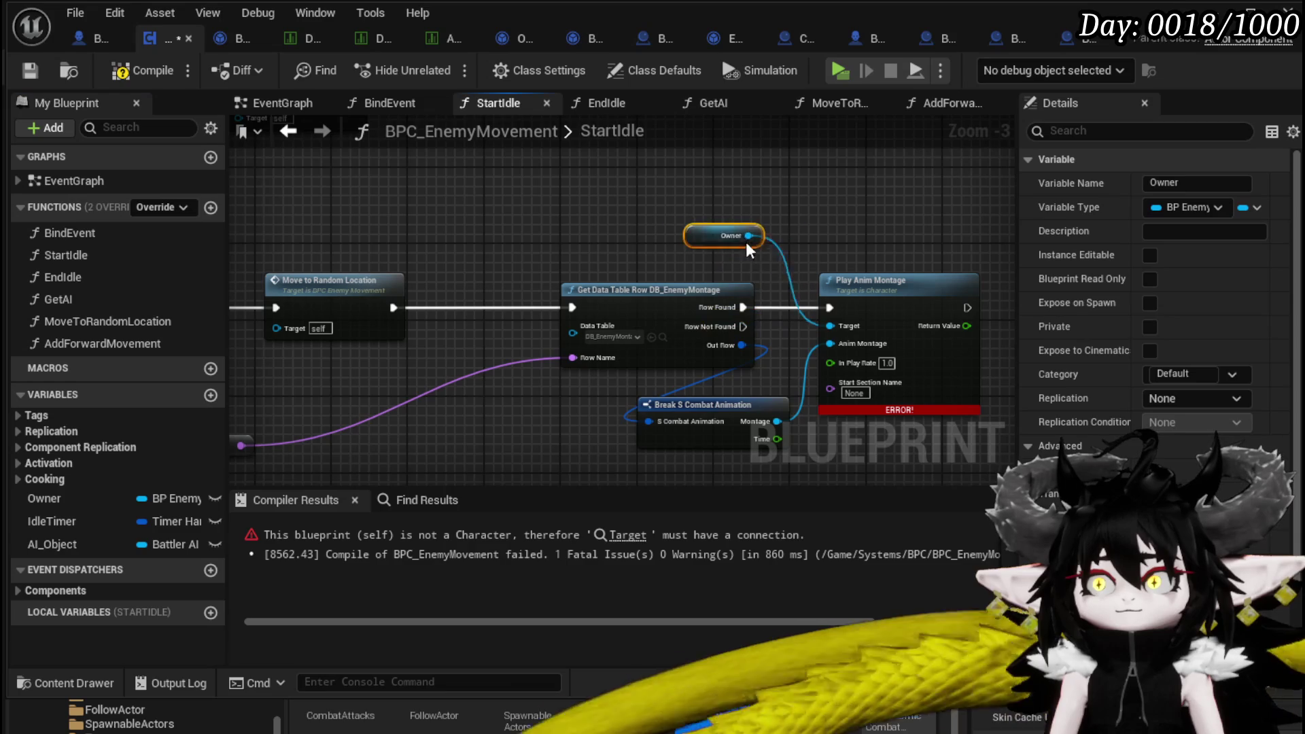
left_click(128, 76)
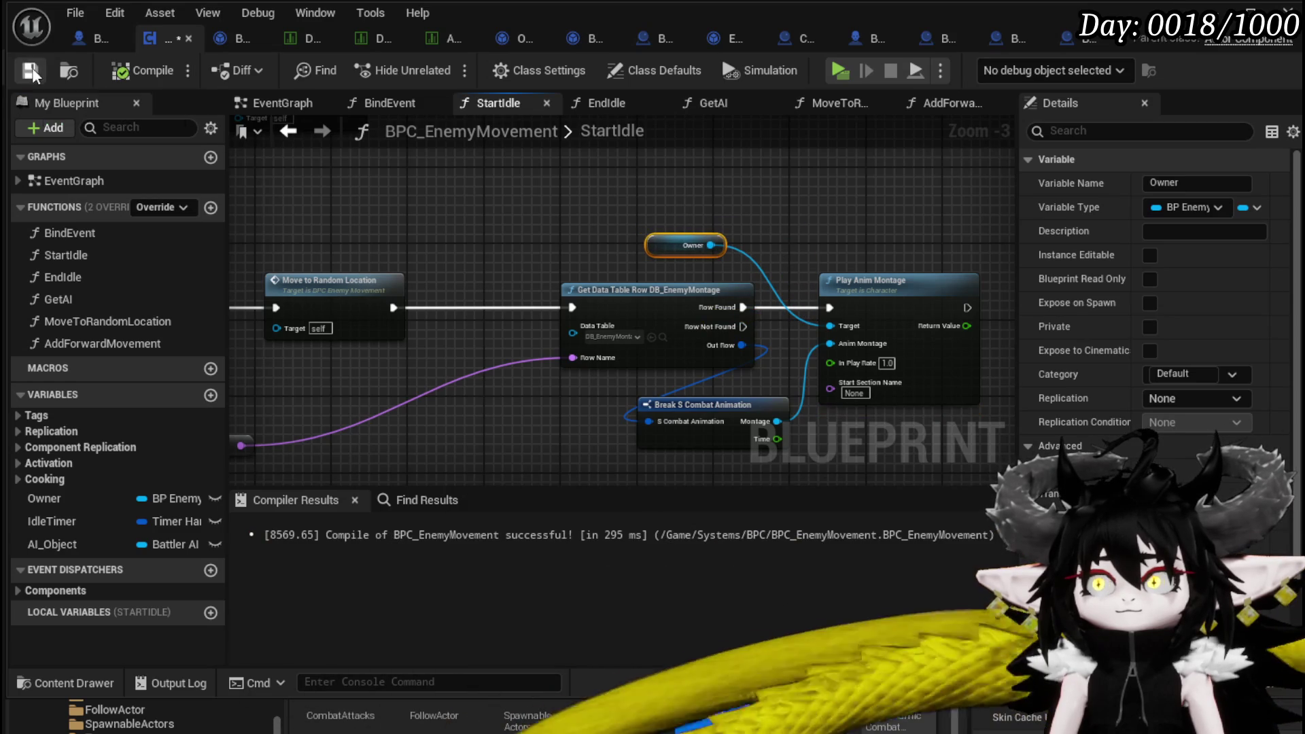
scroll(634, 211, "down", 2)
scroll(625, 210, "up", 2)
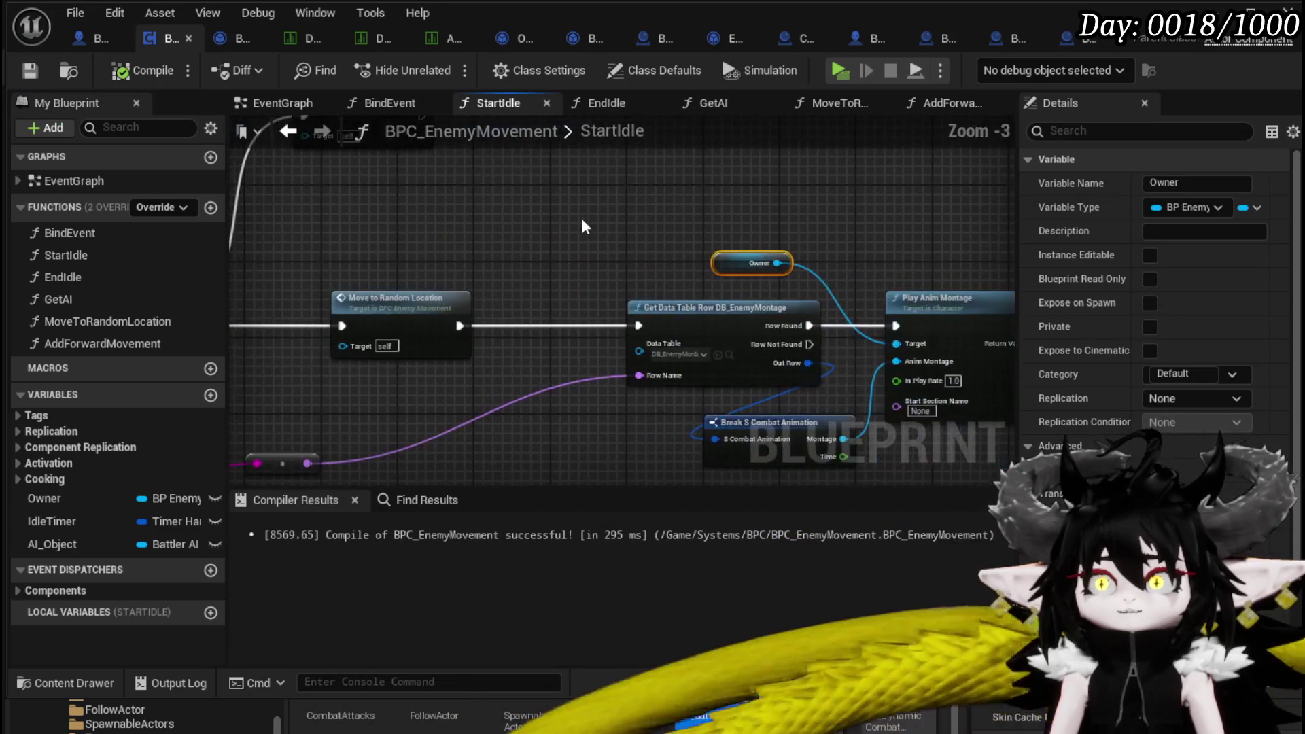
scroll(484, 207, "down", 2)
left_click_drag(775, 338, 775, 339)
left_click_drag(763, 268, 651, 272)
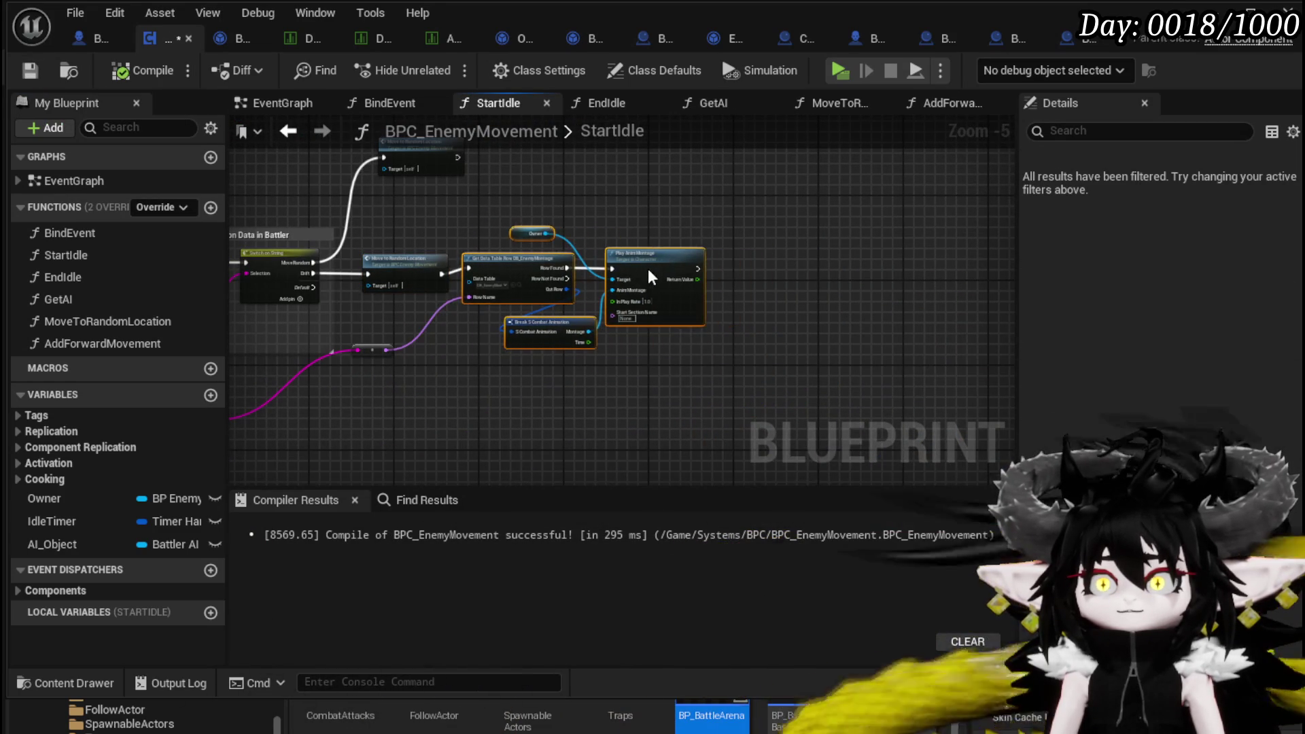
left_click(651, 232)
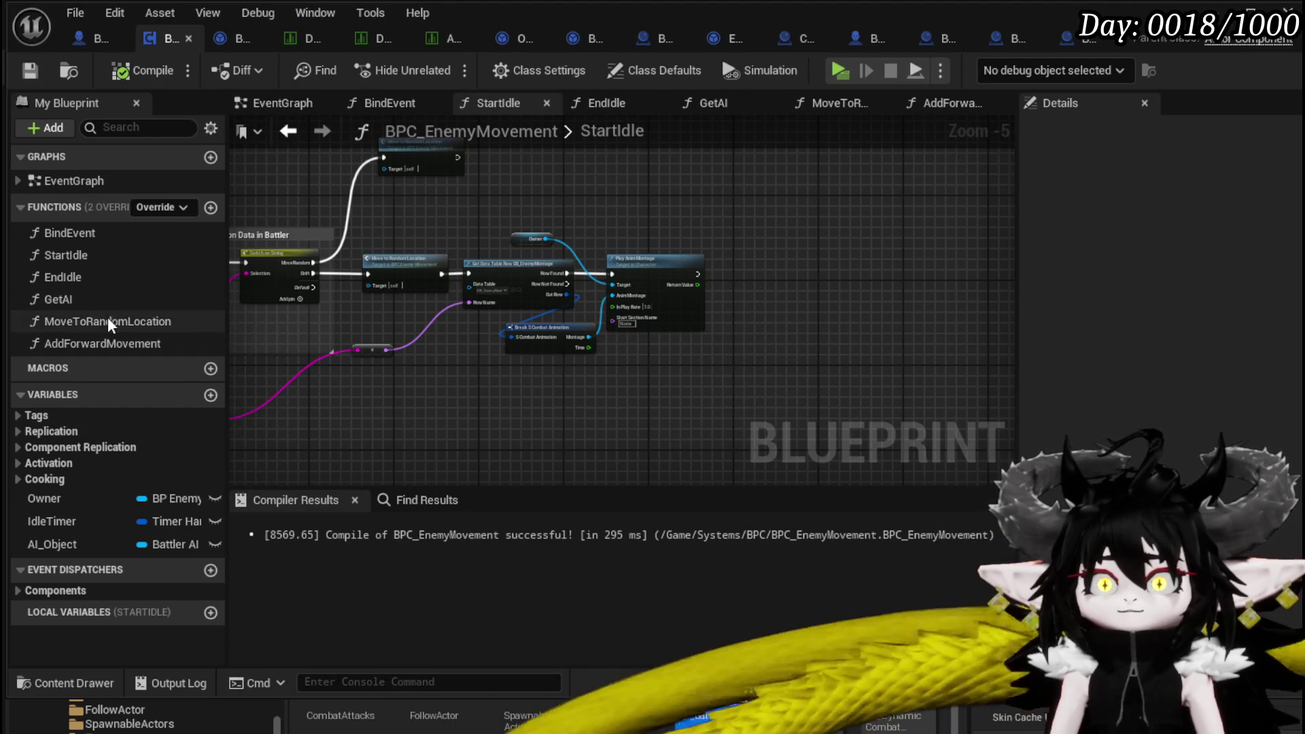
Delete the rotation, timer and random float nodes from MoveToRandomLocation and save.
double_click(107, 321)
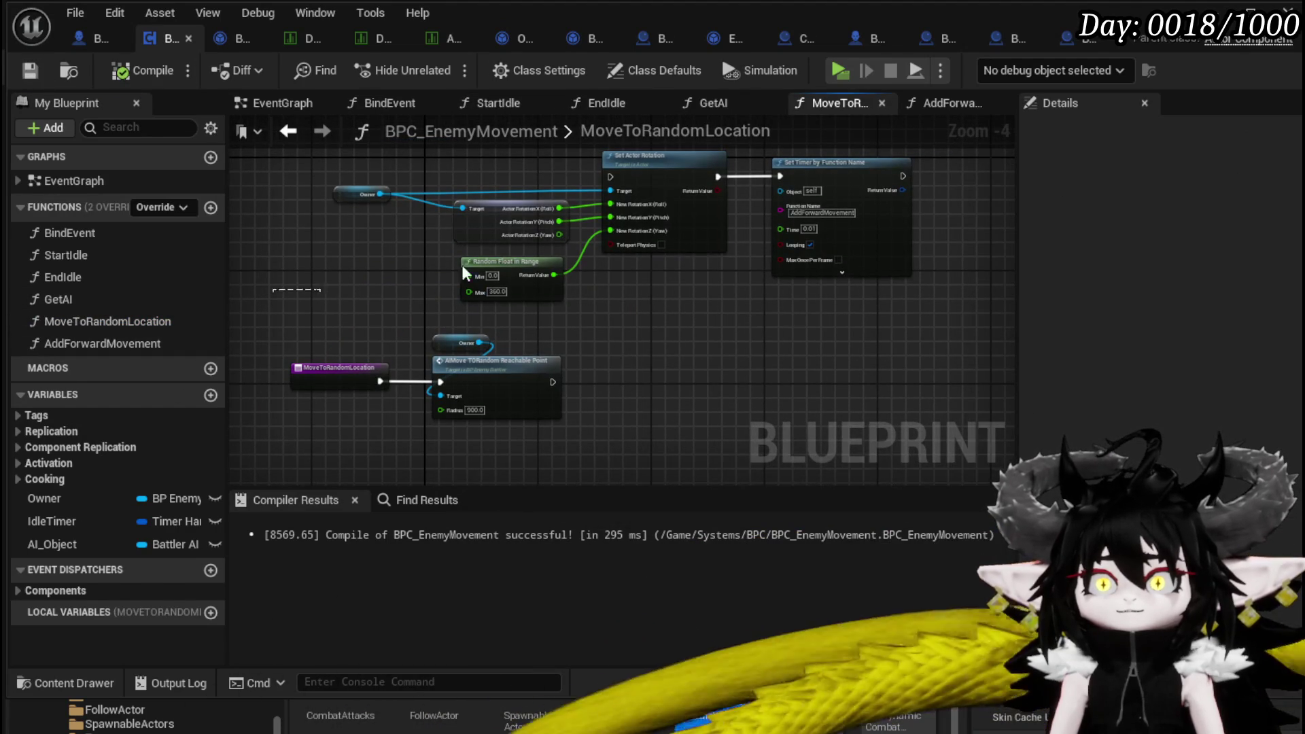
left_click_drag(846, 163, 843, 167)
key("Delete")
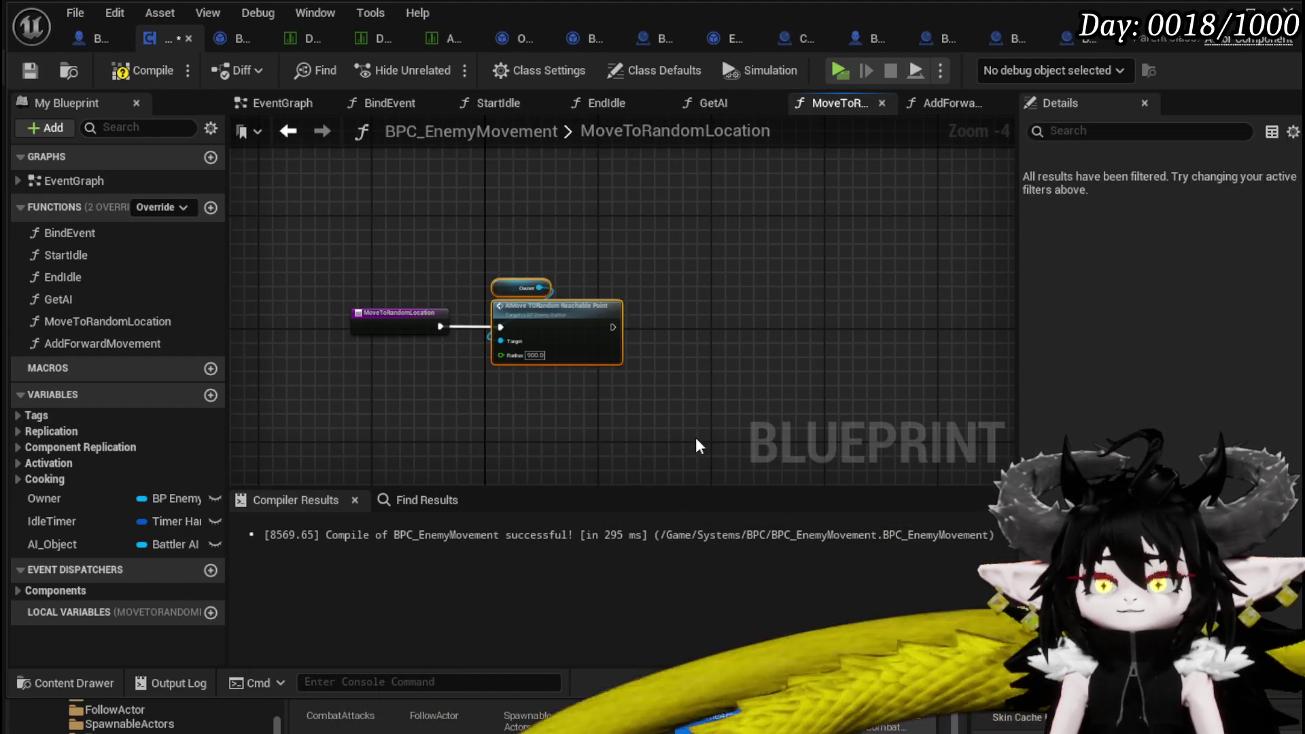
left_click(33, 76)
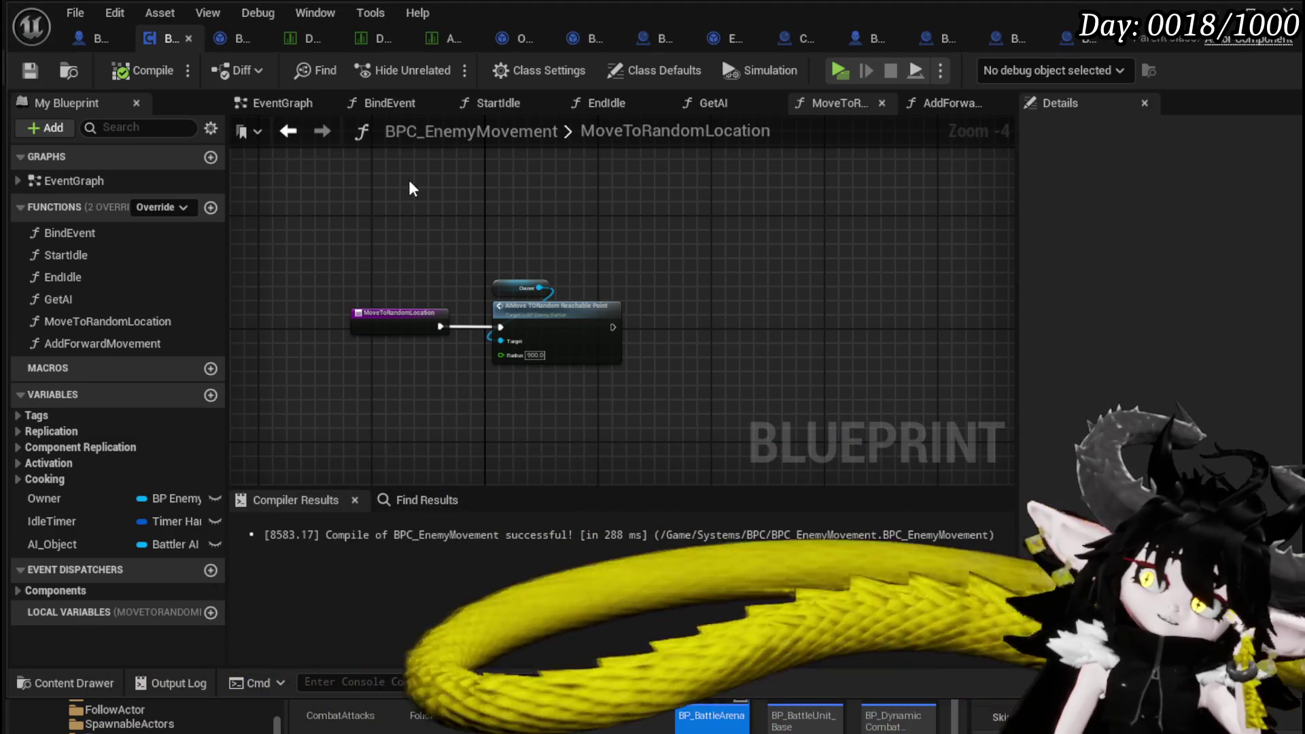
Pull a connection from Owner, cancel the node menu, then move to BP_EnemyBattler.
left_click_drag(540, 287, 693, 294)
left_click_drag(540, 288, 683, 282)
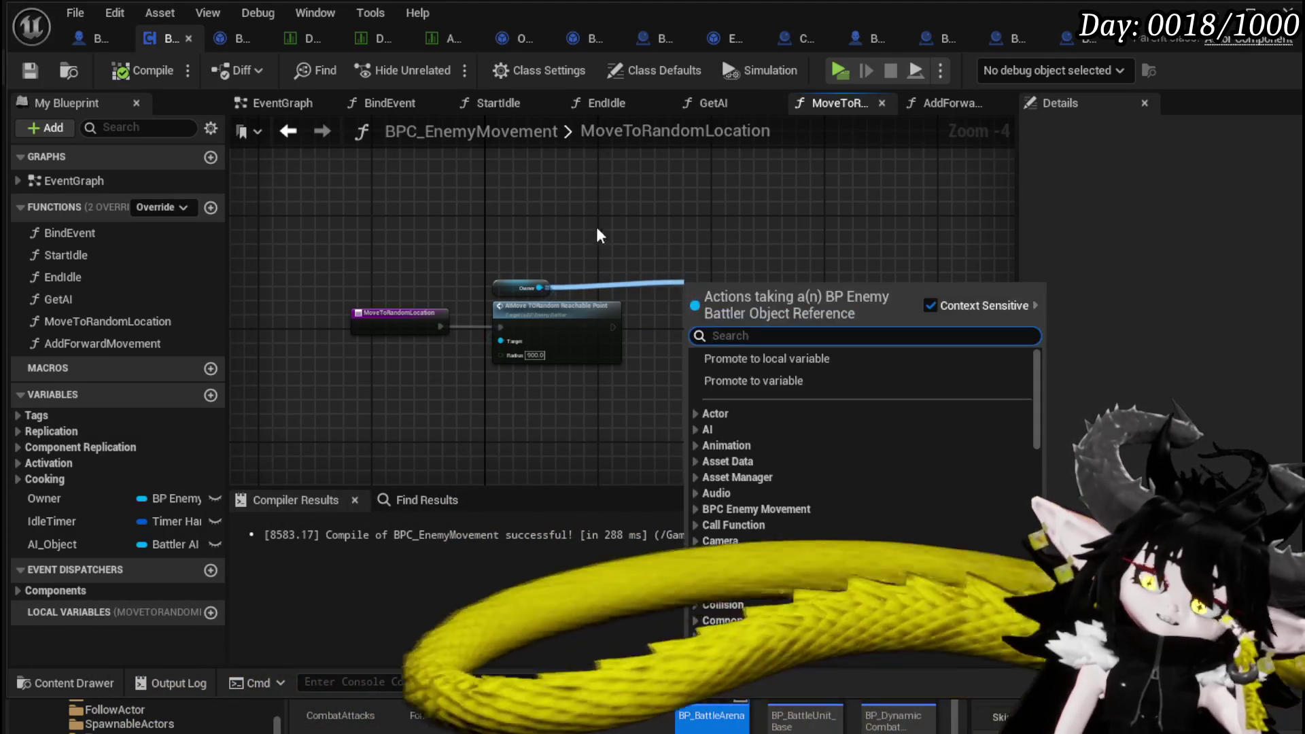
left_click(624, 251)
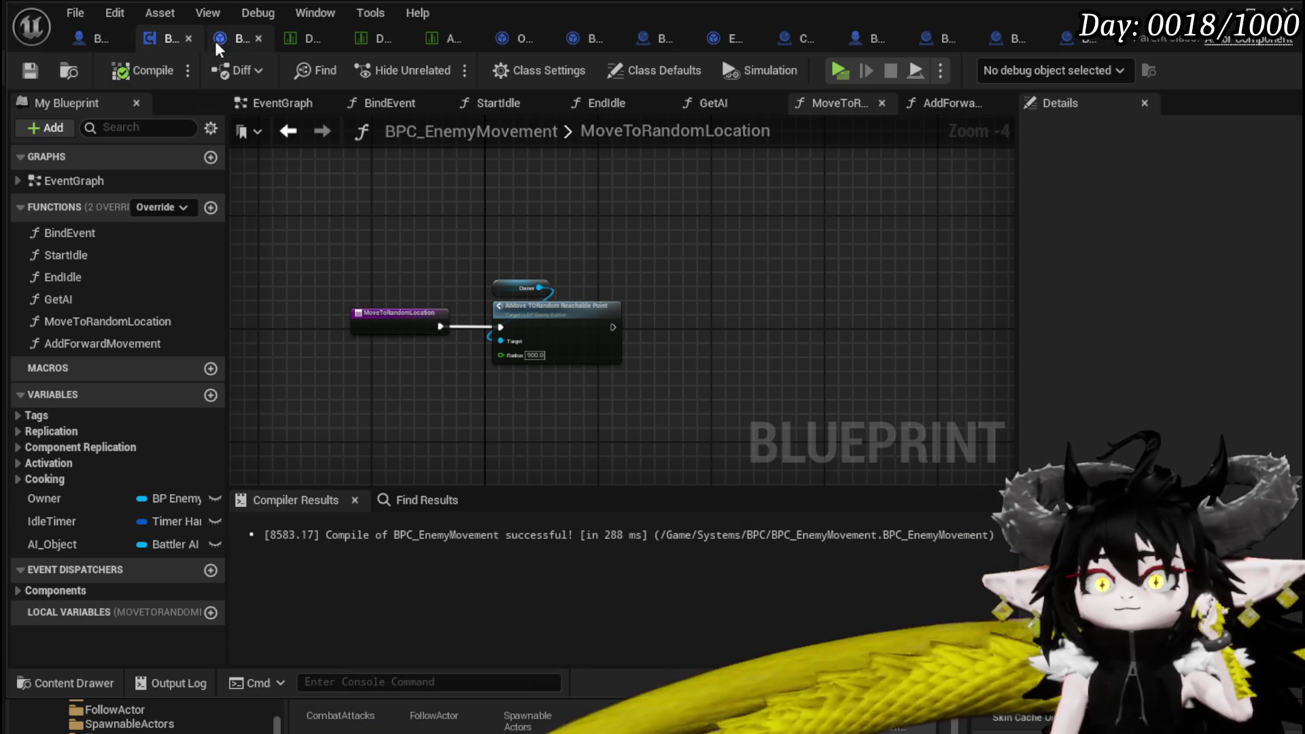
left_click(92, 38)
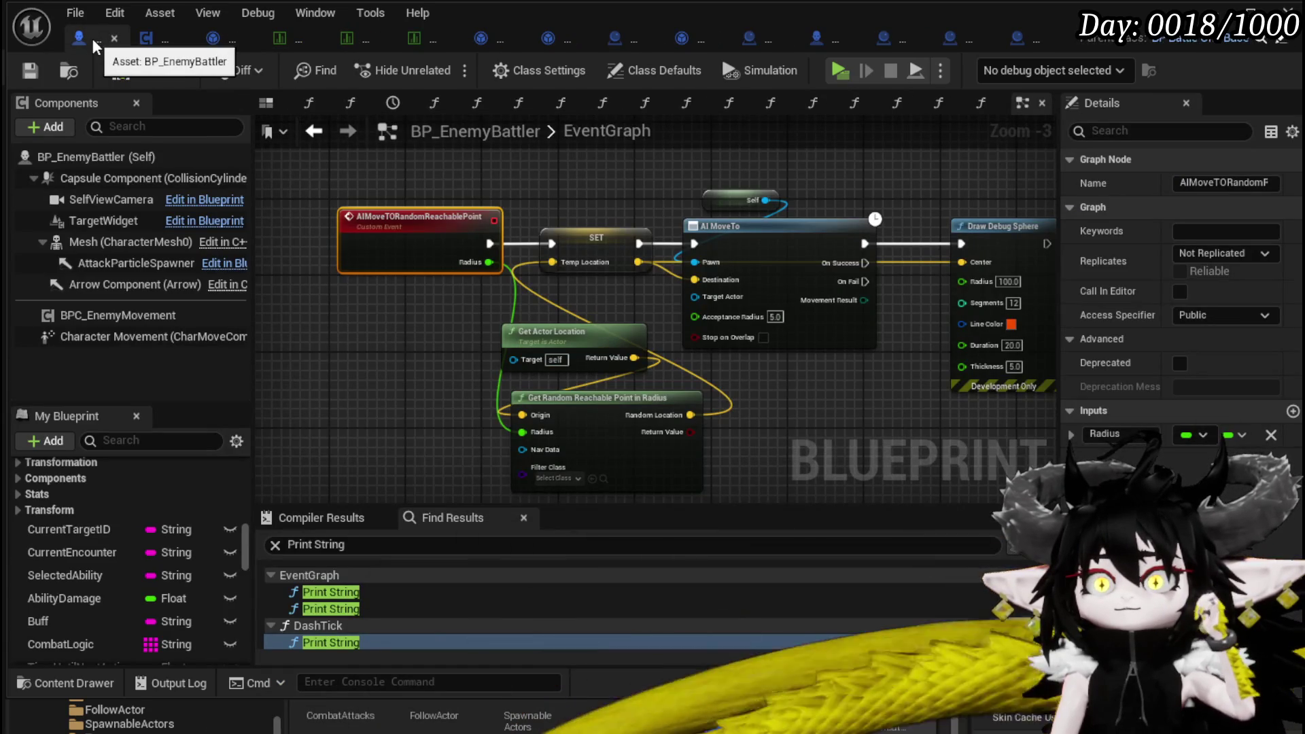
Create an event dispatcher named OnReachDestination in BP_EnemyBattler.
scroll(187, 503, "down", 5)
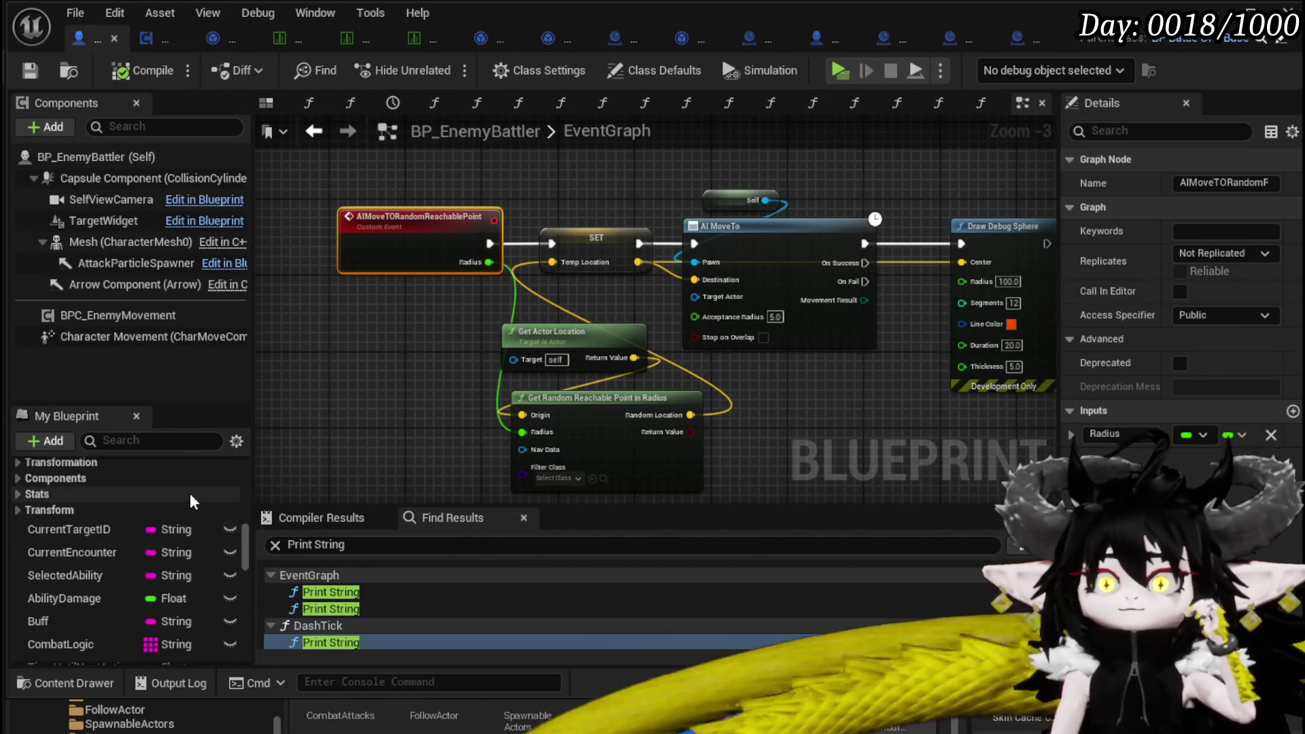
scroll(190, 491, "down", 10)
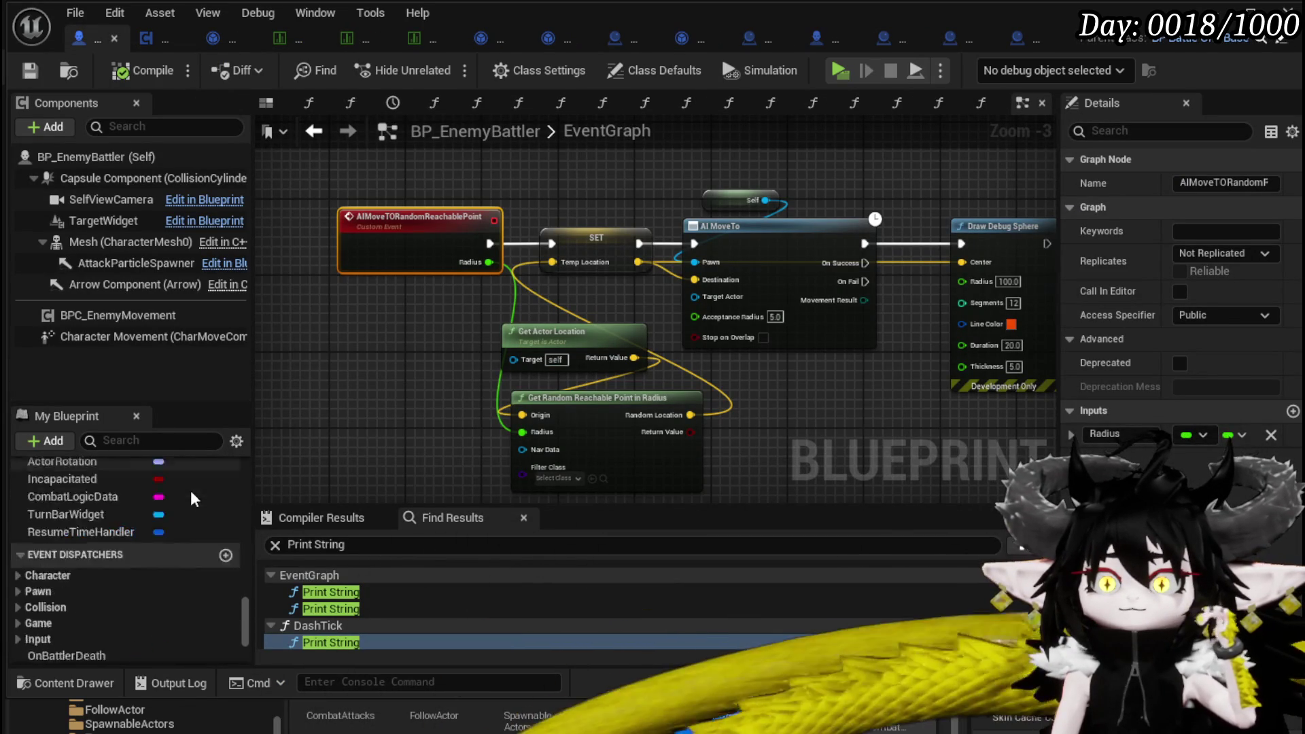
scroll(243, 523, "up", 2)
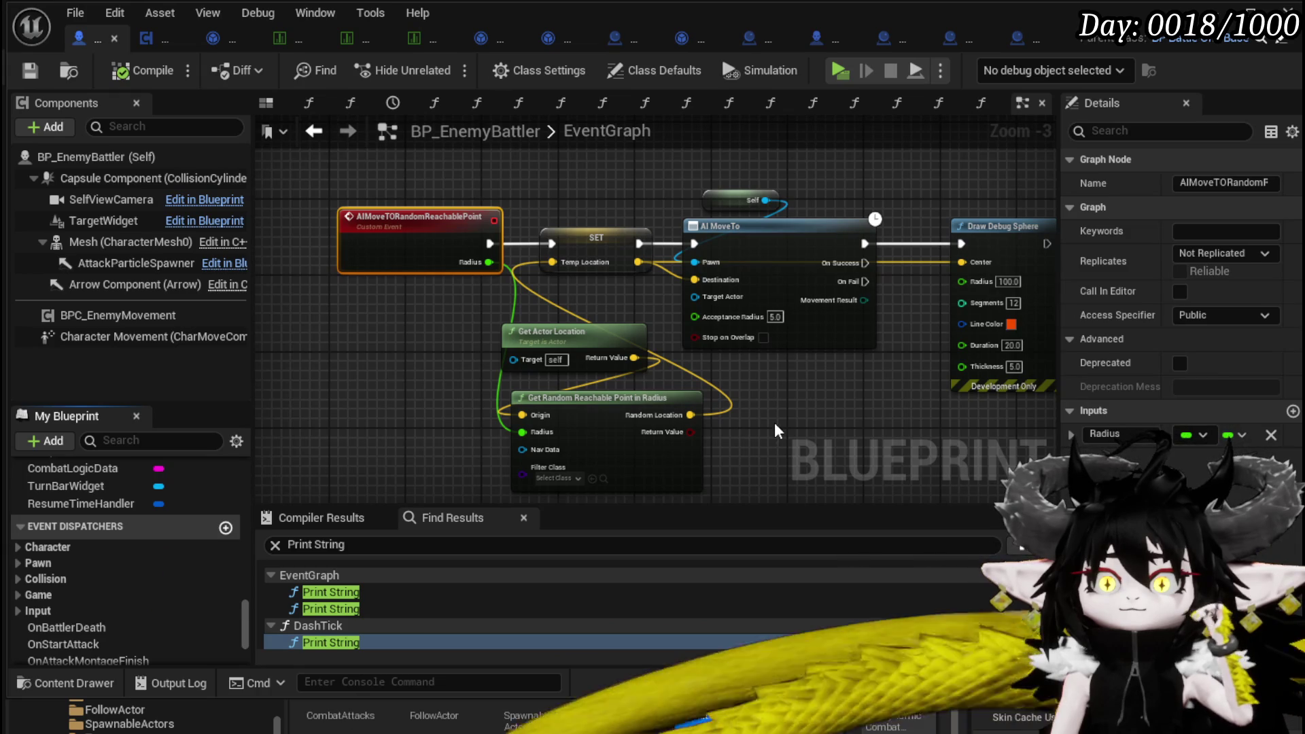
type("OnReach")
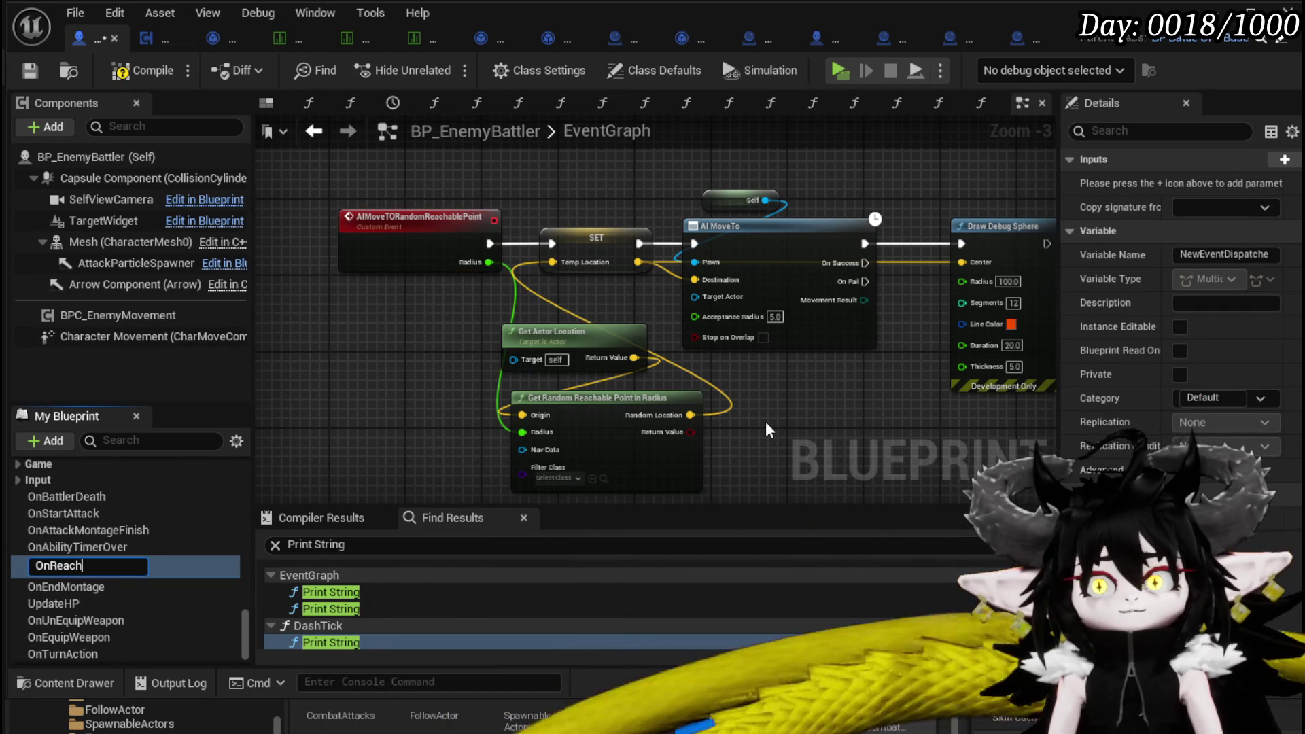
type("Des")
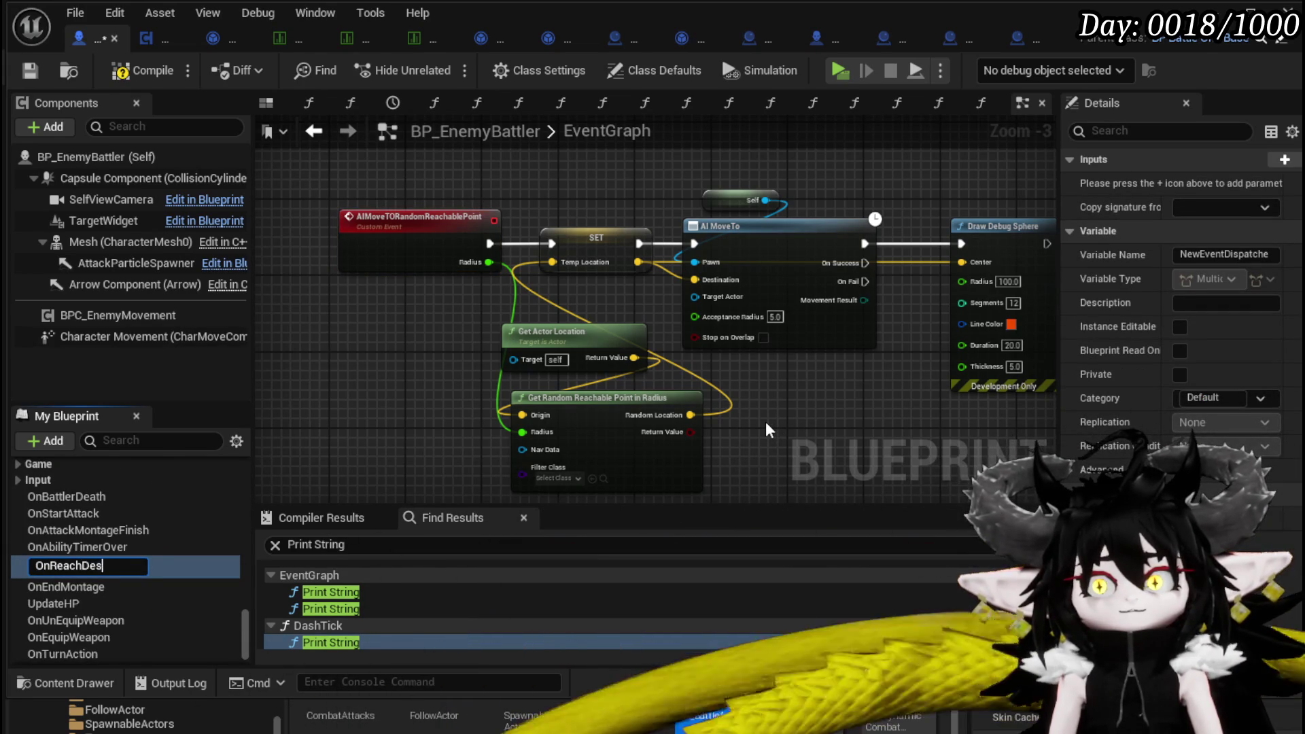
type("tination")
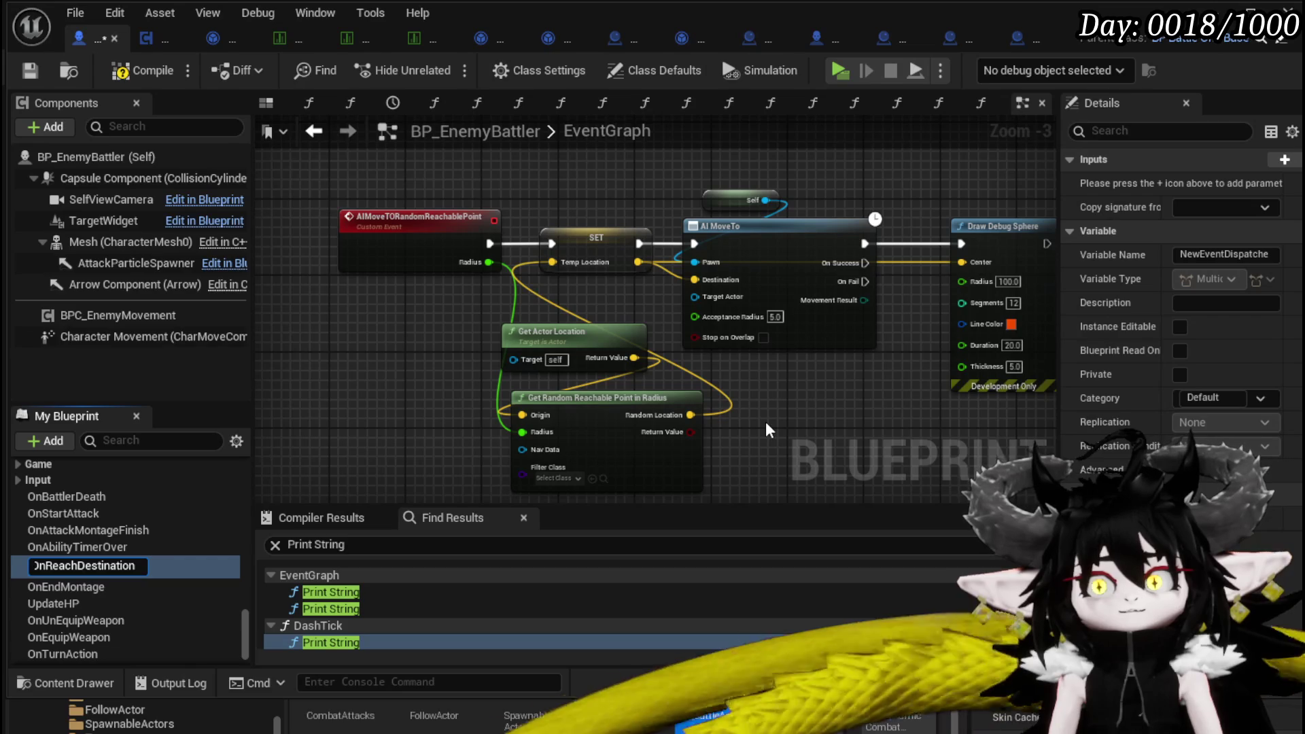
key("Return")
Call OnReachDestination from AI MoveTo's On Success output.
mouse_move(52, 567)
left_mouse_down()
mouse_move(836, 369)
mouse_move(817, 374)
left_mouse_up()
left_click(860, 406)
mouse_move(865, 263)
left_mouse_down()
mouse_move(820, 369)
mouse_move(828, 389)
left_mouse_up()
left_click_drag(911, 369, 873, 367)
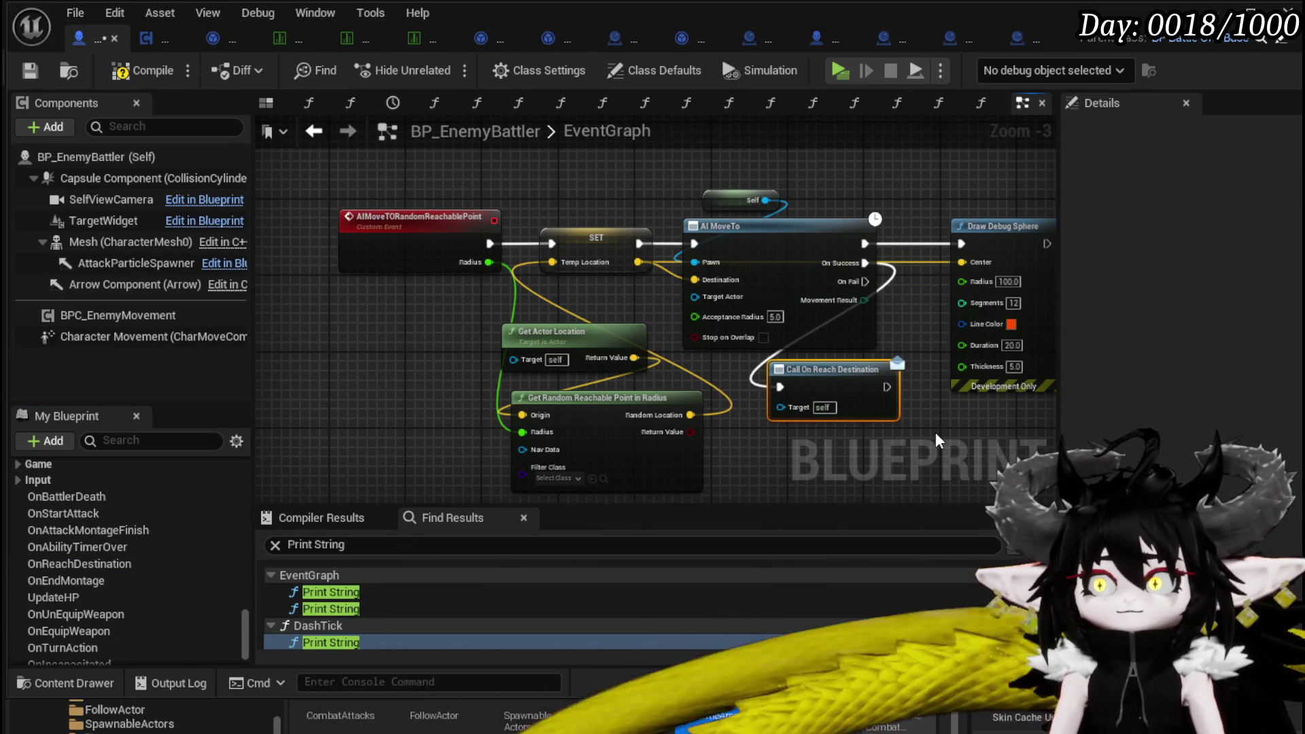
Save BP_EnemyBattler, review its Character Movement details, recompile, and return to MoveToRandomLocation.
left_click(29, 68)
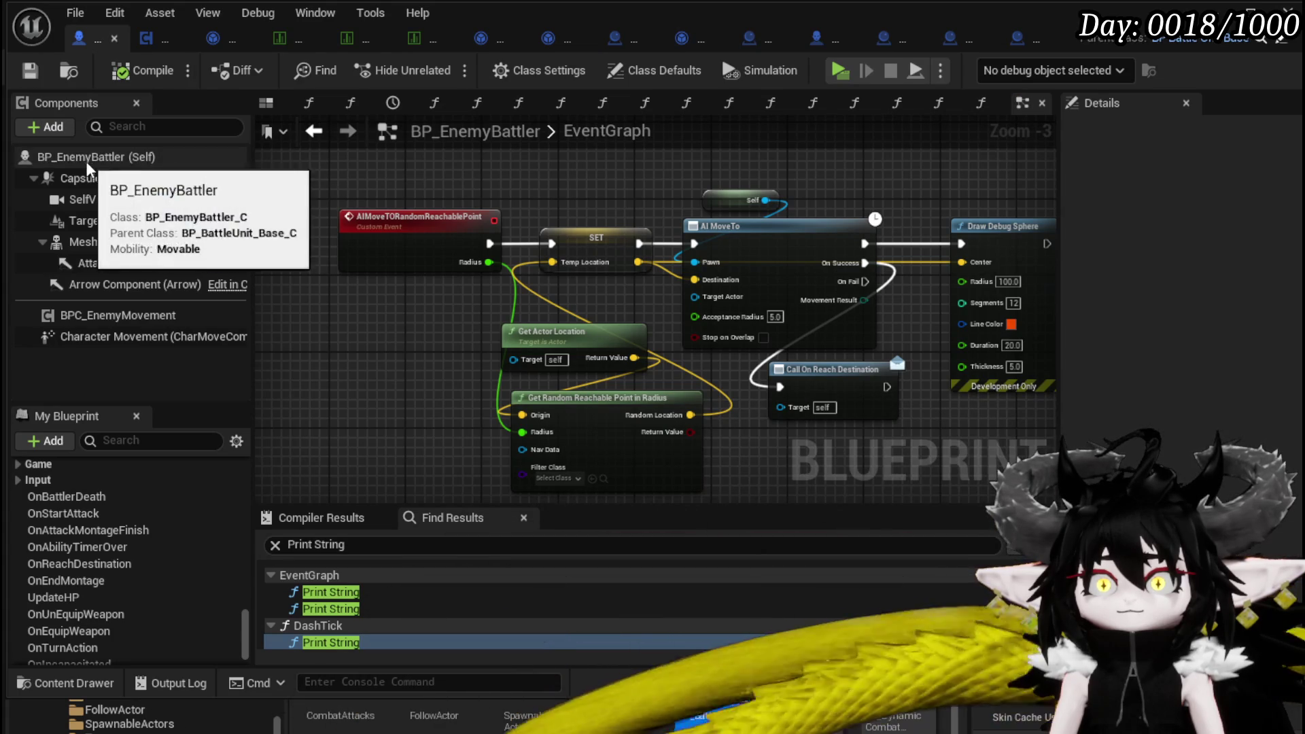
left_click(70, 160)
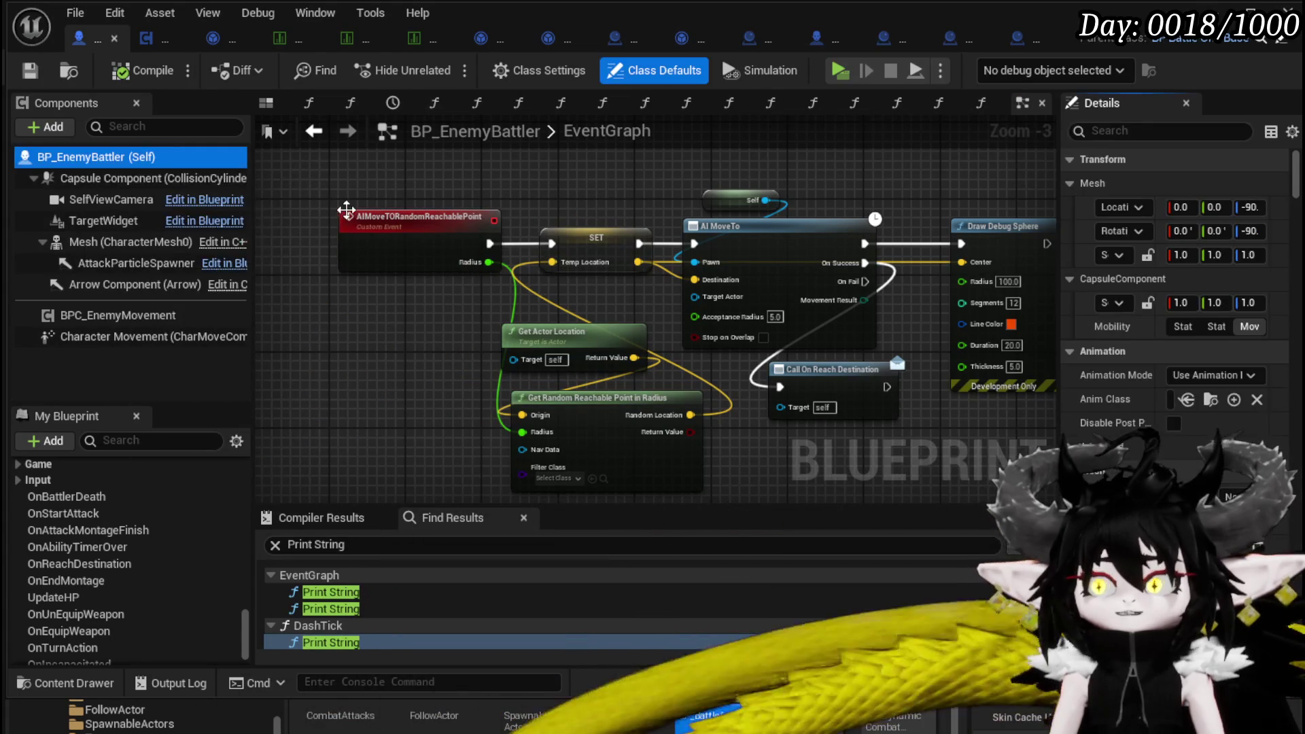
left_click(118, 317)
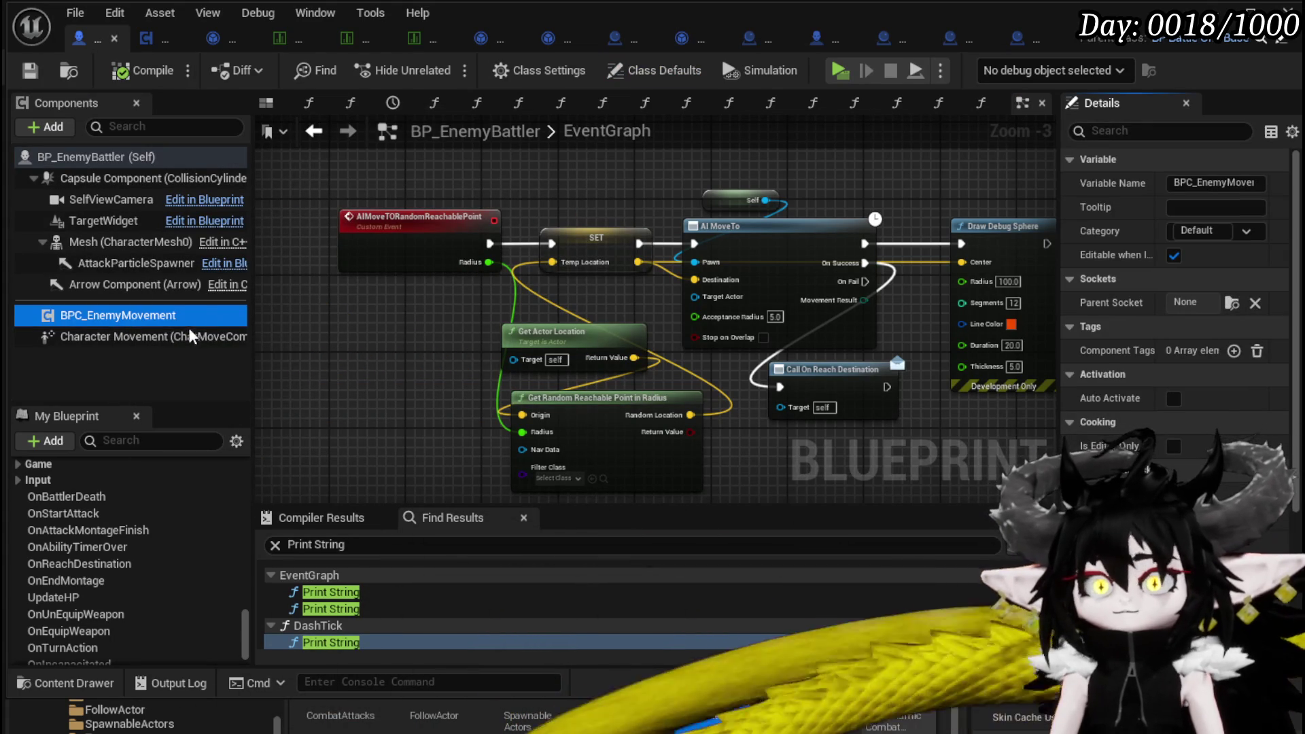
left_click(192, 336)
scroll(1191, 280, "down", 10)
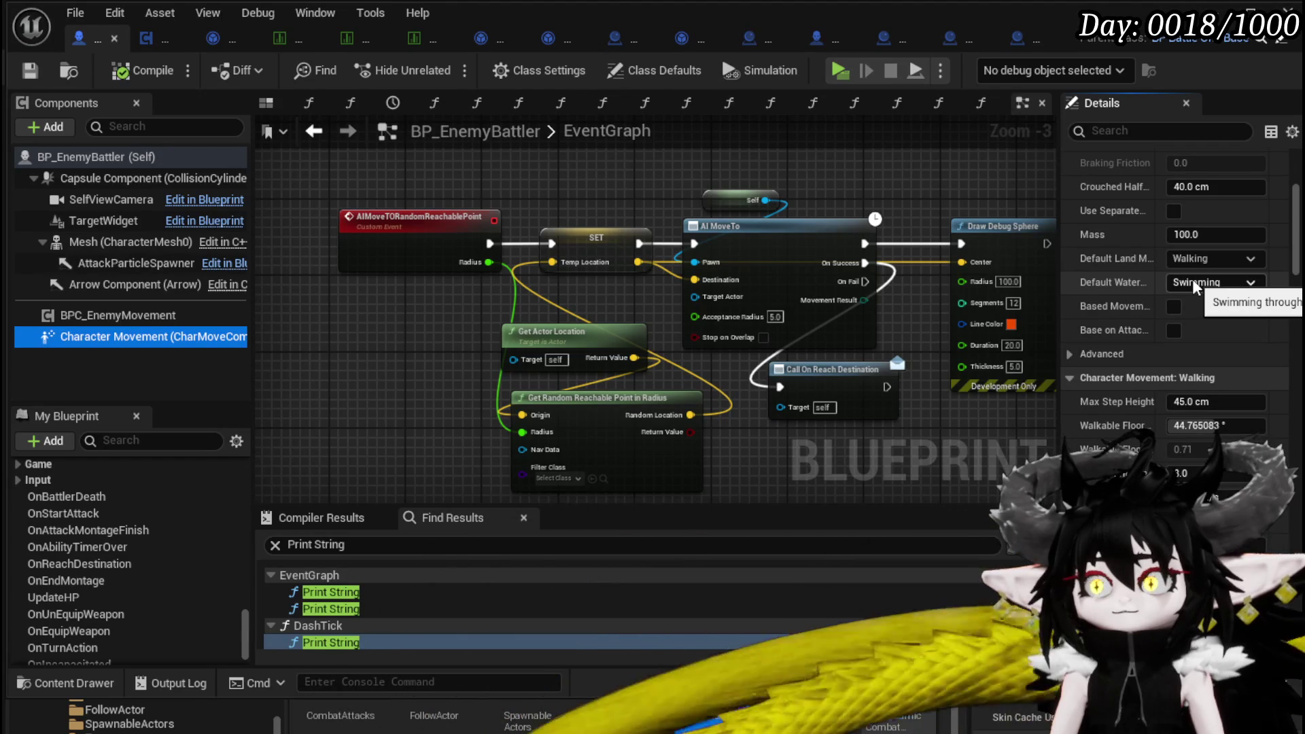
left_click_drag(1050, 339, 749, 318)
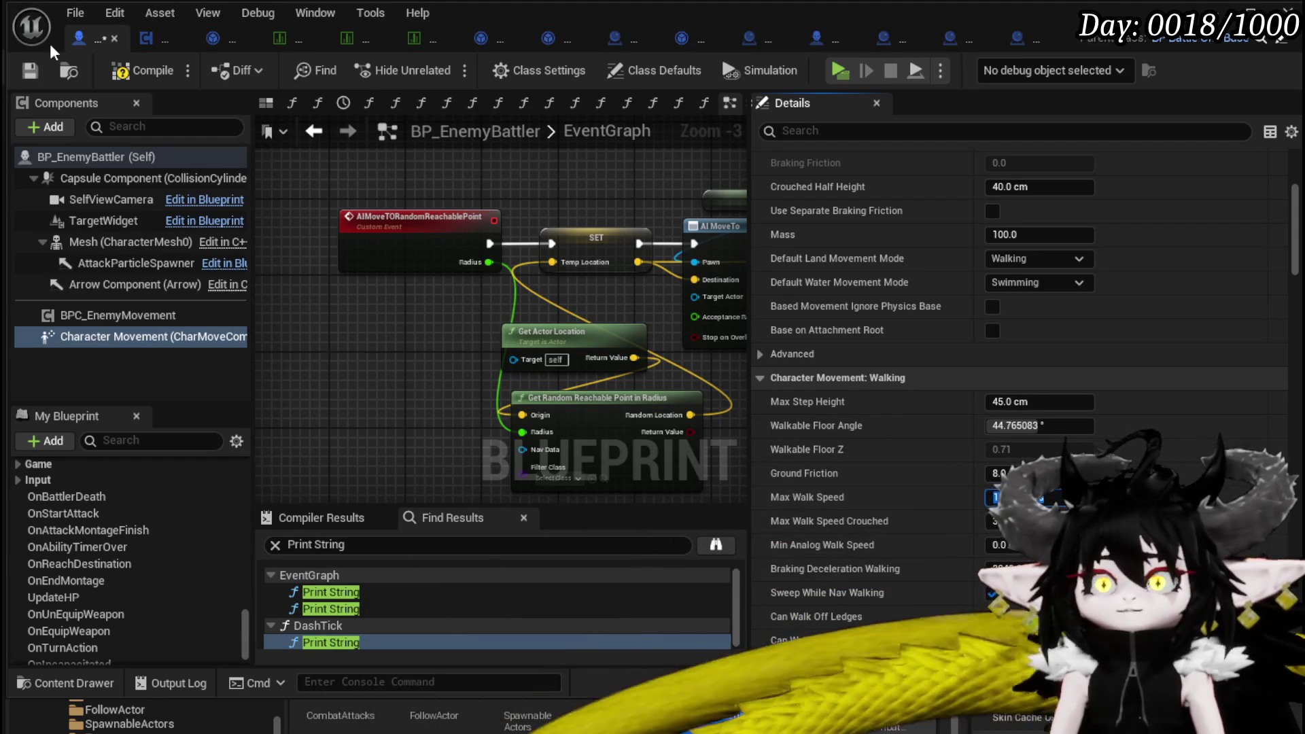
left_click(113, 70)
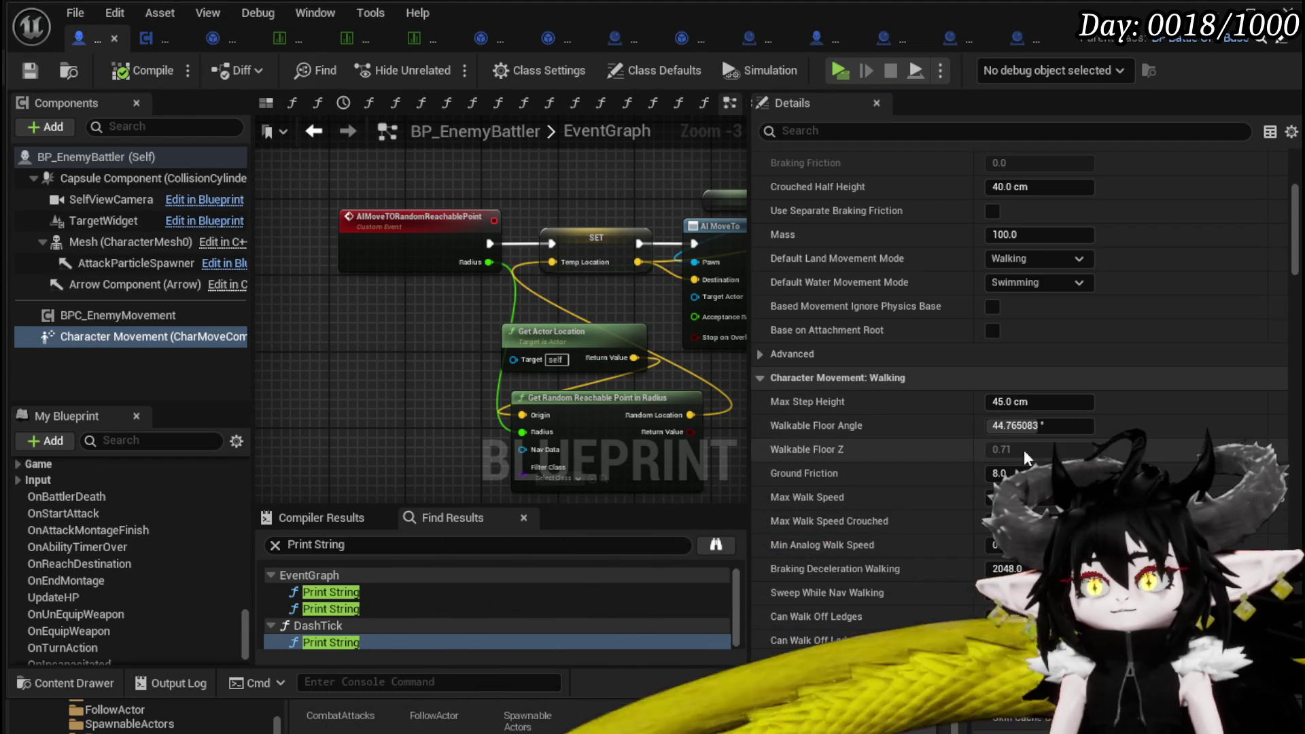
left_click(148, 41)
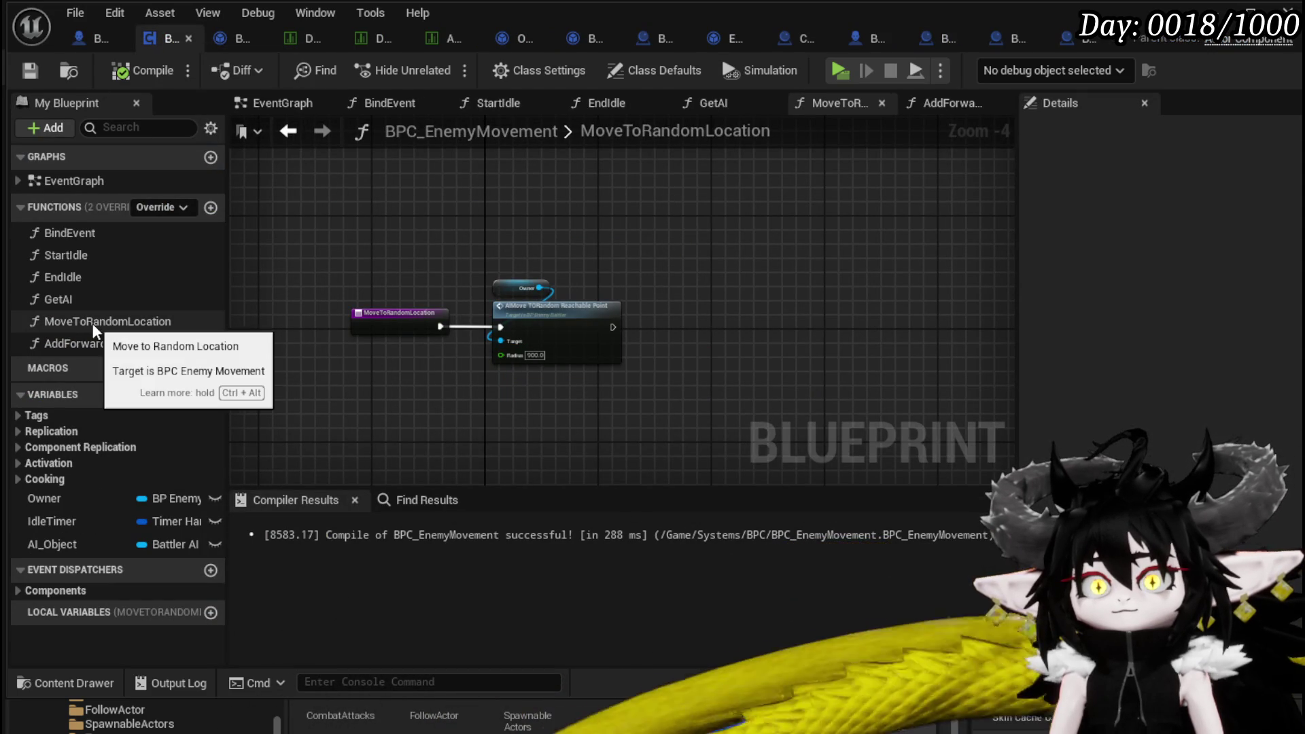
double_click(540, 316)
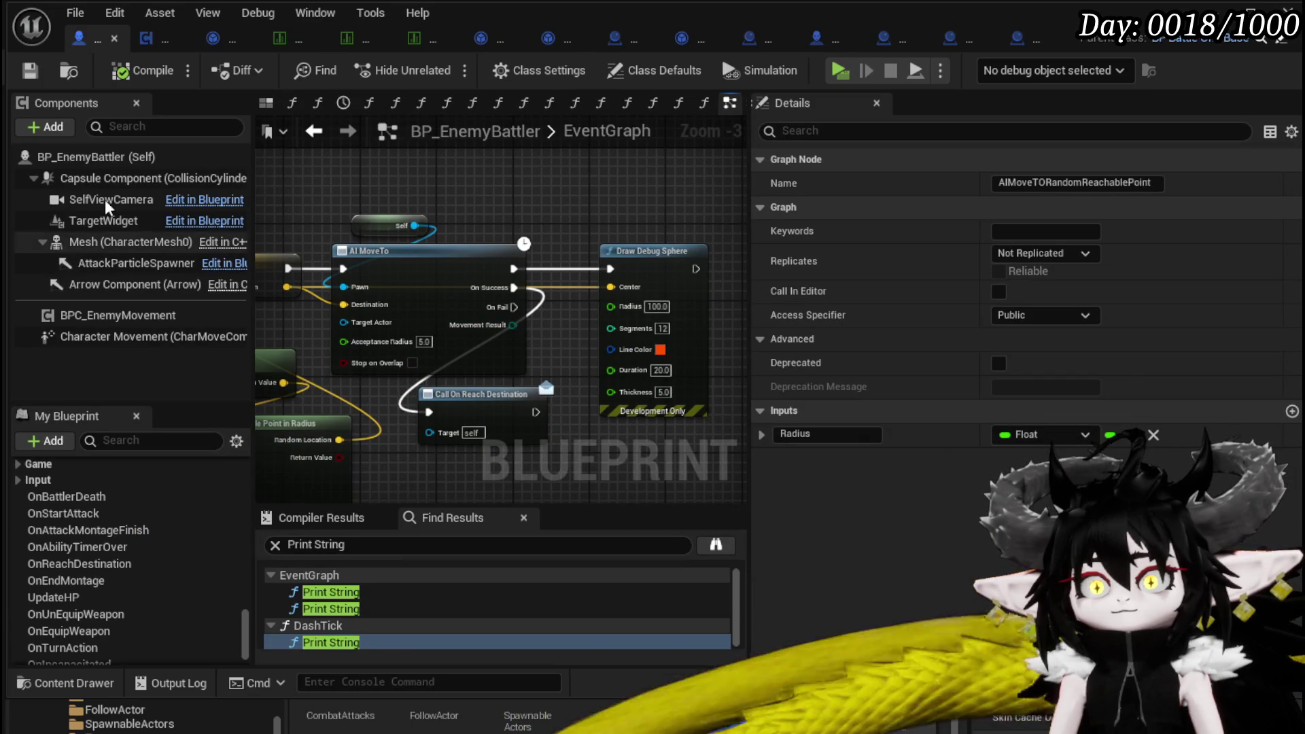
left_click(153, 39)
scroll(537, 286, "up", 2)
left_click_drag(524, 284, 743, 288)
type("Bind")
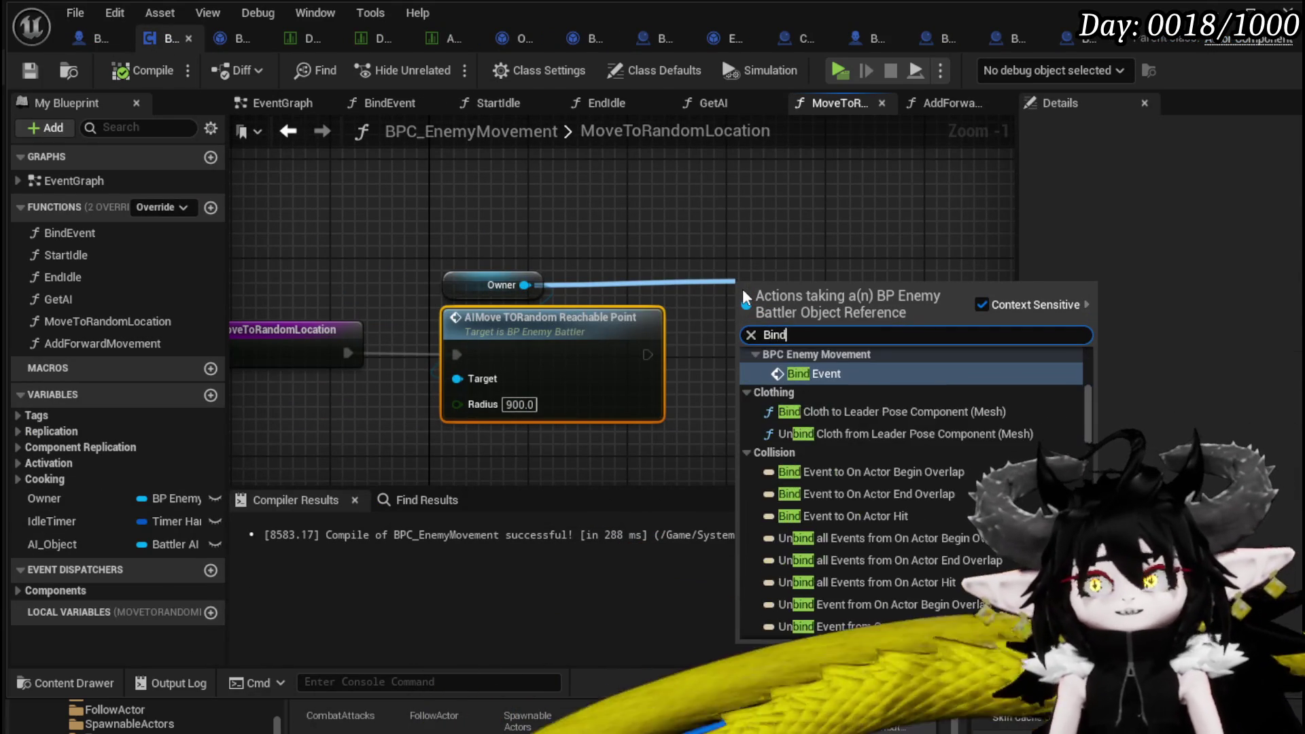
type(" on Reach")
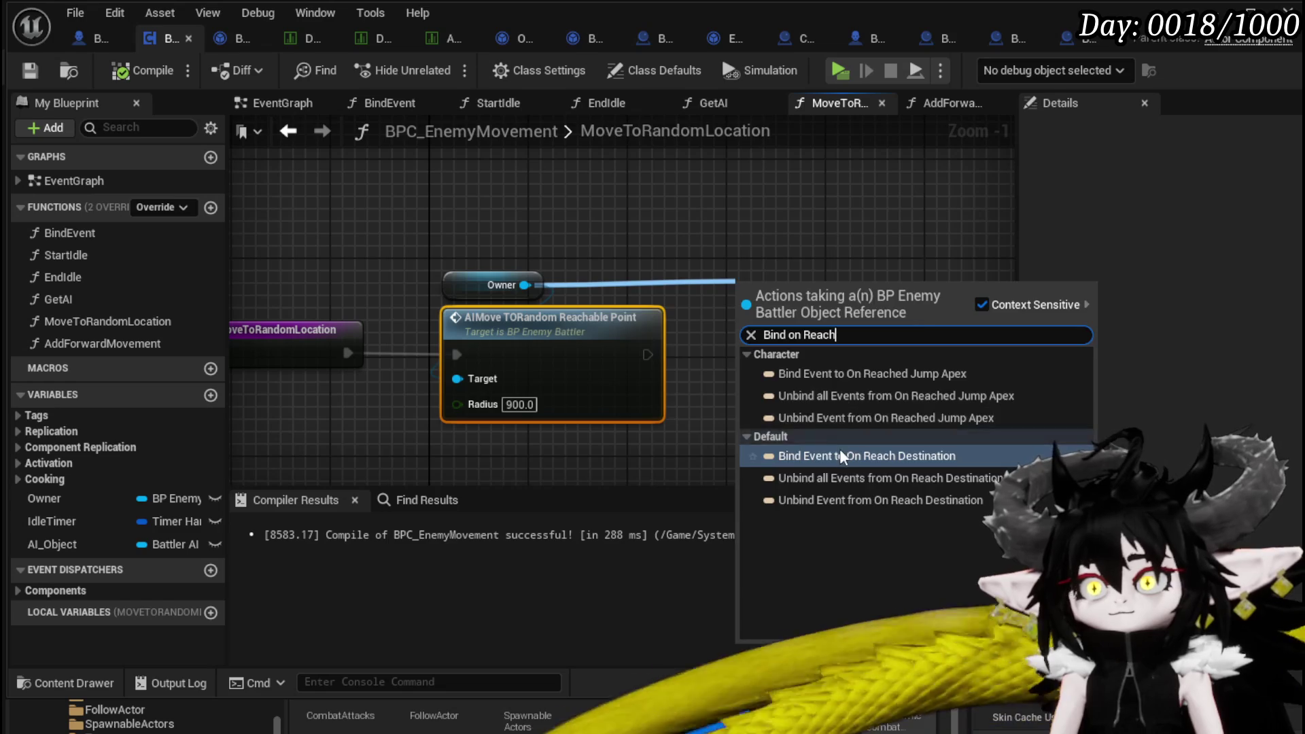
left_click(840, 454)
mouse_move(646, 353)
left_mouse_down()
mouse_move(741, 304)
mouse_move(800, 341)
mouse_move(743, 382)
mouse_move(748, 401)
left_mouse_up()
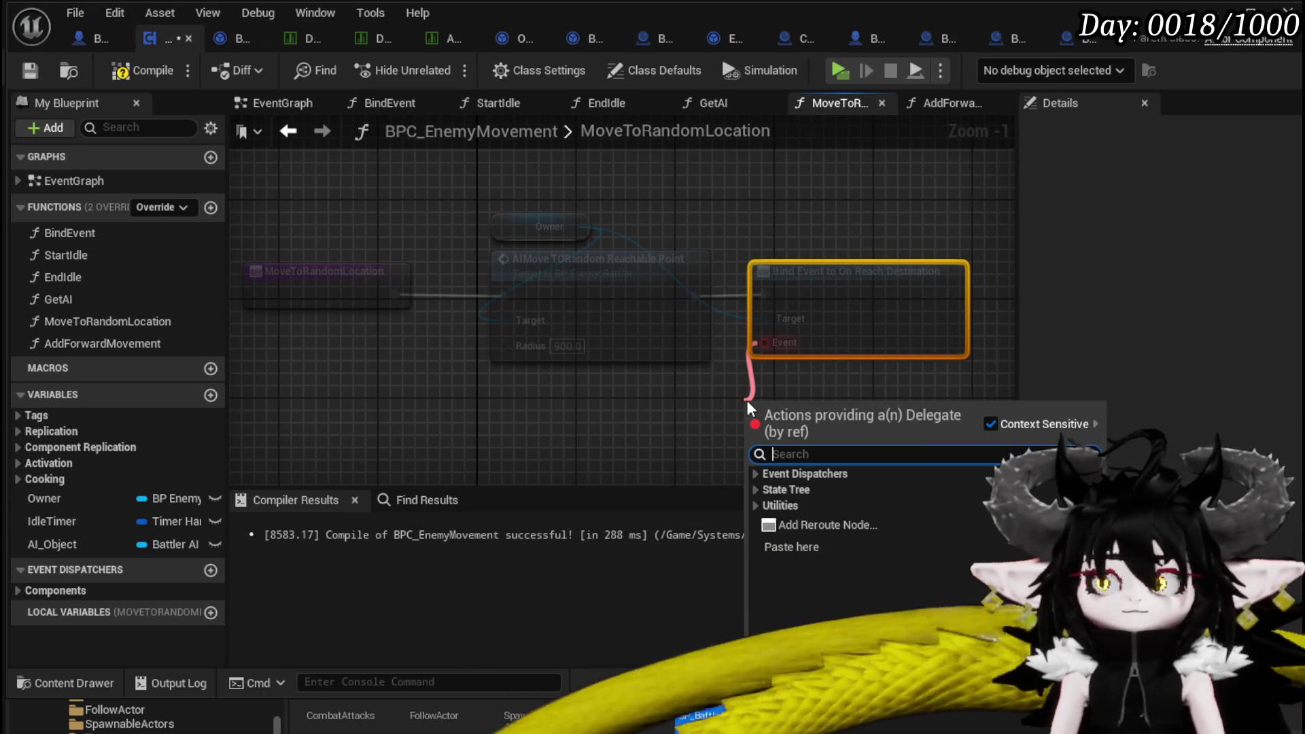
type("Create")
key("Return")
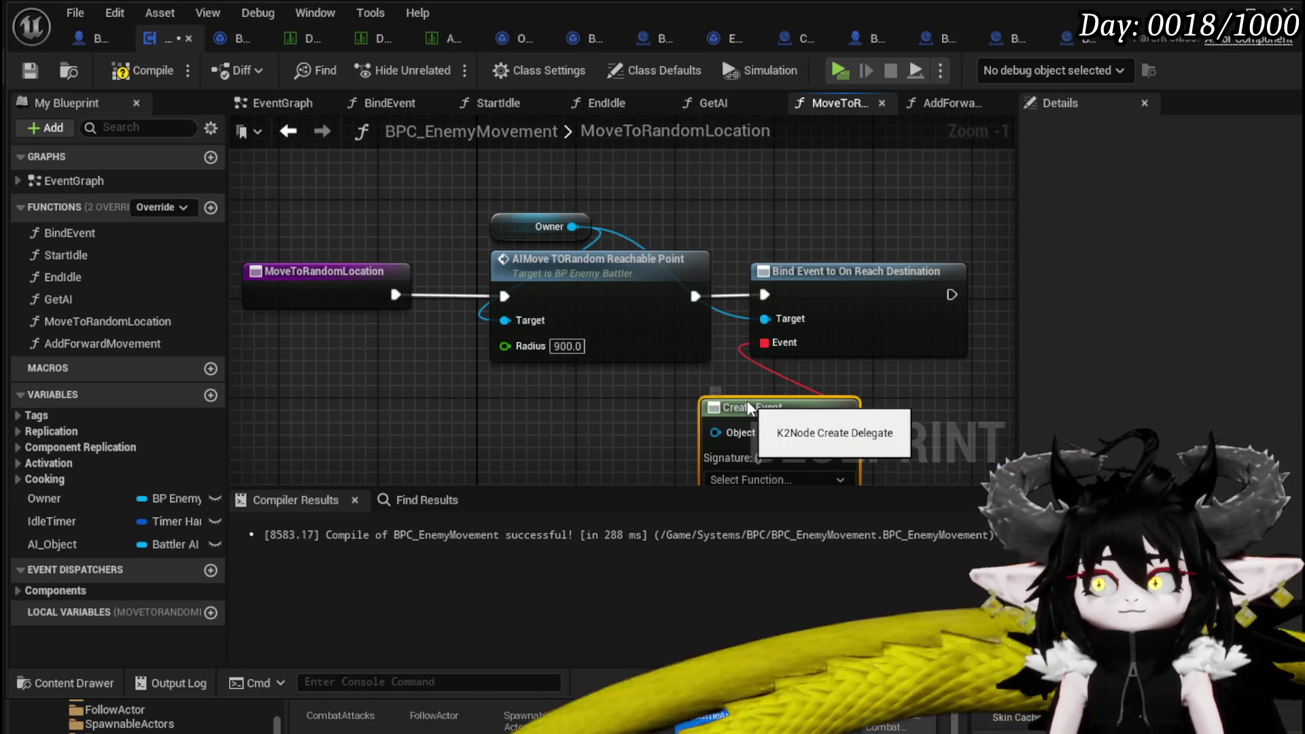
left_click_drag(766, 429, 774, 353)
left_click(784, 428)
type("MoveToRandomLocation(")
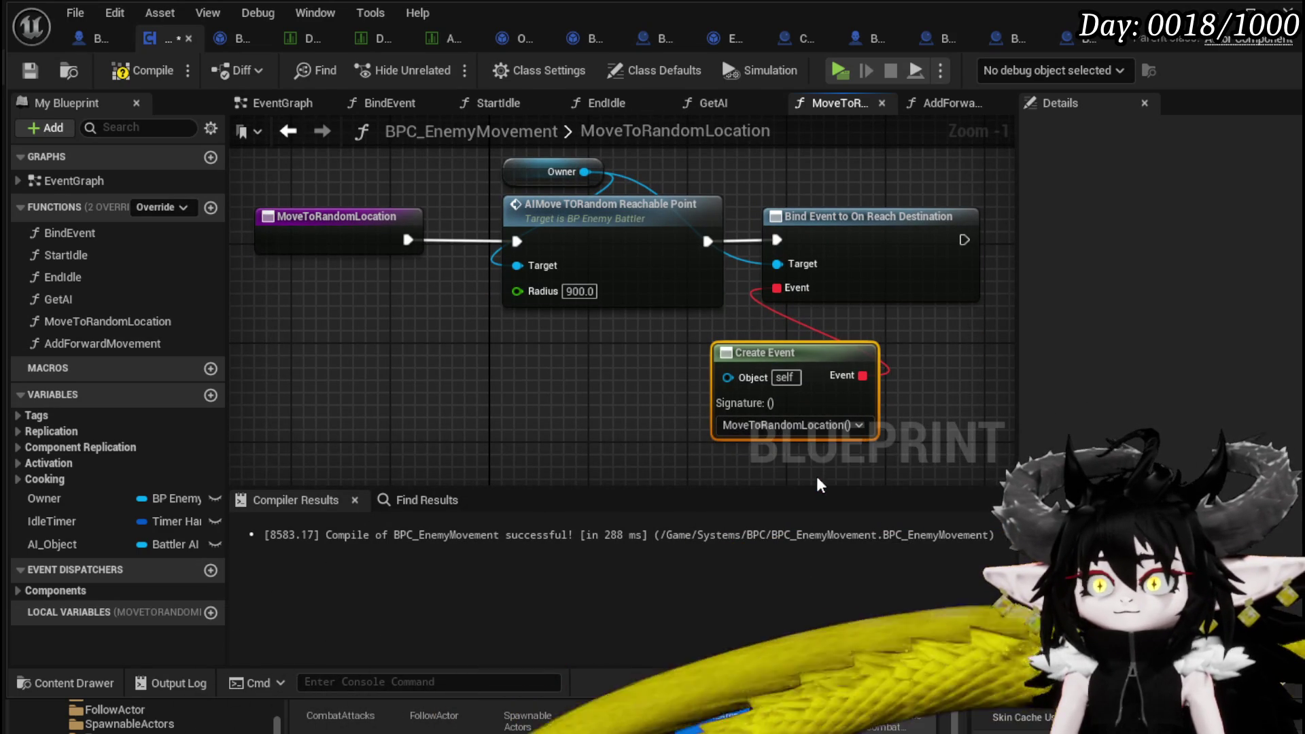
left_click_drag(761, 179, 879, 417)
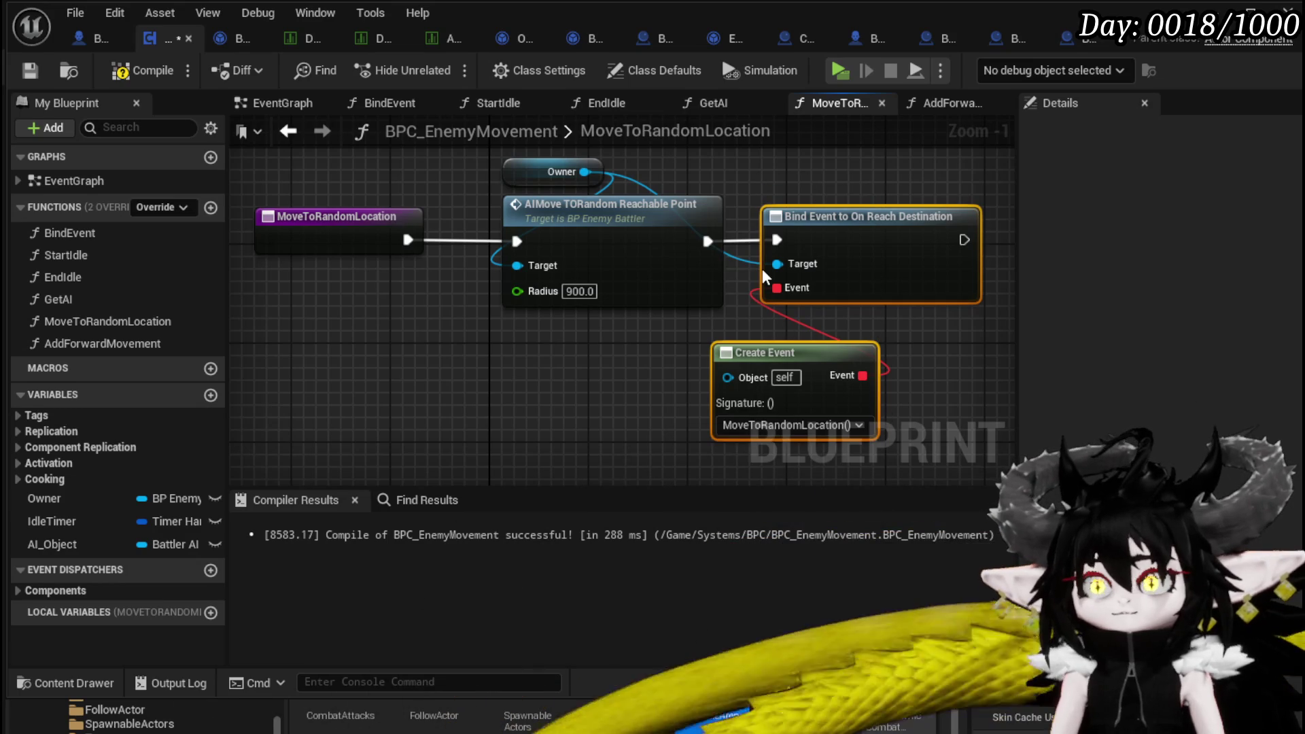
key("Delete")
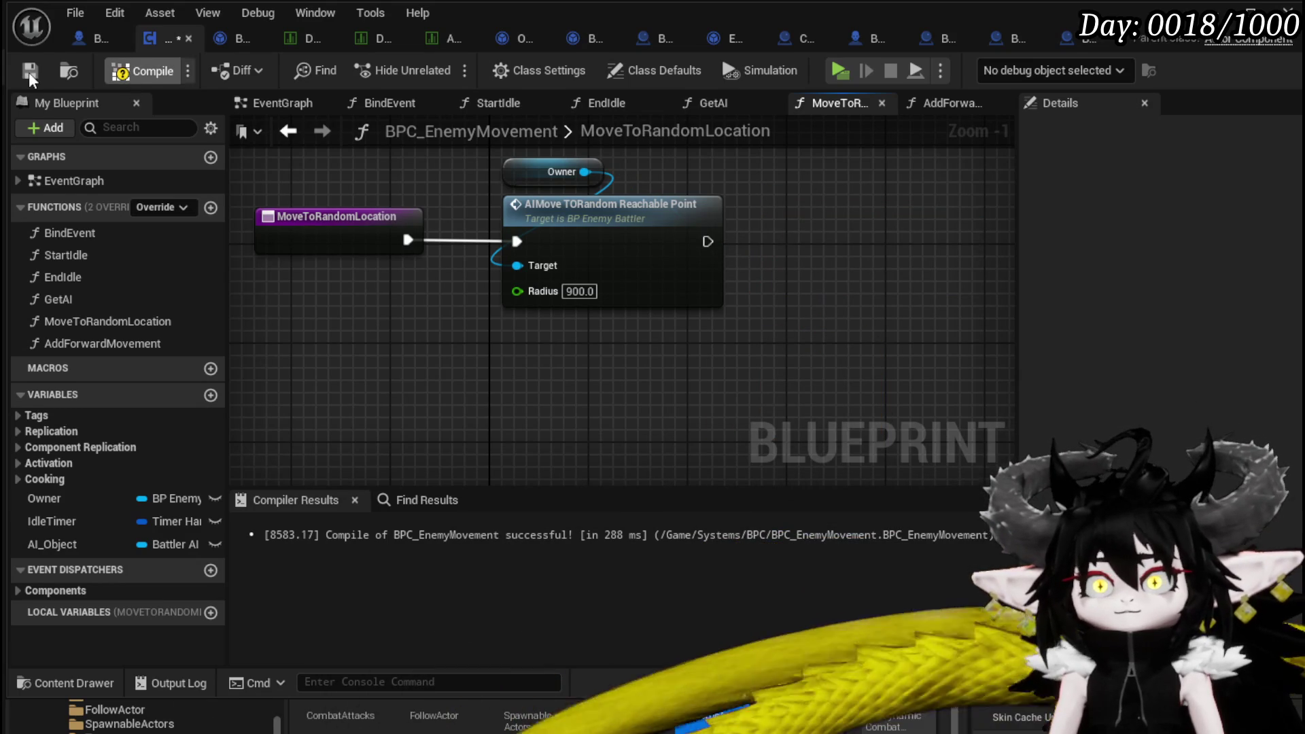
left_click(28, 72)
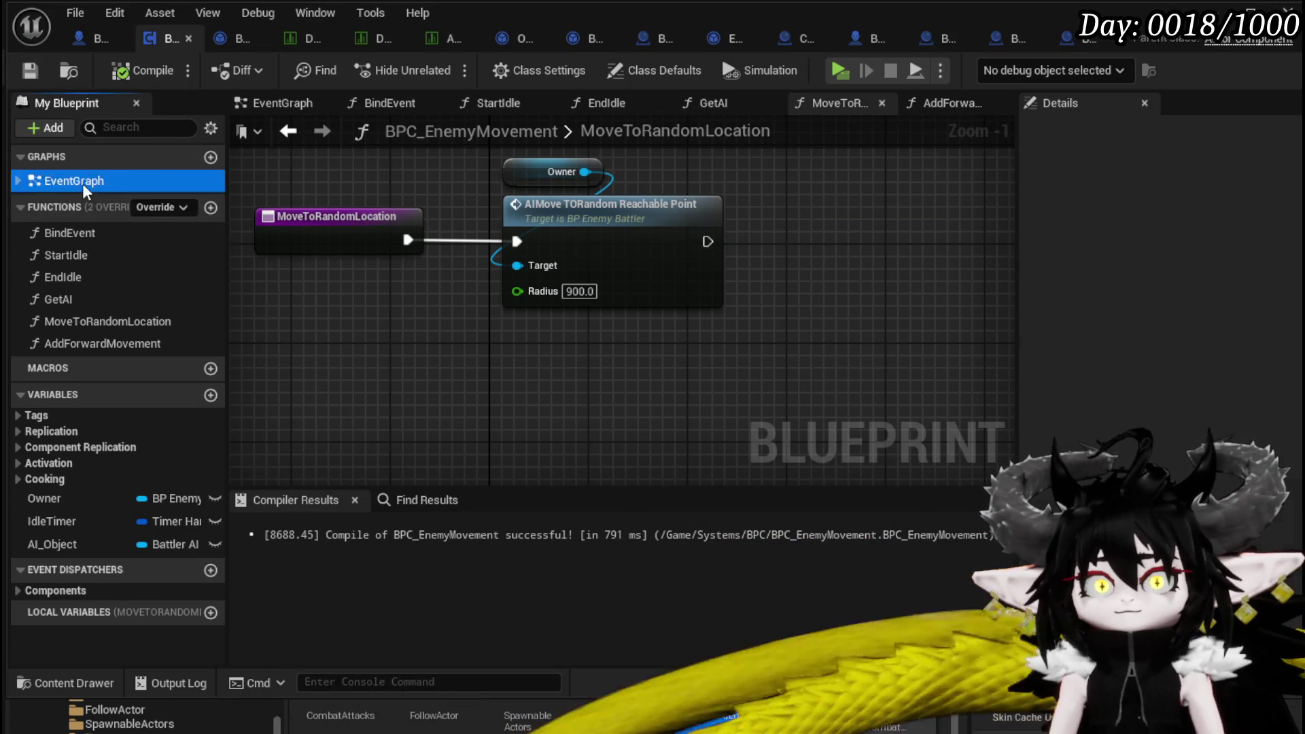
Paste the Bind Event to On Reach Destination and Create Event nodes into StartIdle.
double_click(83, 182)
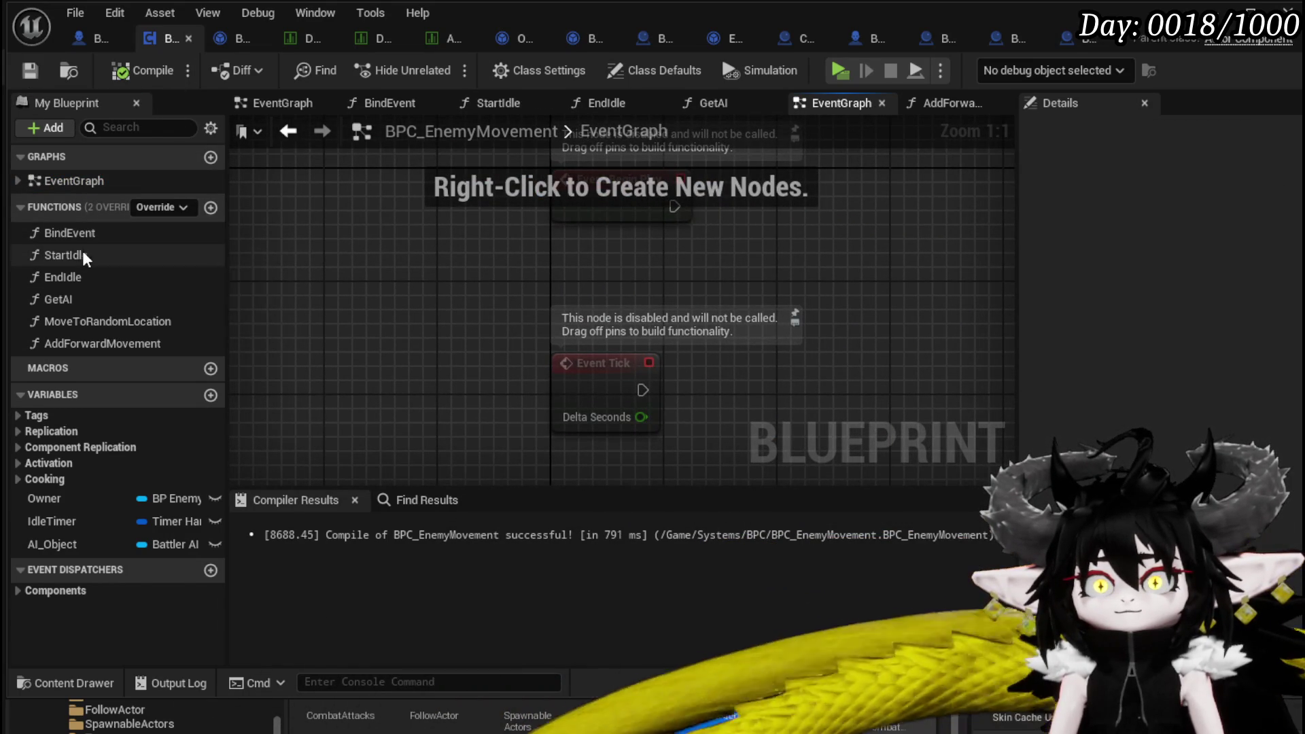
double_click(85, 235)
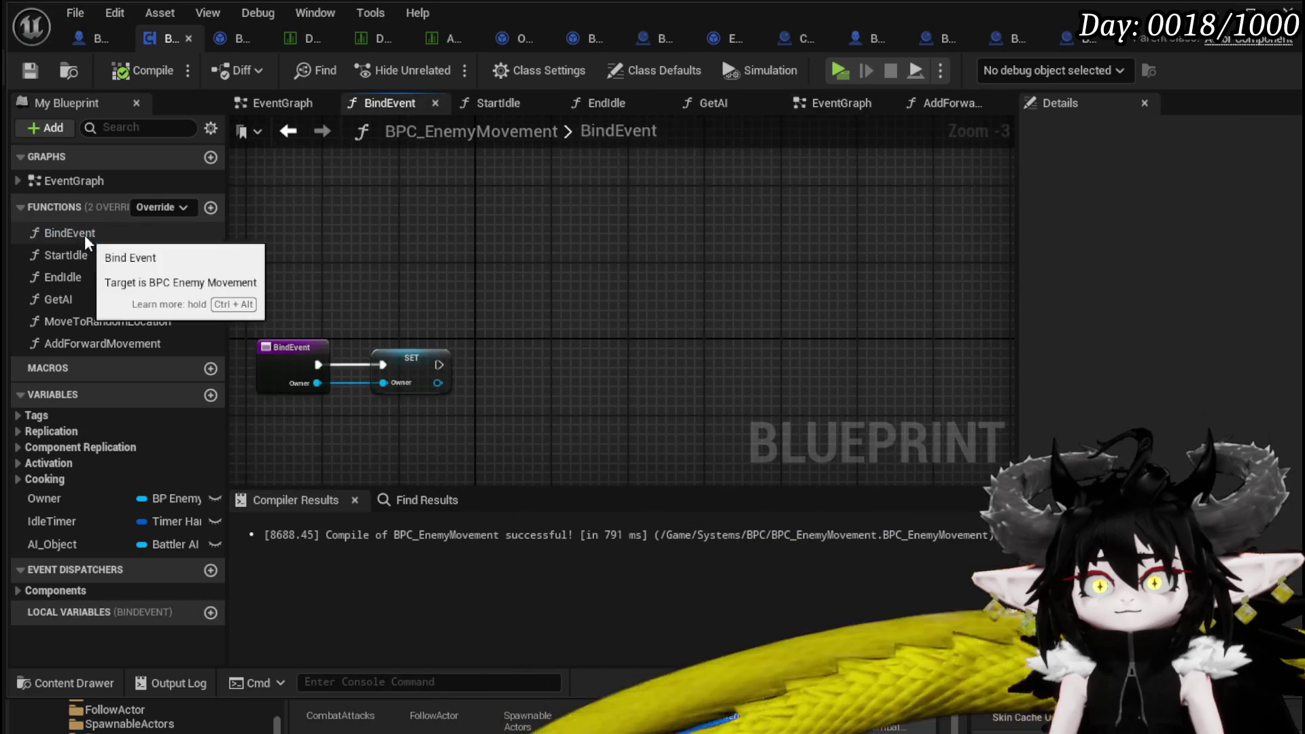
double_click(89, 255)
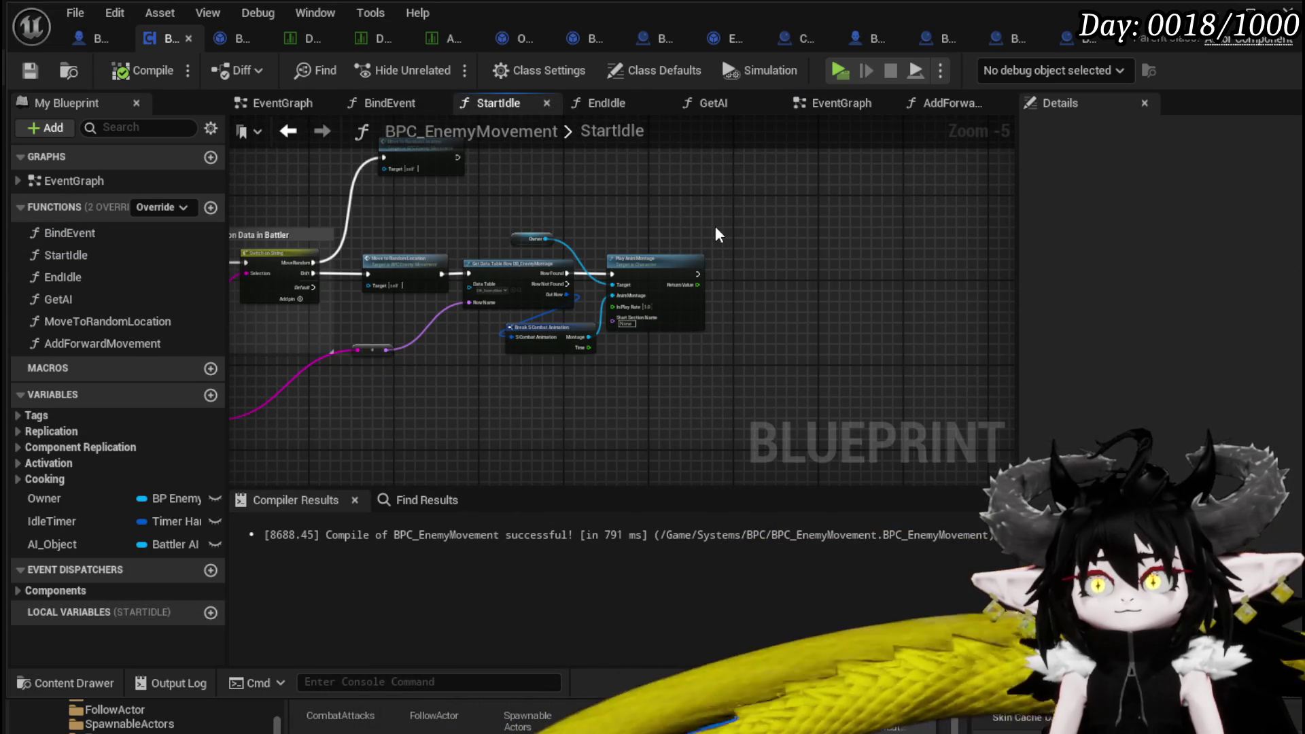
key("ctrl+v")
scroll(455, 163, "up", 2)
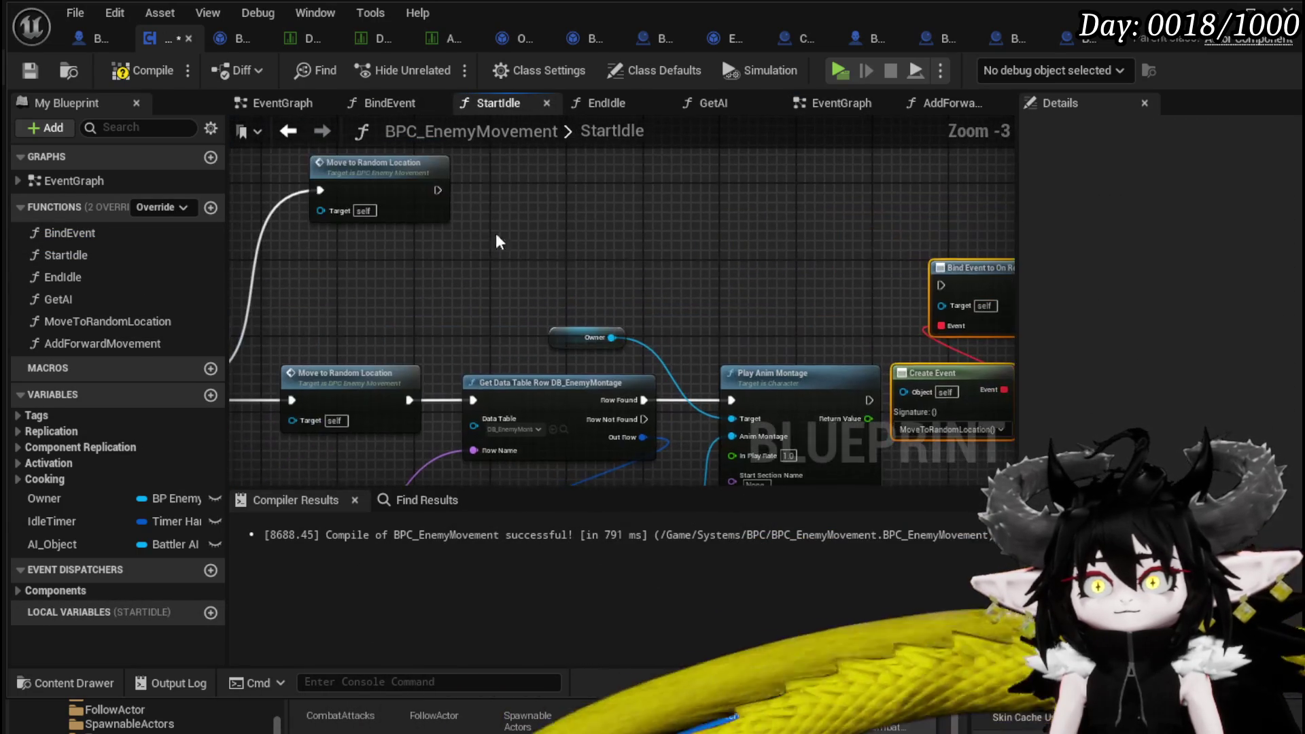
Wire the bind node to run after Move to Random Location and Play Anim Montage.
mouse_move(437, 189)
left_mouse_down()
mouse_move(944, 287)
mouse_move(933, 284)
left_mouse_up()
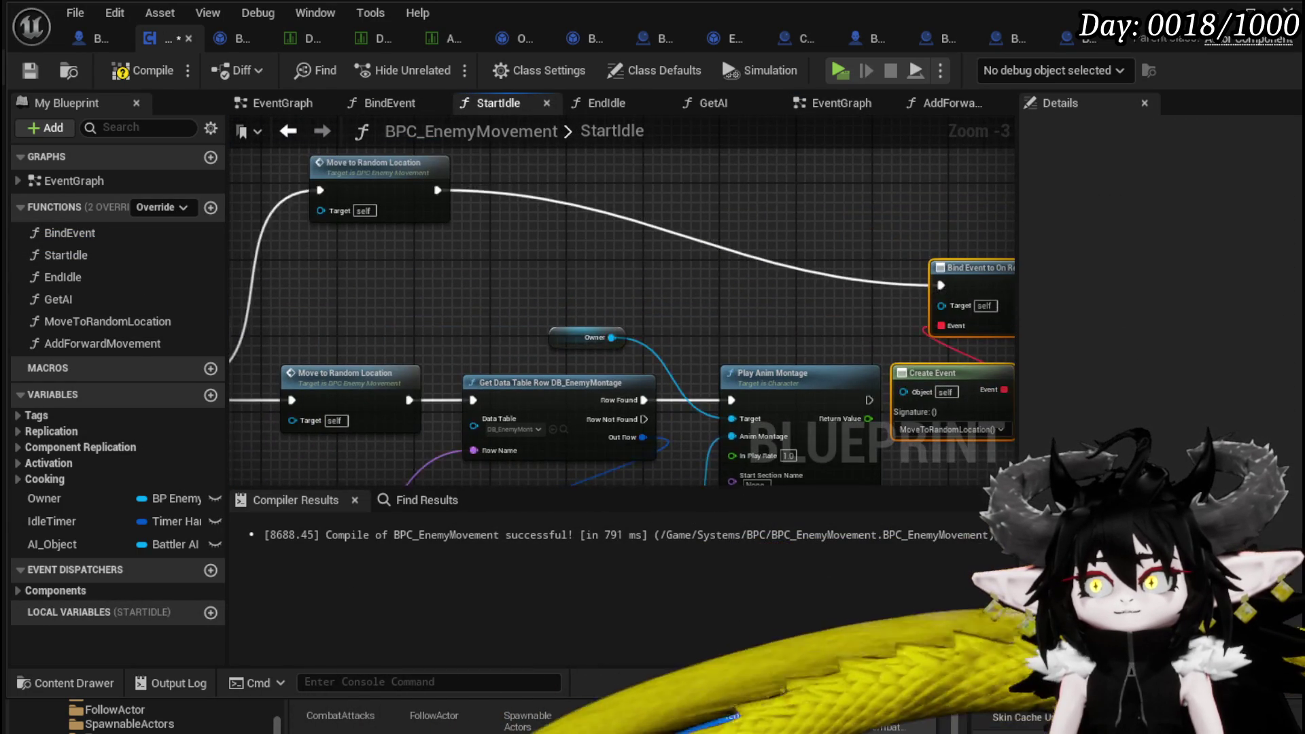
left_click_drag(813, 280, 517, 244)
mouse_move(751, 221)
left_mouse_down()
mouse_move(801, 181)
mouse_move(808, 155)
left_mouse_up()
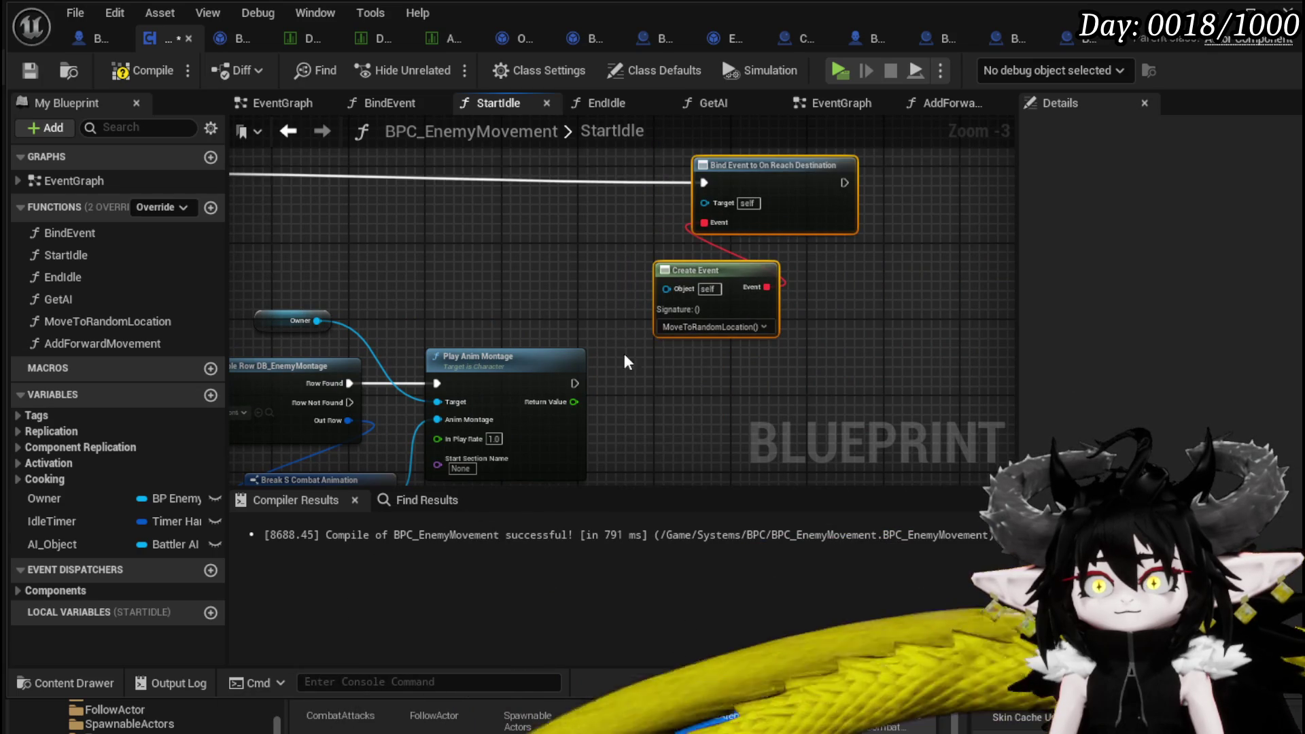
mouse_move(575, 383)
left_mouse_down()
mouse_move(711, 200)
mouse_move(705, 182)
left_mouse_up()
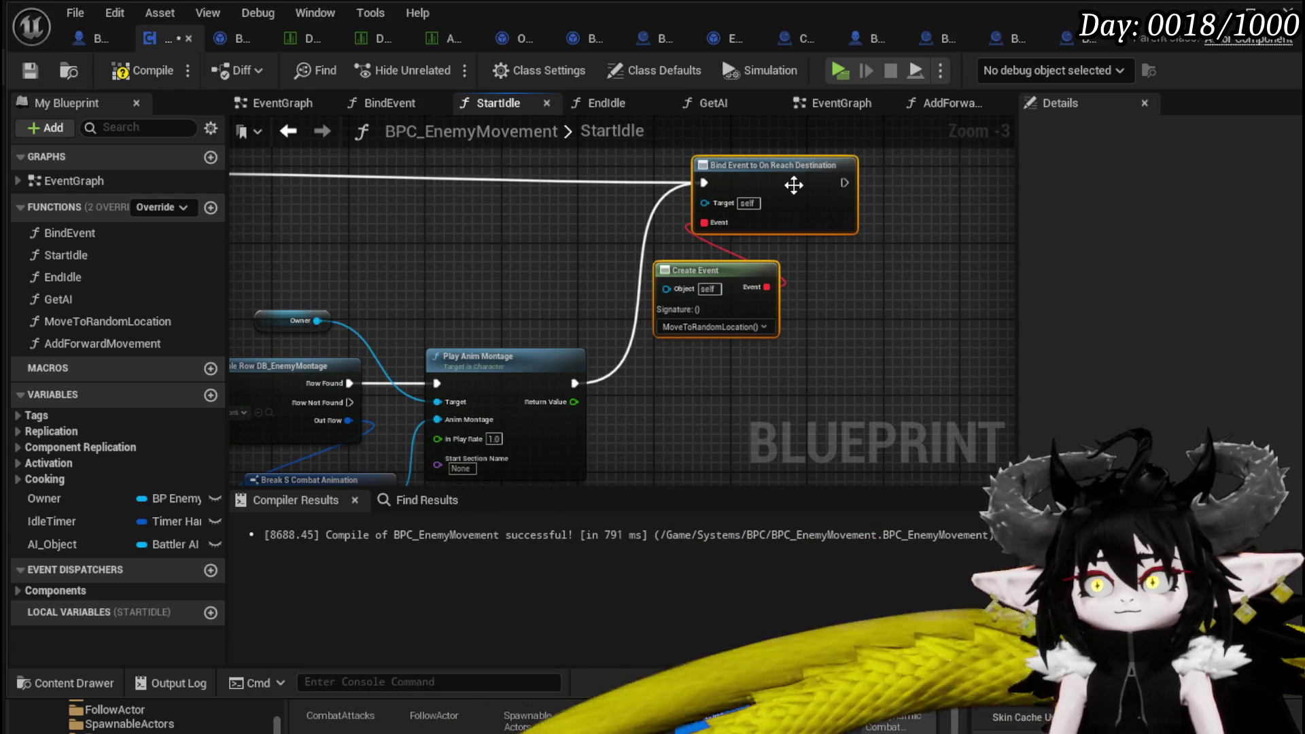
scroll(567, 221, "down", 1)
mouse_move(561, 225)
left_mouse_down()
mouse_move(880, 250)
mouse_move(710, 250)
mouse_move(811, 260)
mouse_move(727, 423)
left_mouse_up()
left_click_drag(778, 367, 1187, 291)
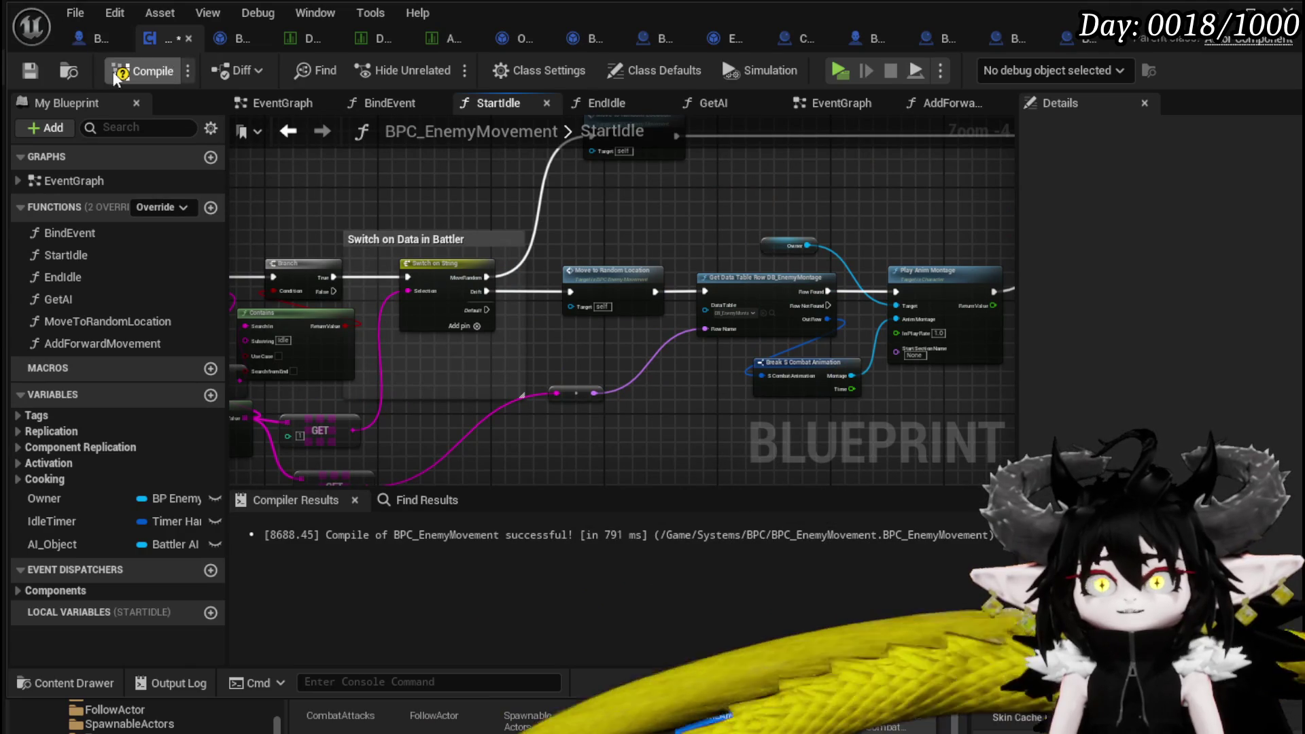
Fix the bind node's Target error by plugging in Owner, then recompile cleanly.
left_click(146, 72)
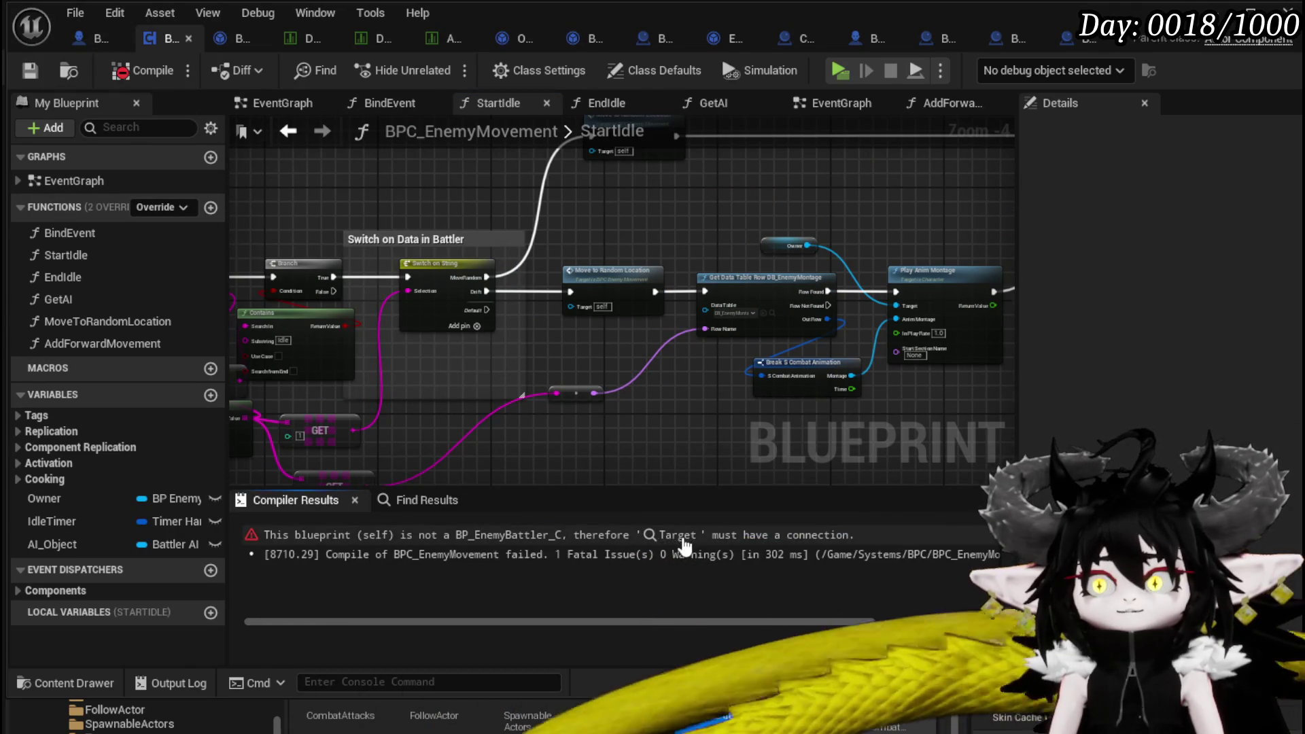
left_click(680, 536)
left_click_drag(51, 500, 425, 348)
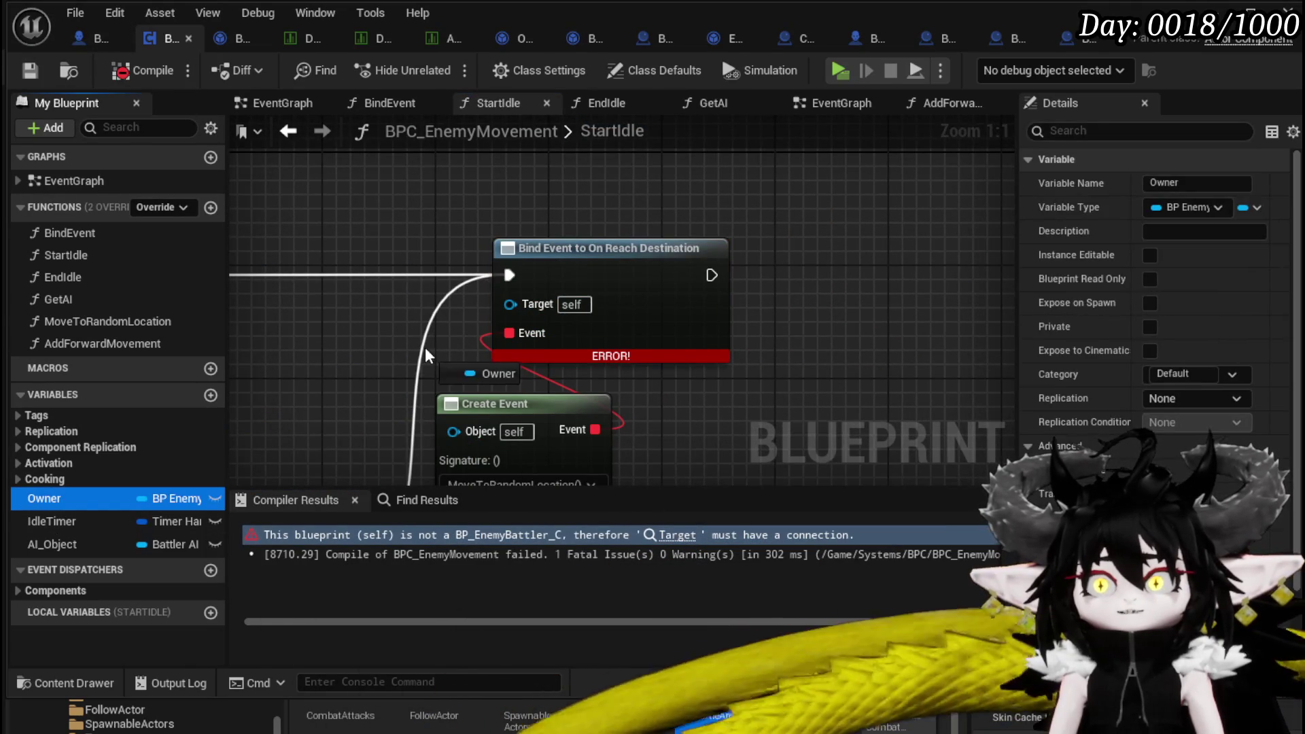
left_click_drag(532, 313, 533, 307)
left_click_drag(260, 385, 492, 389)
left_click(114, 76)
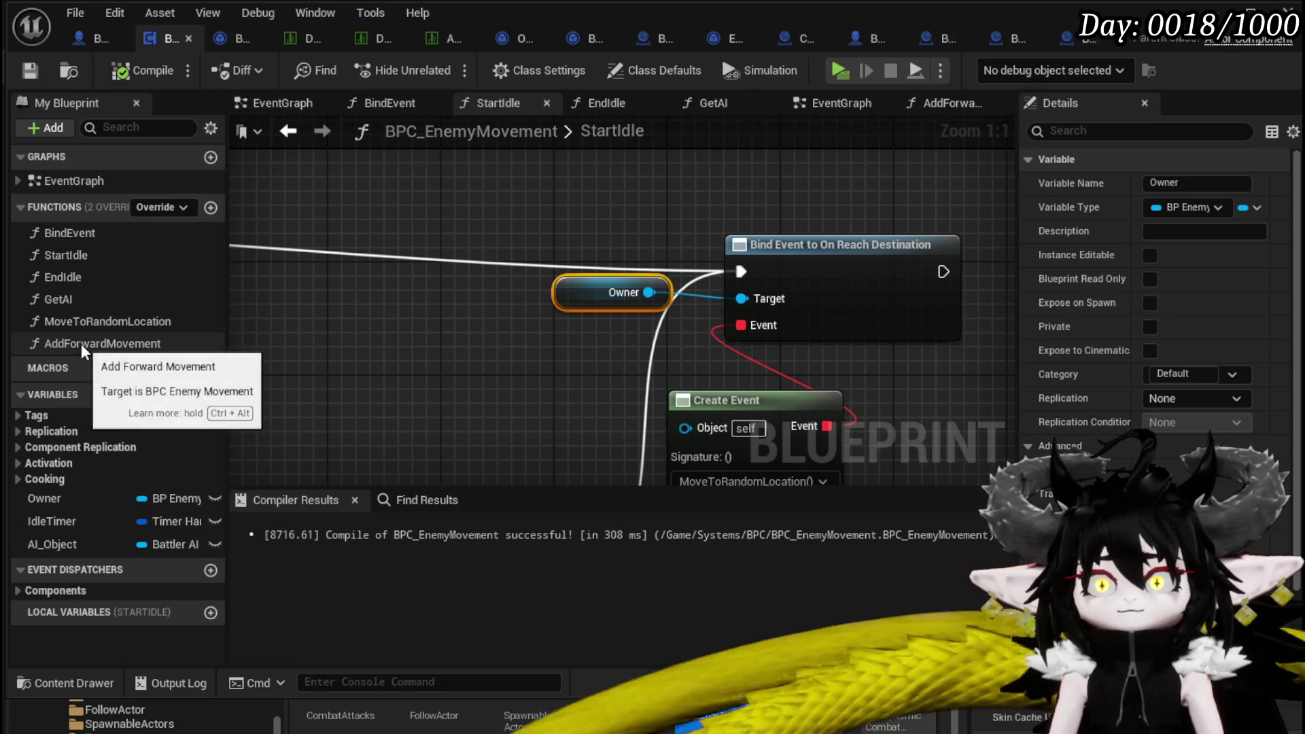
Open EndIdle and look over its Get Action and Print String nodes.
double_click(80, 279)
mouse_move(355, 231)
left_mouse_down()
mouse_move(258, 177)
mouse_move(286, 170)
mouse_move(442, 218)
left_mouse_up()
mouse_move(560, 333)
left_mouse_down()
mouse_move(873, 329)
mouse_move(1036, 381)
mouse_move(745, 303)
mouse_move(573, 195)
mouse_move(322, 190)
left_mouse_up()
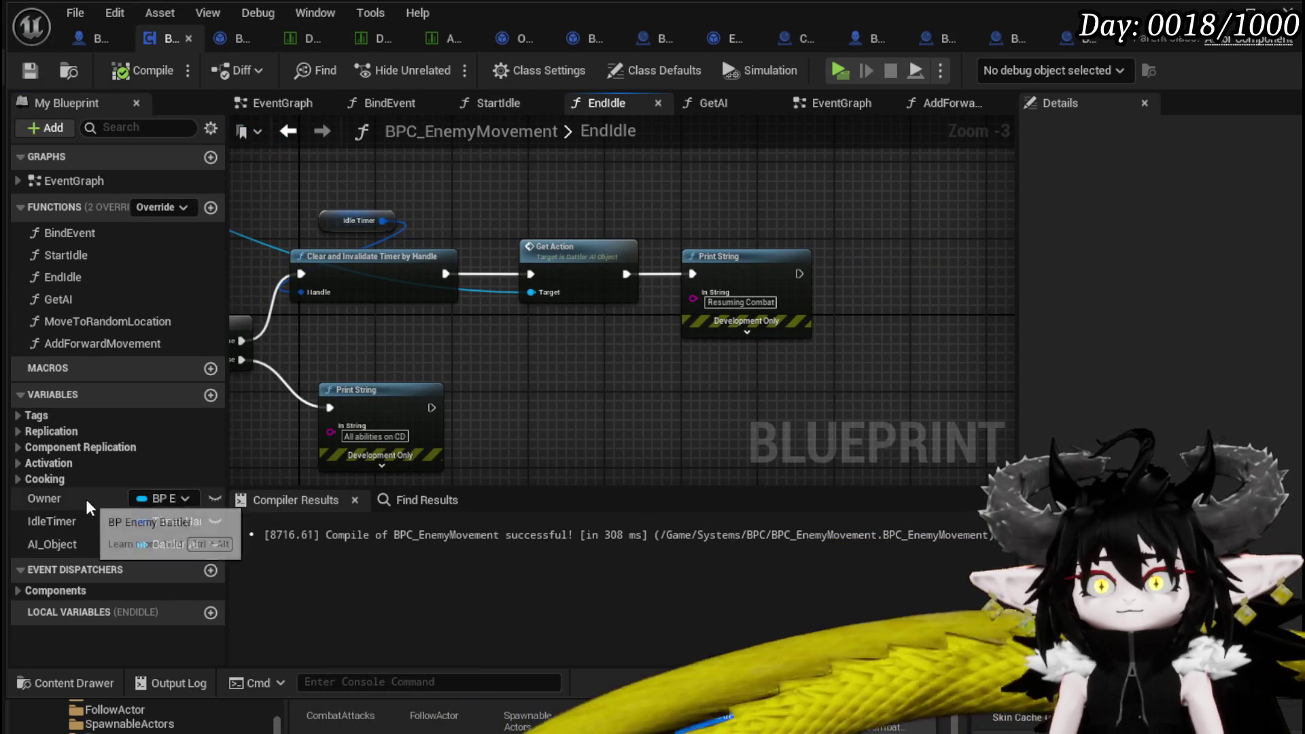
Add an Owner getter and an Unbind all Events from On Reach Destination node after Print String.
left_click_drag(85, 499, 623, 149)
left_click(678, 188)
mouse_move(491, 209)
left_mouse_down()
mouse_move(589, 210)
mouse_move(740, 231)
mouse_move(737, 242)
left_mouse_up()
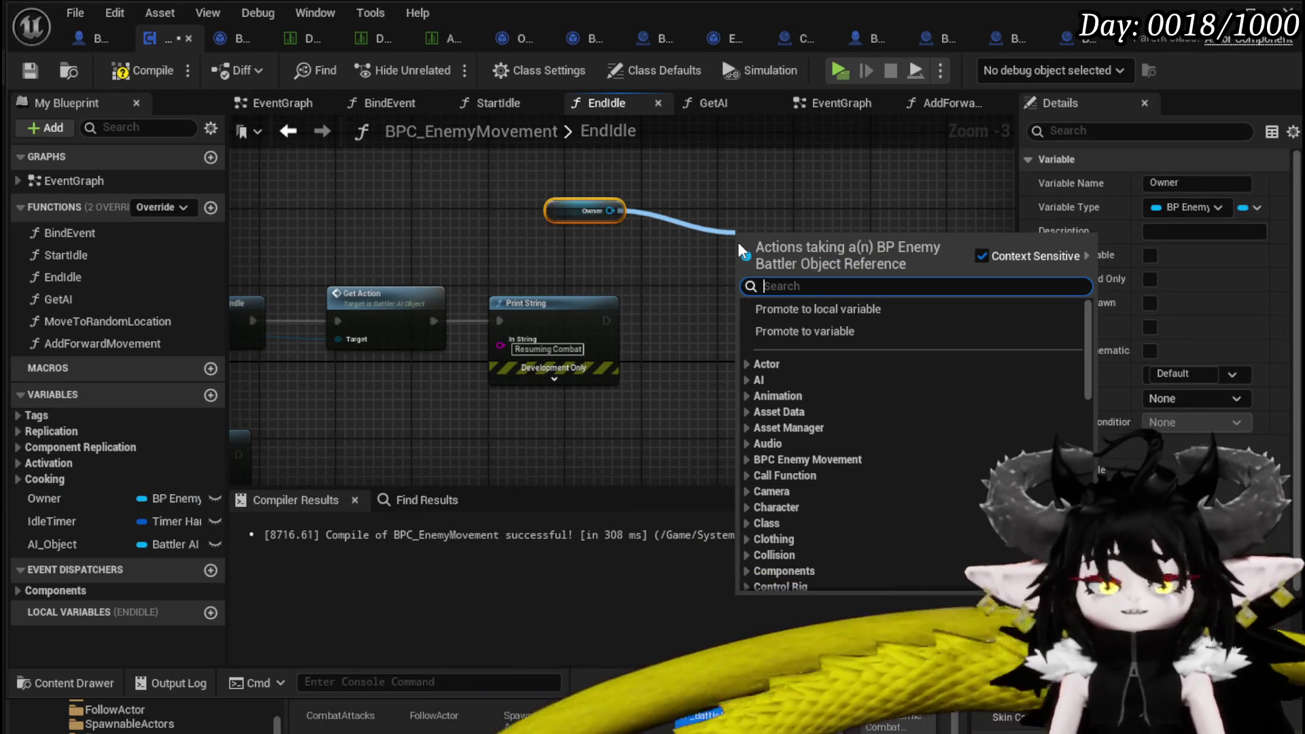
type("Unbind on")
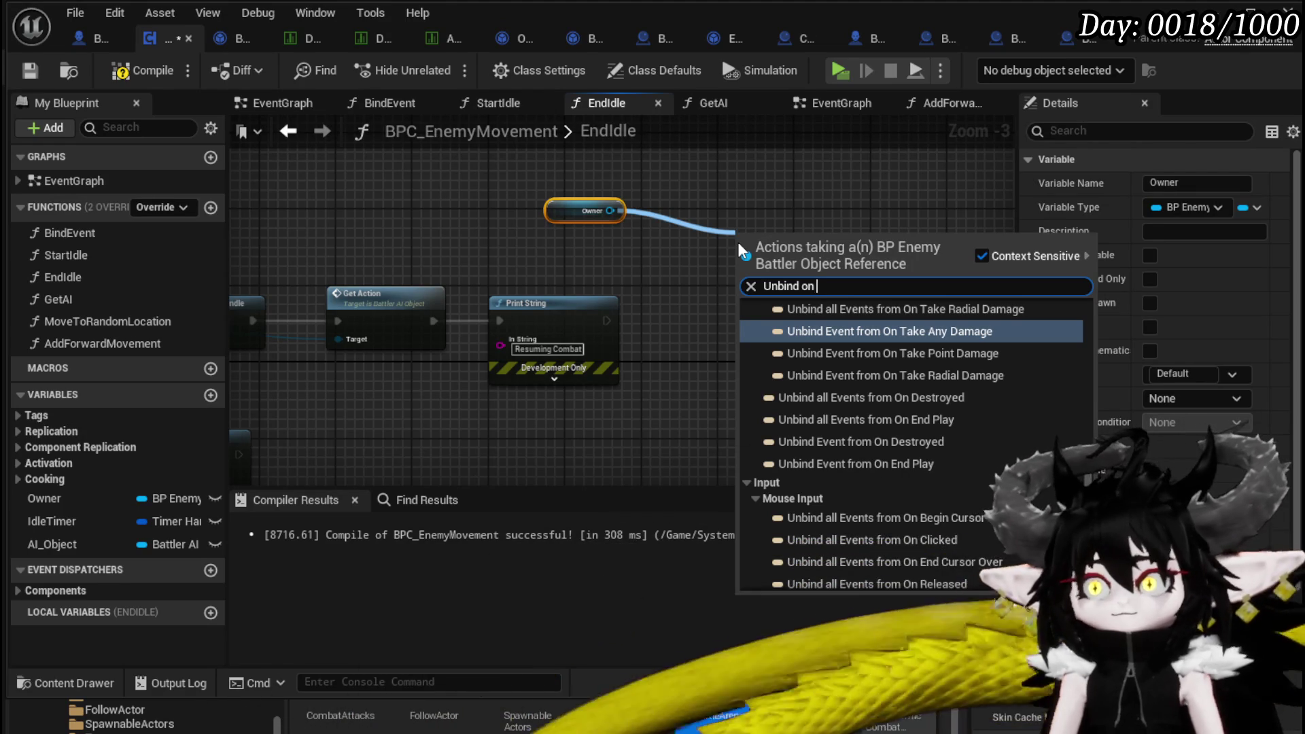
type("reach")
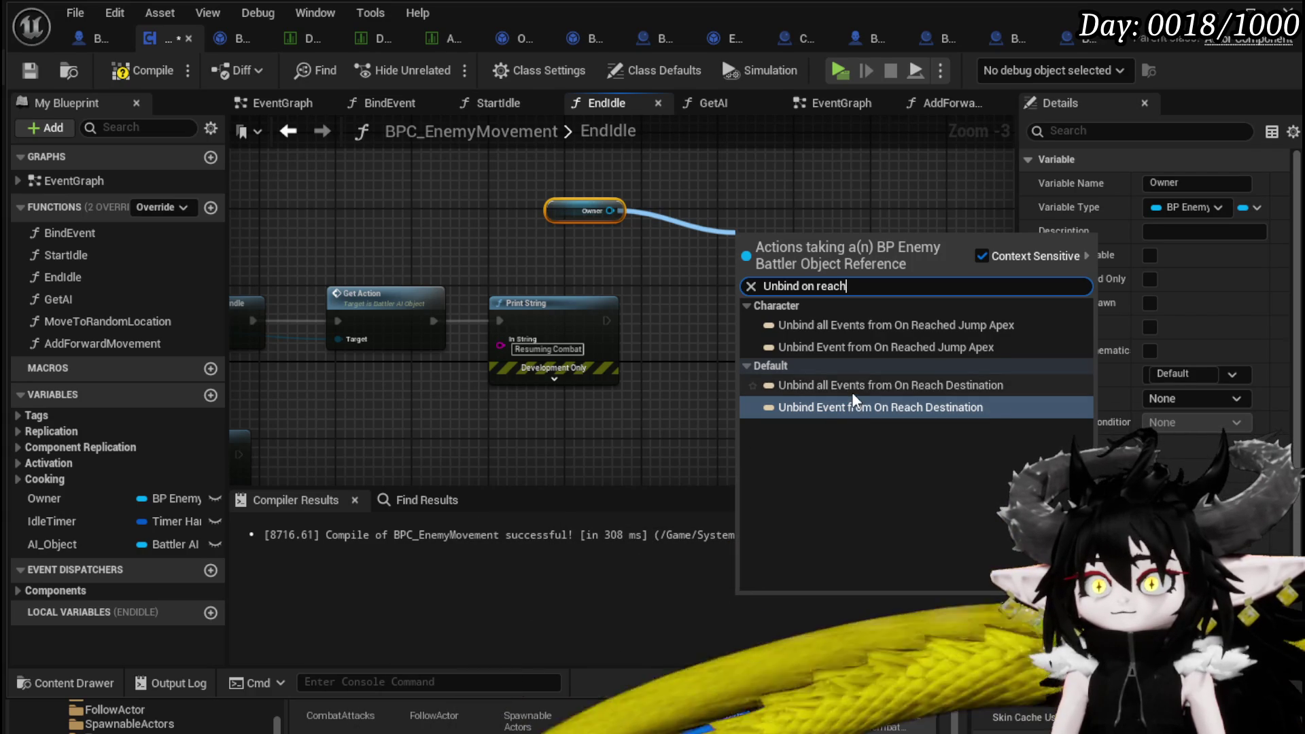
left_click(851, 391)
left_click_drag(606, 321, 631, 315)
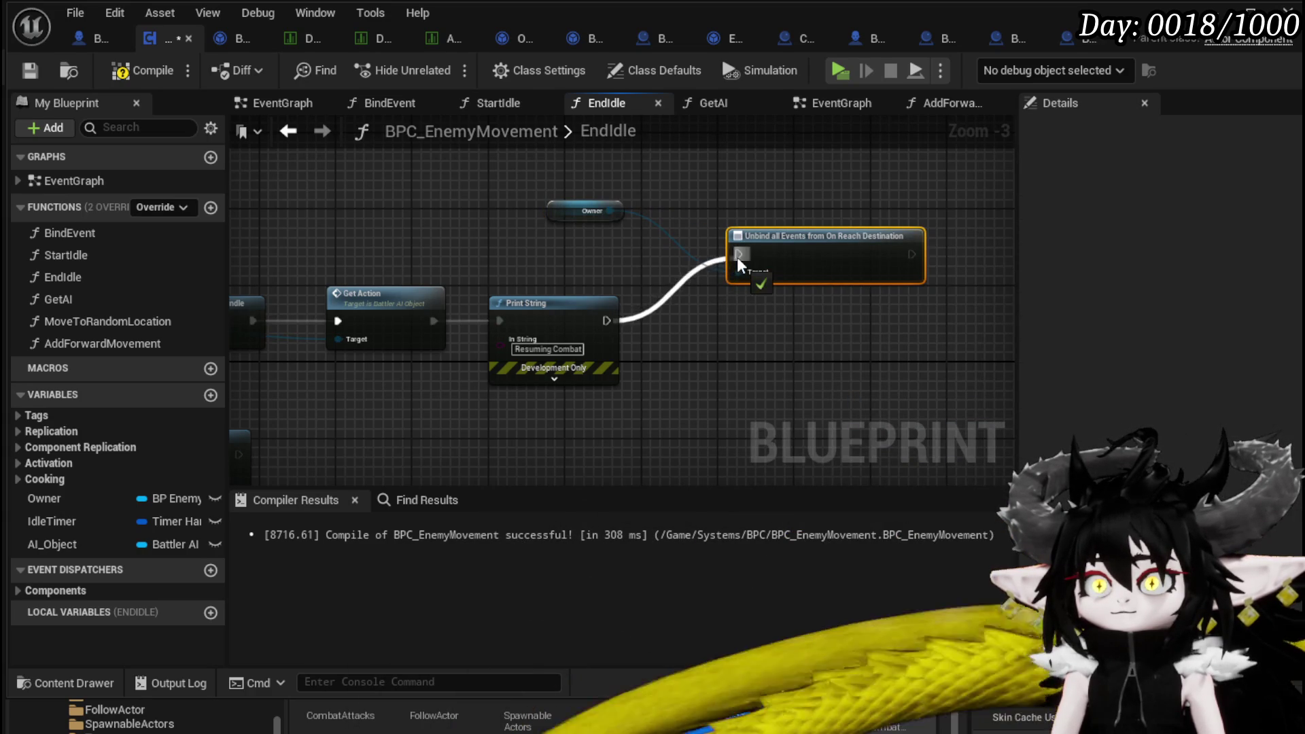
left_click_drag(825, 258, 740, 258)
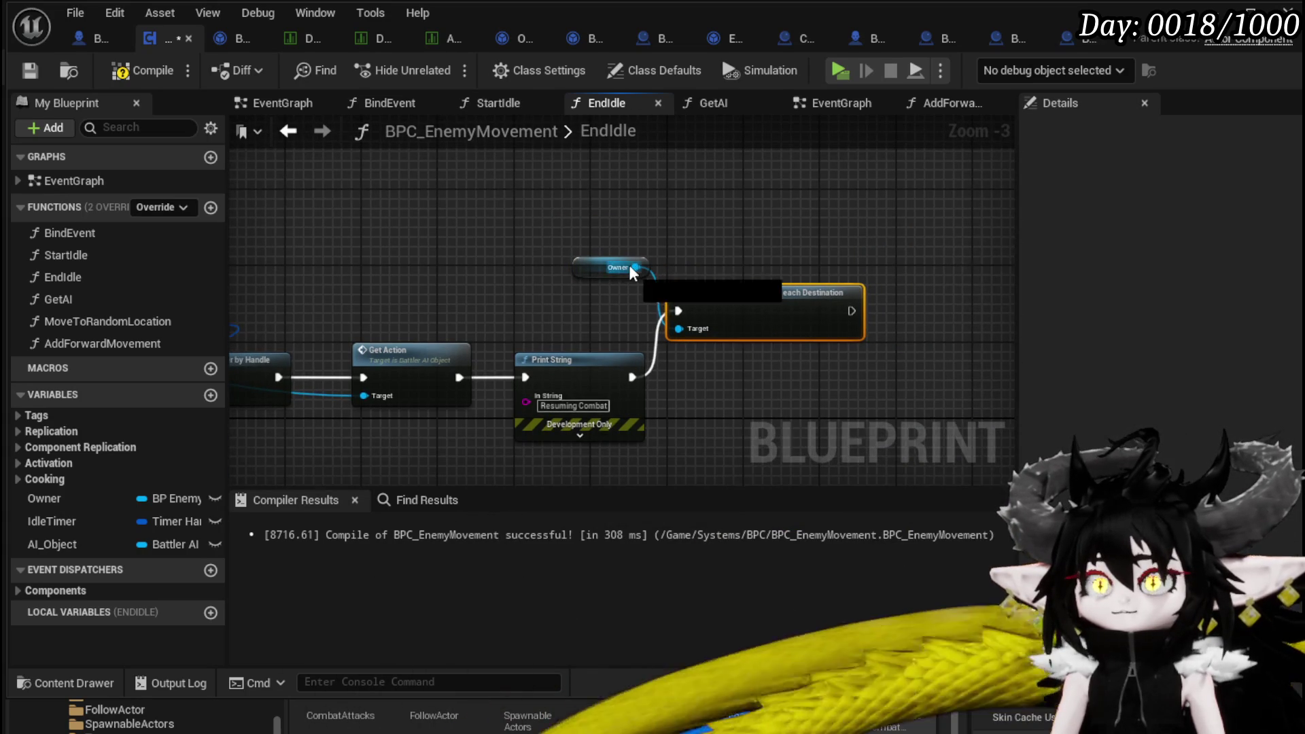
Add Stop Movement Immediately for the owner and wire Print String into it.
left_click_drag(630, 264, 723, 239)
type("Set")
key("BackSpace")
key("BackSpace")
type("top mo")
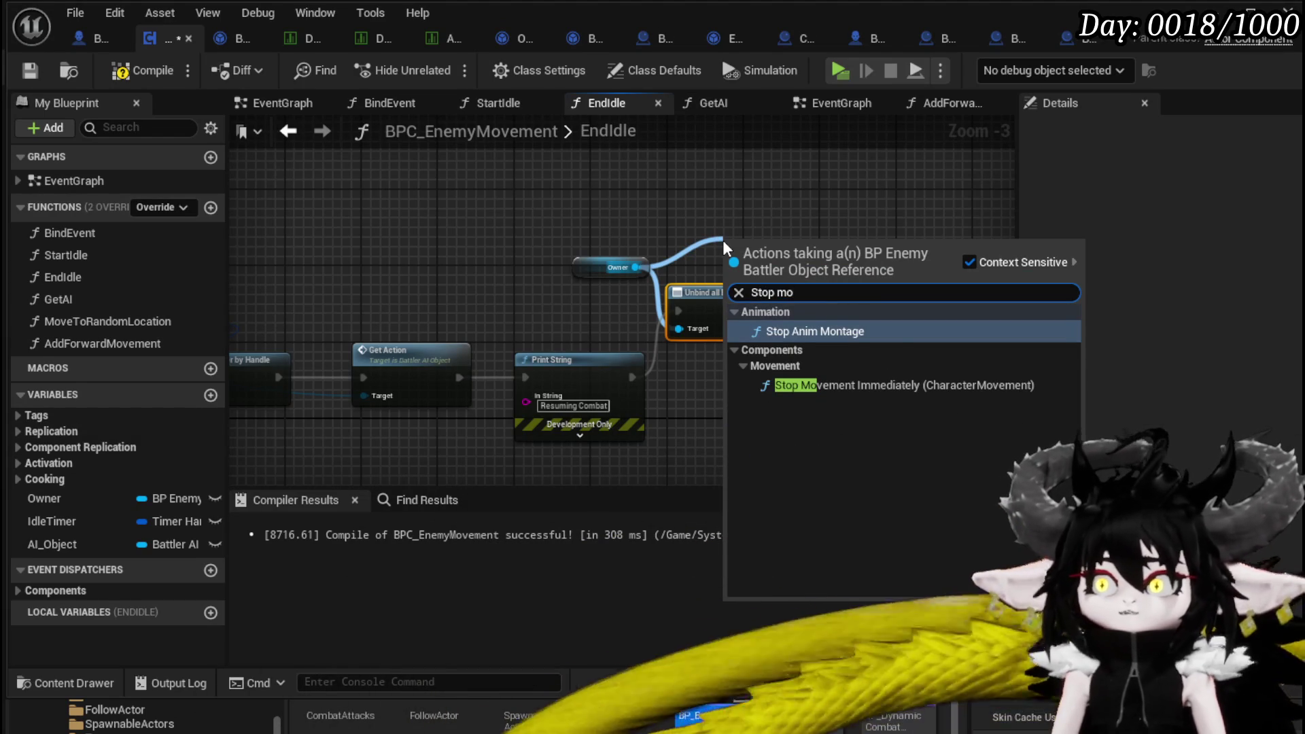
left_click(932, 388)
left_click_drag(733, 319, 913, 330)
left_click_drag(627, 377, 724, 272)
mouse_move(761, 261)
left_mouse_down()
mouse_move(704, 324)
mouse_move(720, 307)
left_mouse_up()
Chain Stop Movement into the unbind node, link Owner as its Target, and save.
mouse_move(802, 321)
left_mouse_down()
mouse_move(867, 317)
mouse_move(855, 319)
left_mouse_up()
mouse_move(630, 267)
left_mouse_down()
mouse_move(563, 277)
mouse_move(542, 225)
left_mouse_up()
left_click_drag(681, 275, 682, 275)
left_click_drag(570, 265, 476, 177)
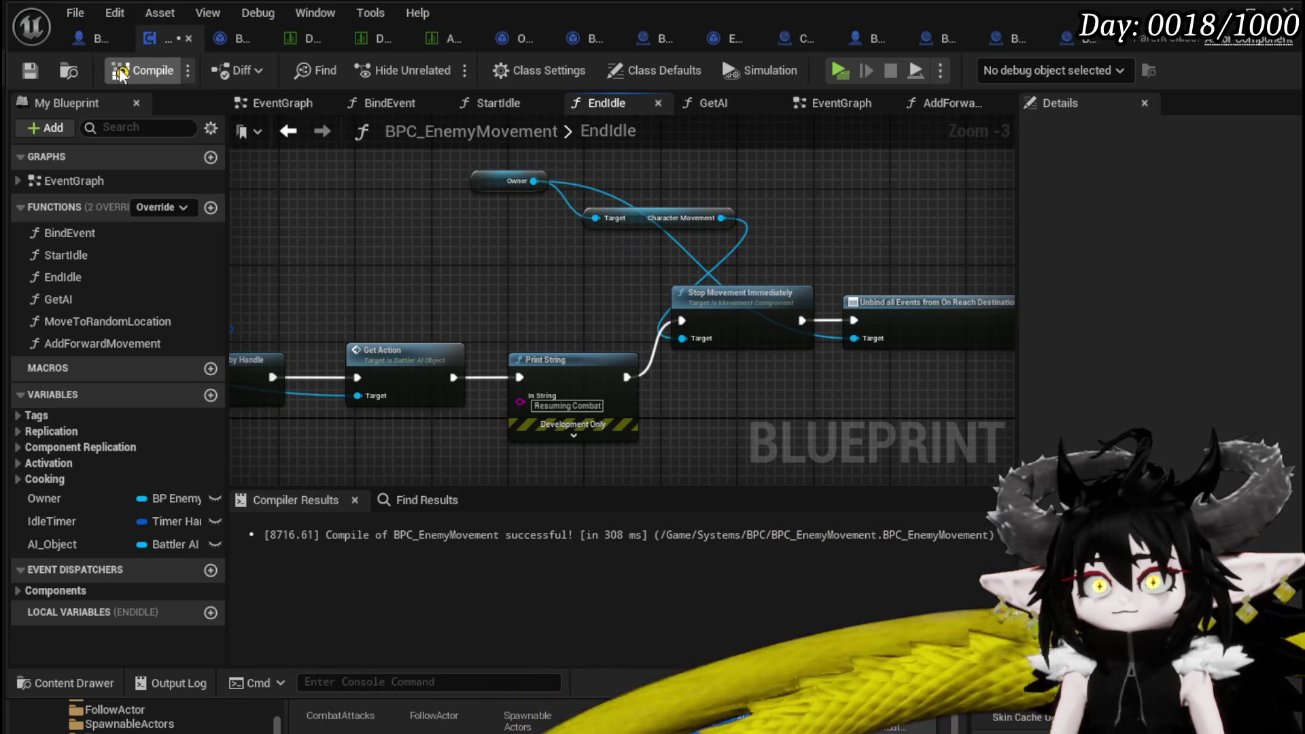
key("ctrl+s")
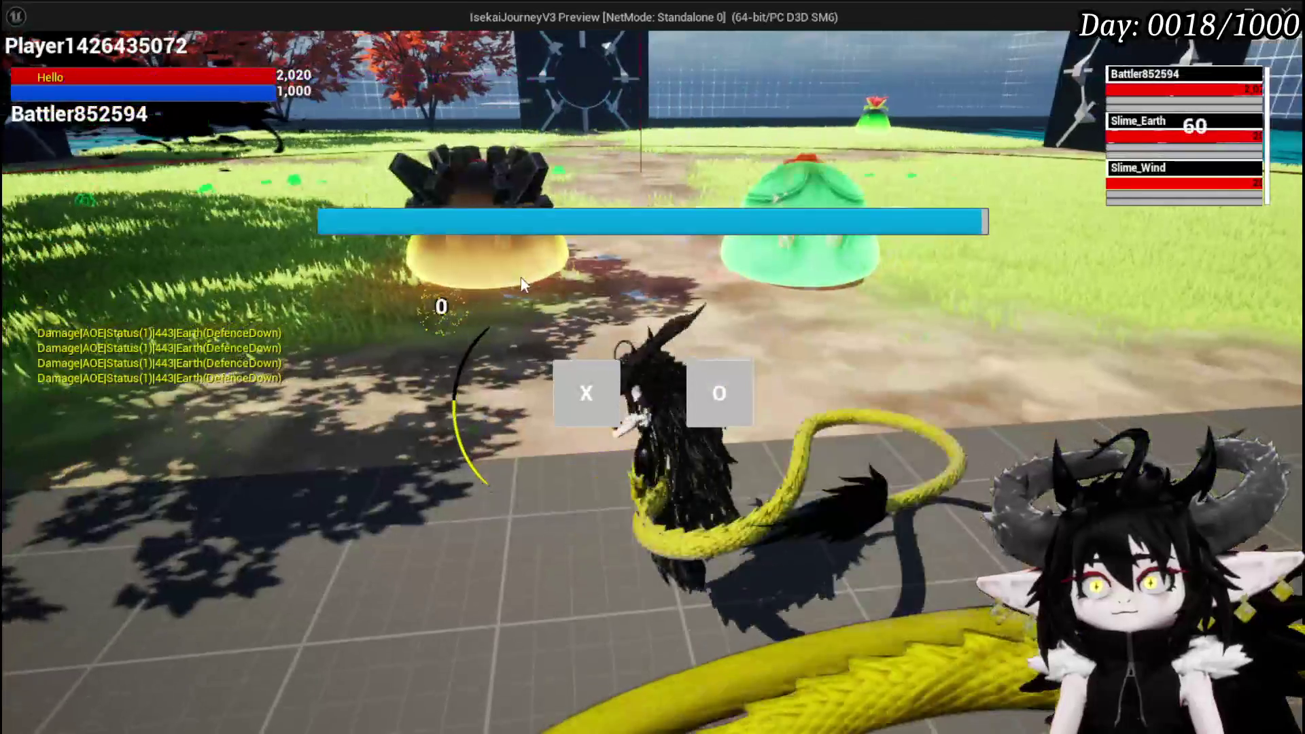
Stop the play test and rewire EndIdle as Clear Timer → Stop Movement → Unbind → Get Action.
key("Escape")
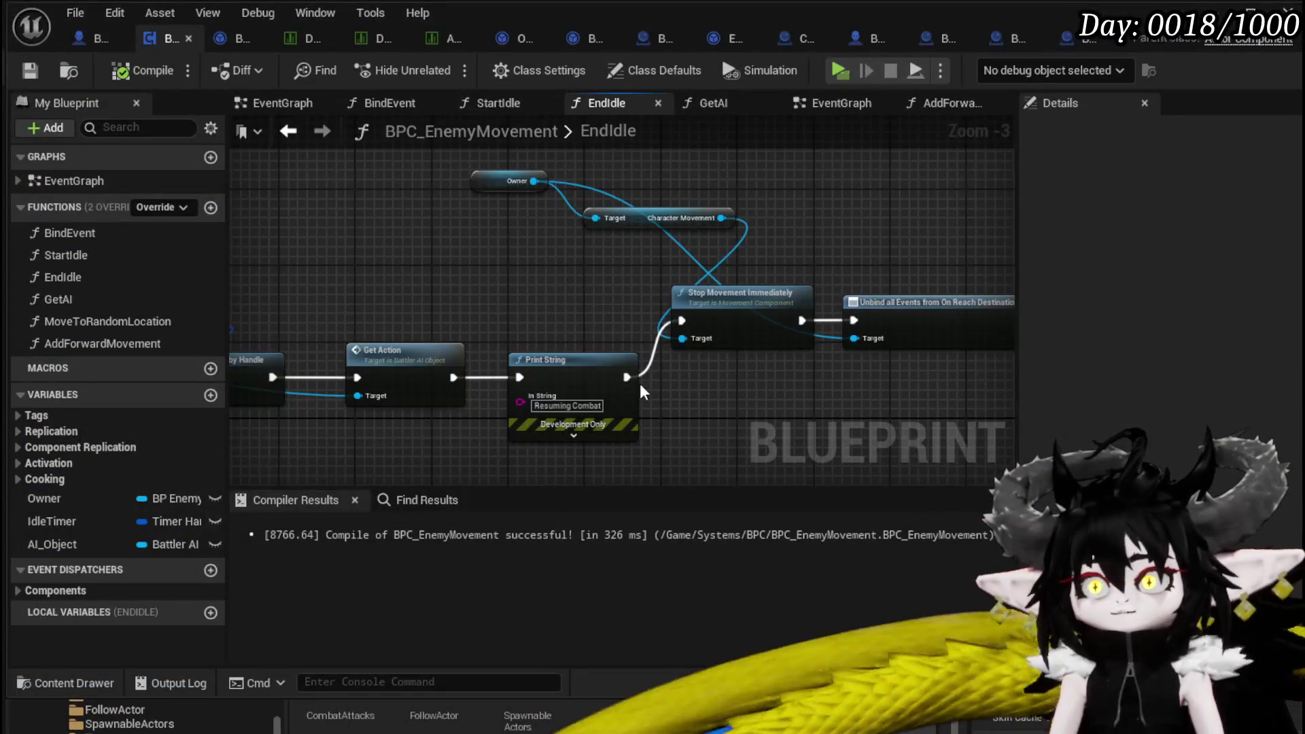
left_click_drag(639, 383, 472, 174)
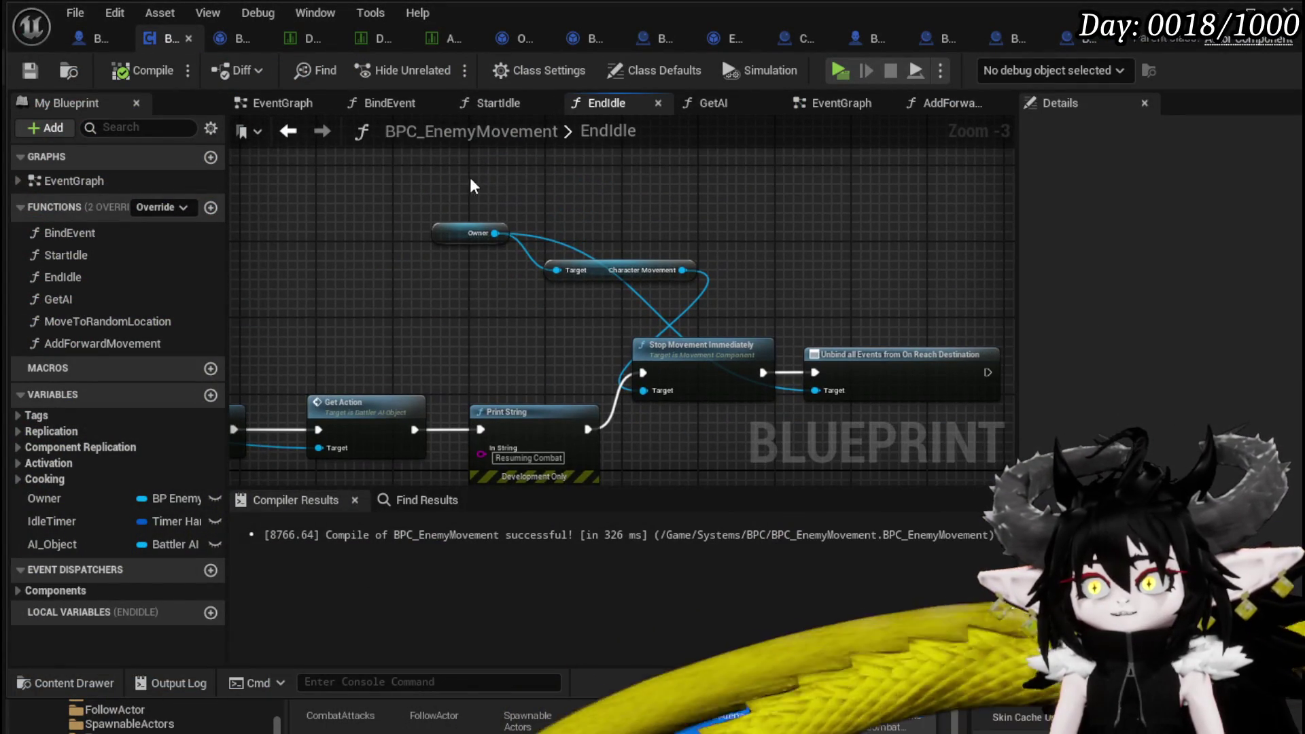
left_click_drag(875, 400, 590, 298)
mouse_move(414, 381)
left_mouse_down()
mouse_move(425, 418)
mouse_move(503, 297)
left_mouse_up()
mouse_move(476, 408)
left_mouse_down()
mouse_move(618, 375)
mouse_move(829, 248)
mouse_move(867, 251)
left_mouse_up()
left_click_drag(727, 297, 778, 297)
left_click(536, 396)
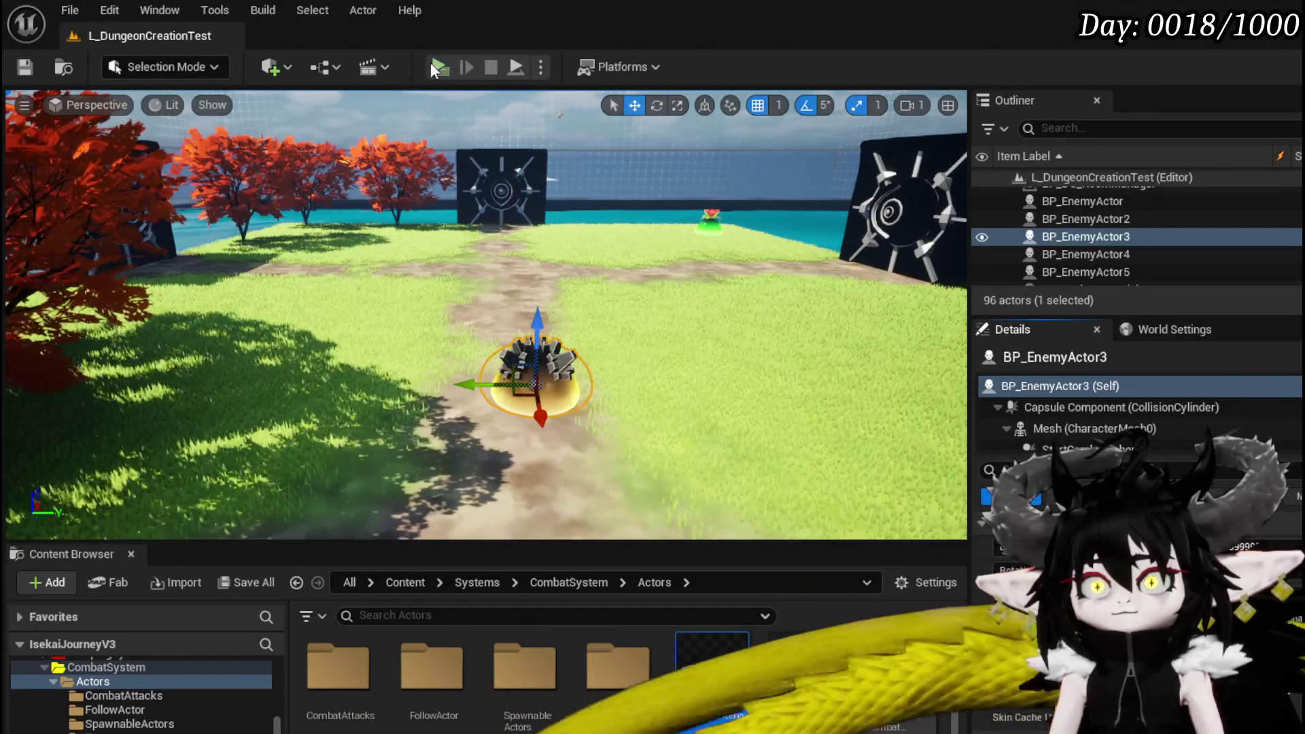
Play-test by walking into the enemy, fighting the battle, then stopping the session.
left_click(430, 62)
key("w")
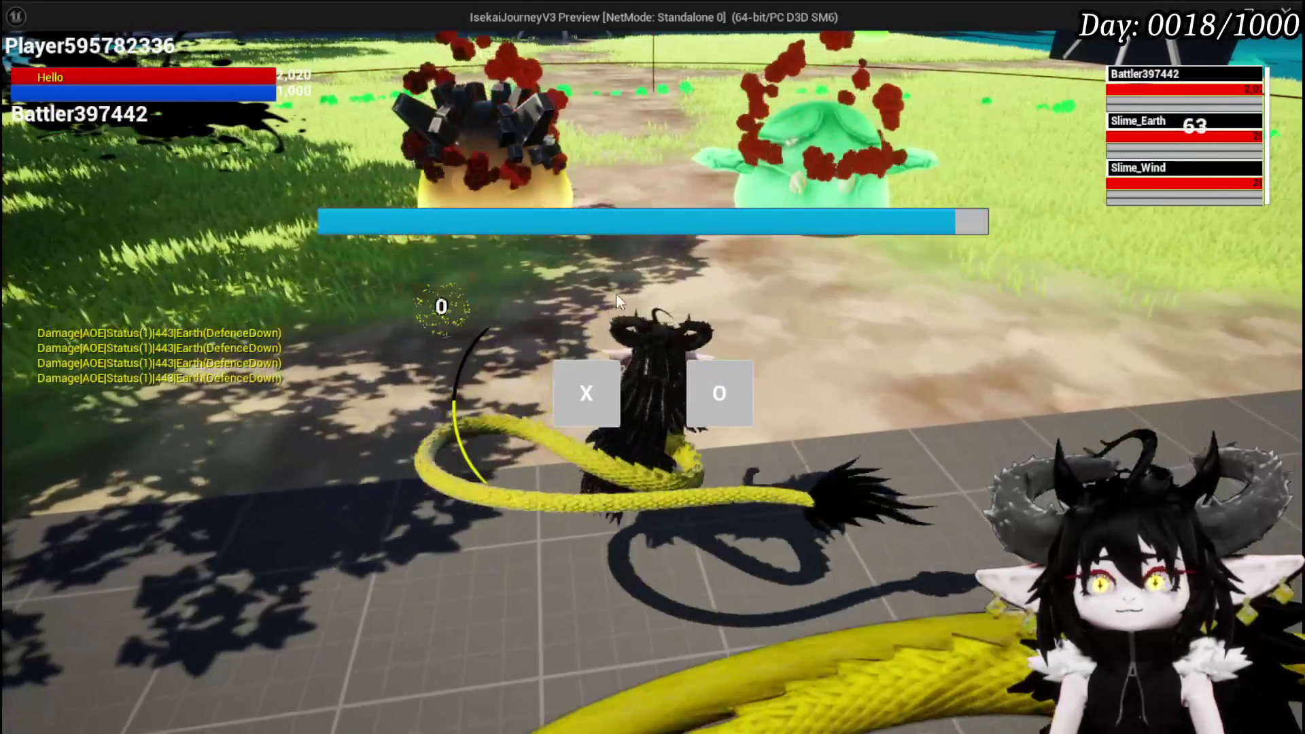
left_click(571, 372)
key("w")
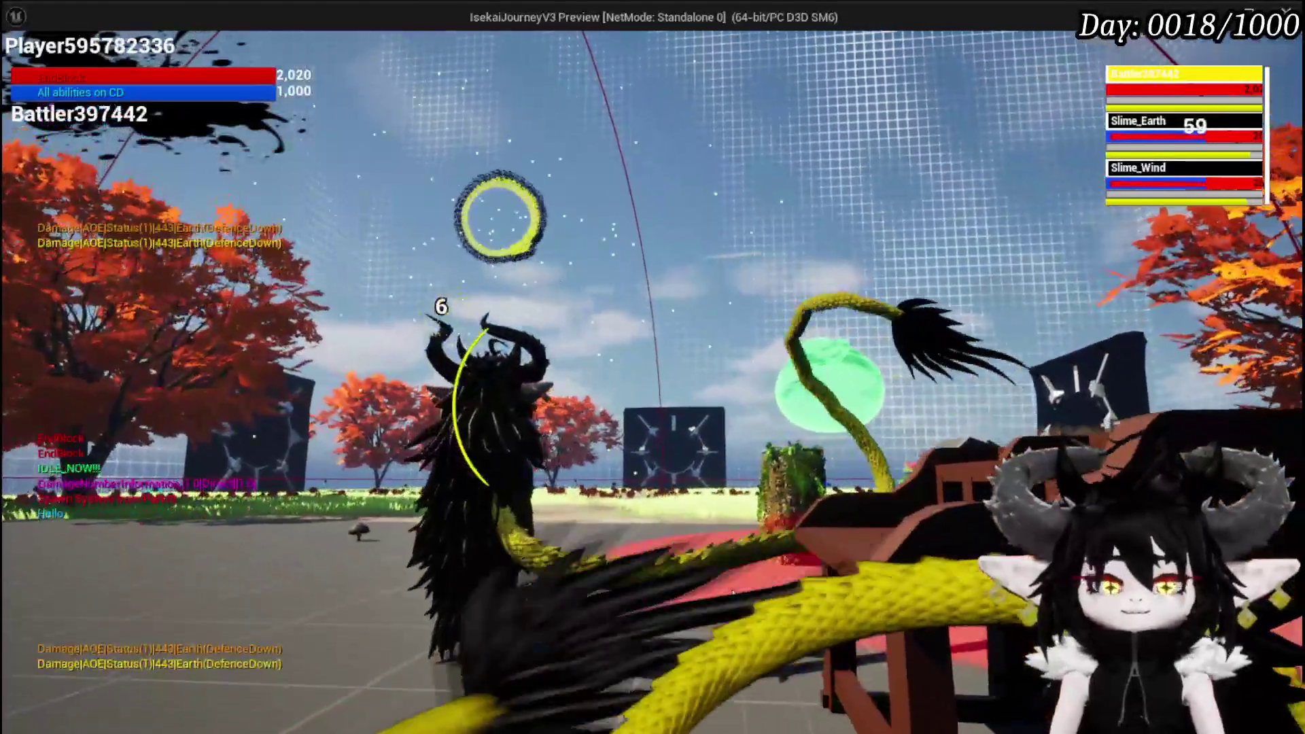
key("Escape")
Save the level and return to the blueprint editor's EndIdle graph.
left_click(24, 70)
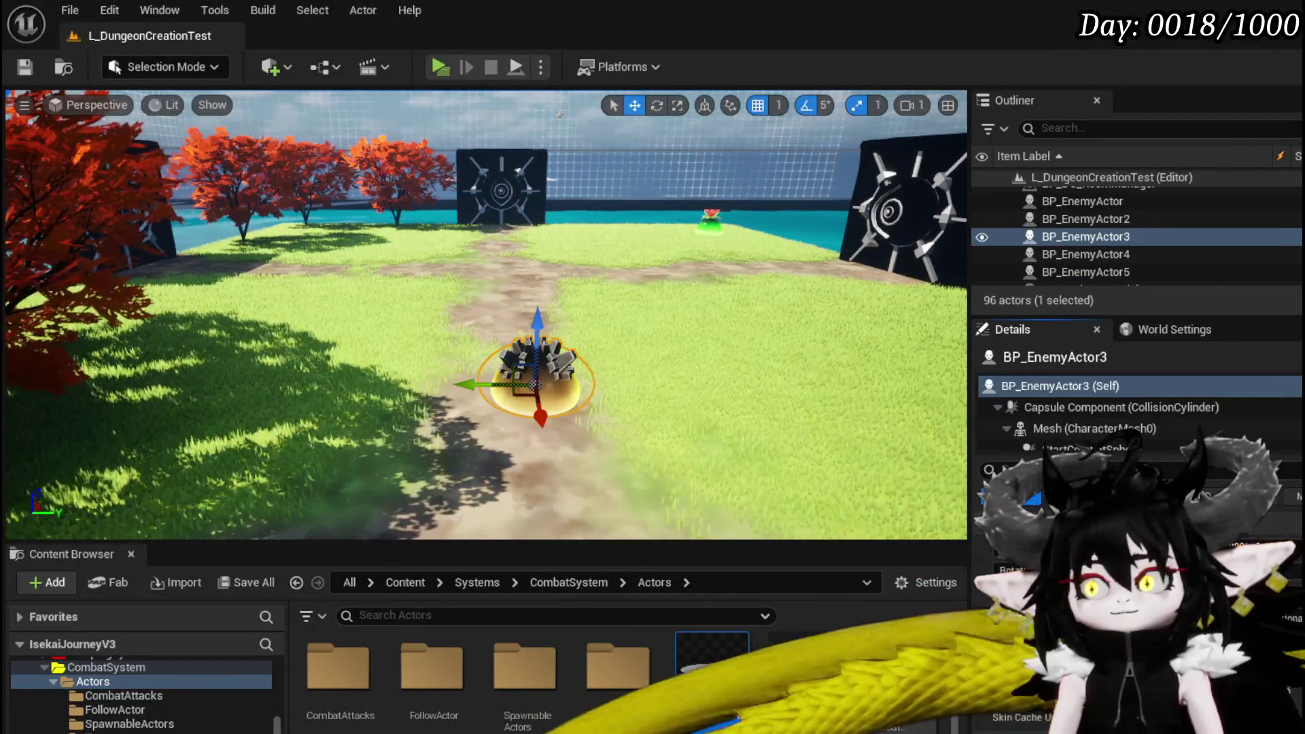
key("alt+Tab")
mouse_move(657, 415)
left_mouse_down()
mouse_move(727, 381)
mouse_move(652, 339)
mouse_move(882, 342)
left_mouse_up()
Delete the AddForwardMovement function from BPC_EnemyMovement.
left_click(129, 322)
double_click(125, 345)
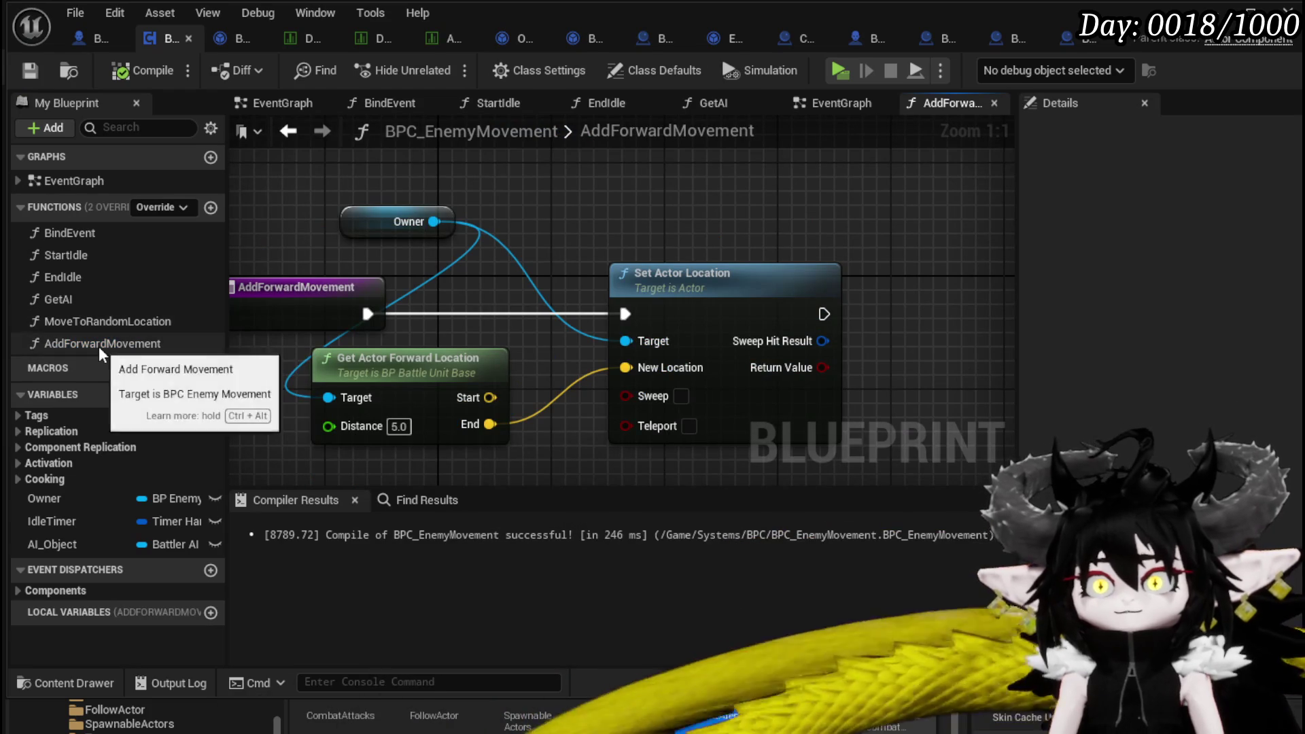
key("Delete")
View MoveToRandomLocation, recompile BPC_EnemyMovement, and go to the BattlerAI_Object blueprint.
double_click(138, 319)
mouse_move(436, 356)
left_mouse_down()
mouse_move(464, 357)
mouse_move(386, 366)
left_mouse_up()
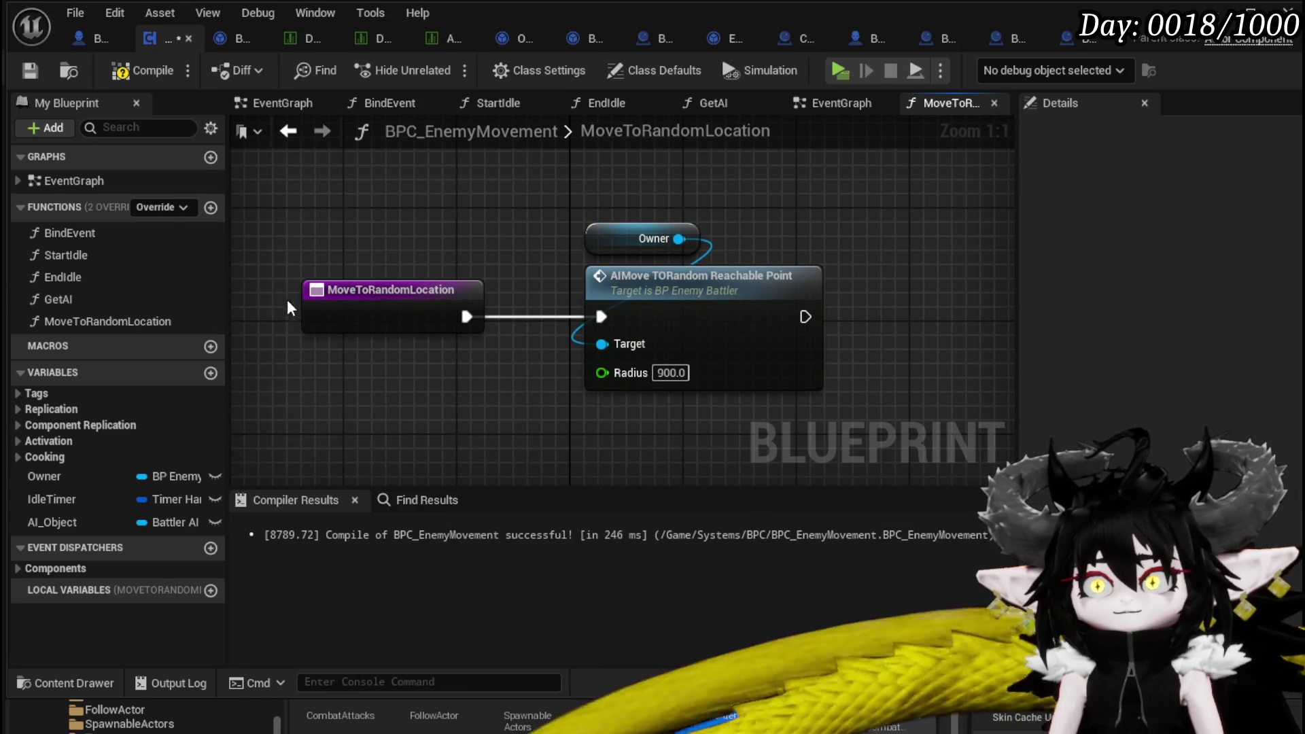
right_click(321, 309)
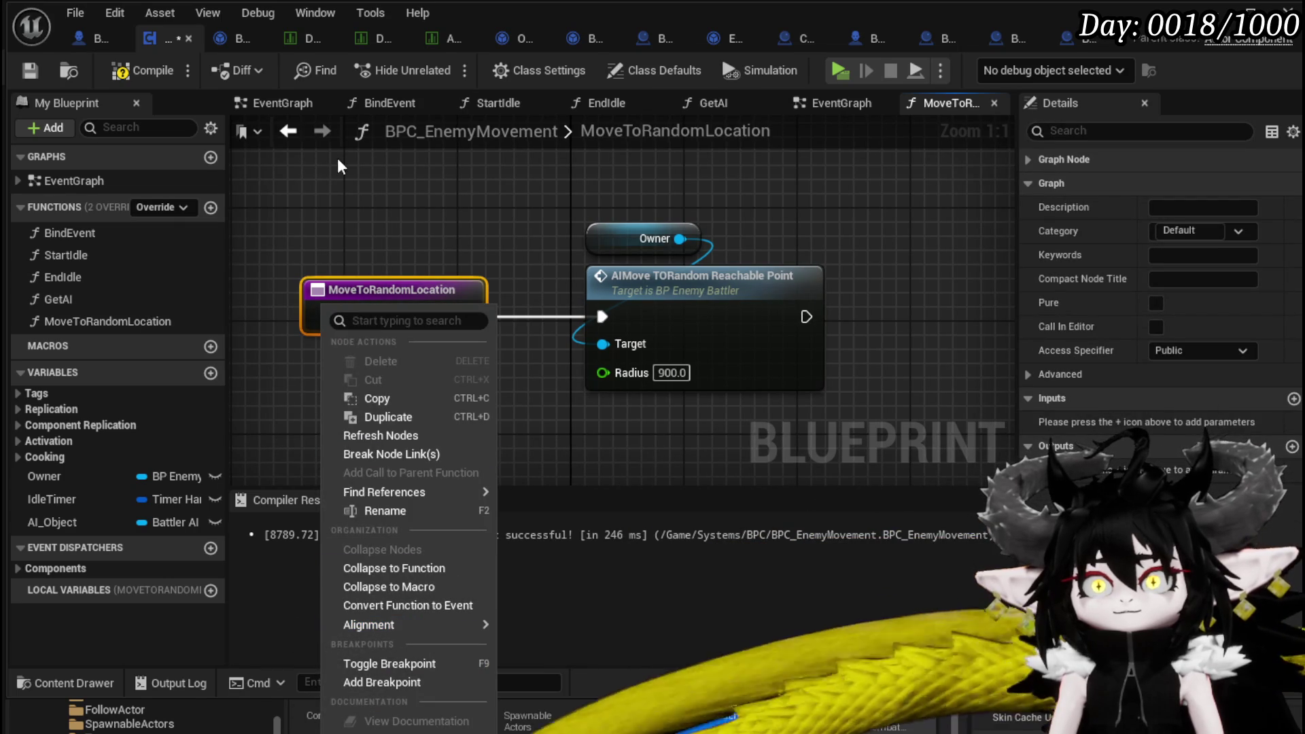
mouse_move(401, 492)
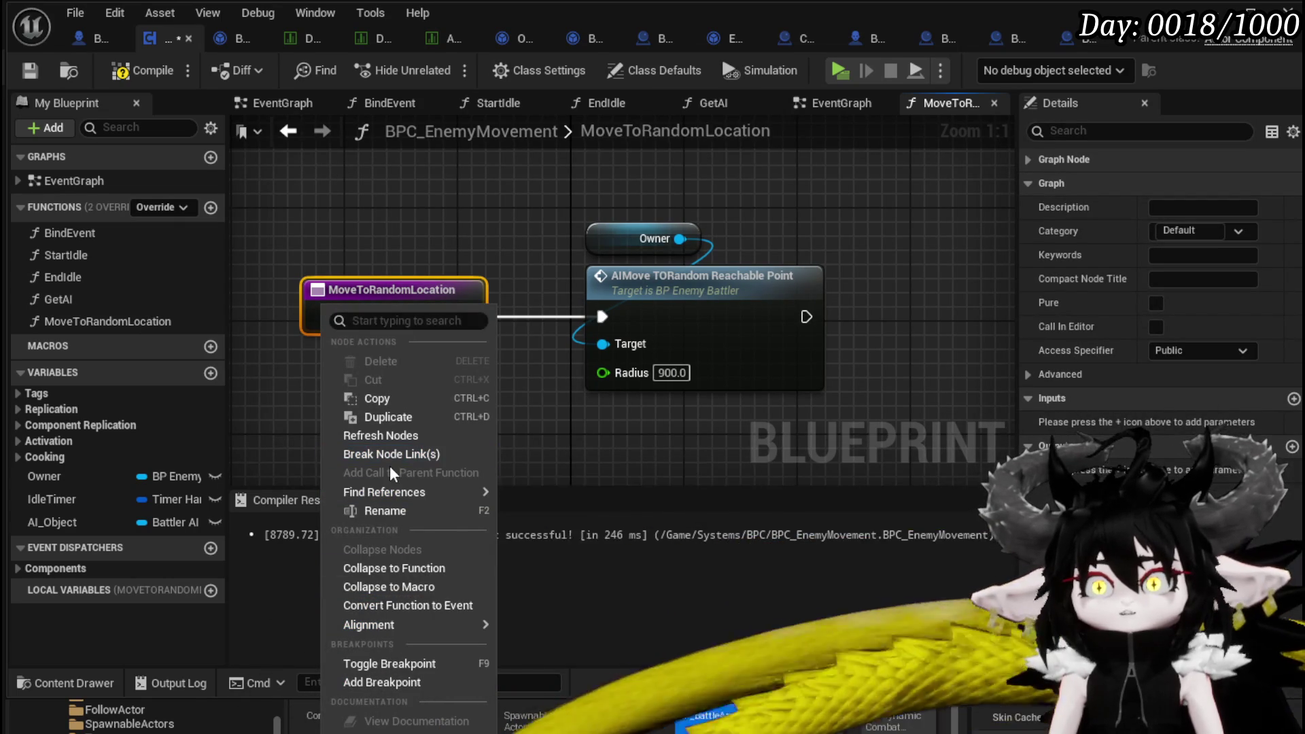
left_click(126, 84)
left_click(124, 81)
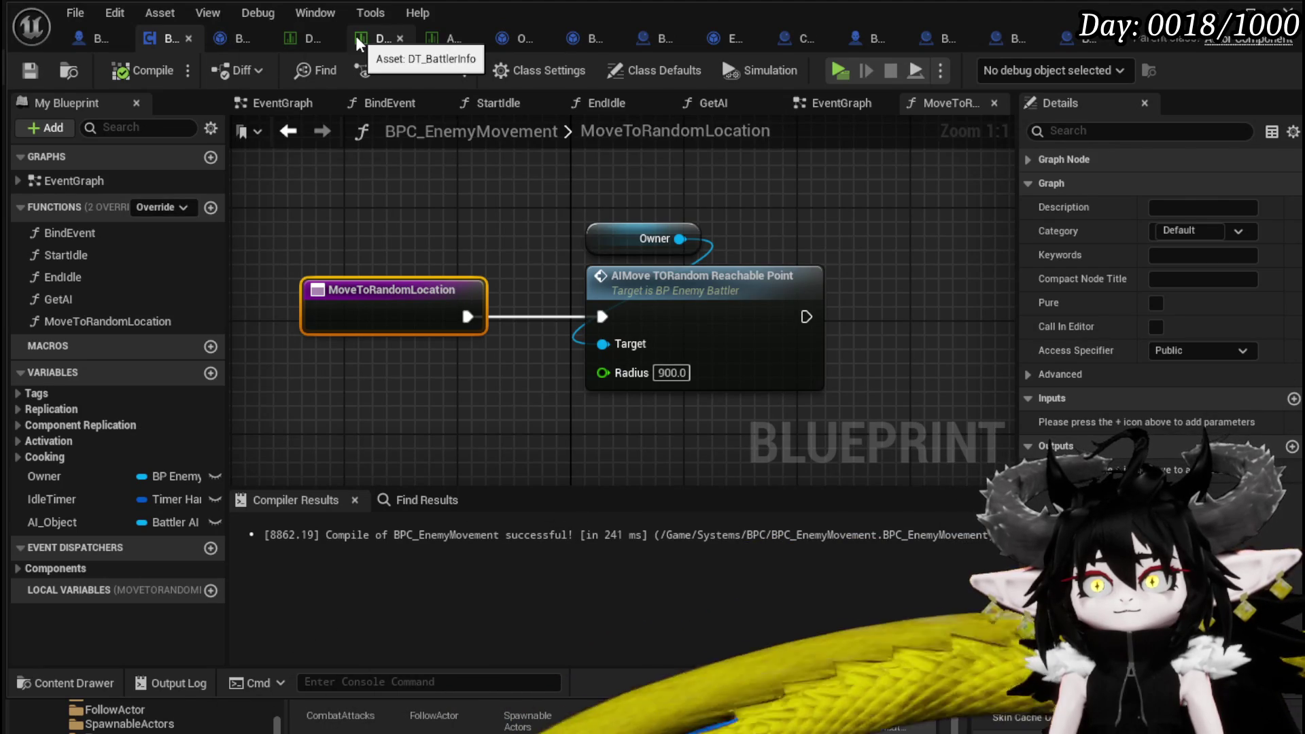
left_click(231, 36)
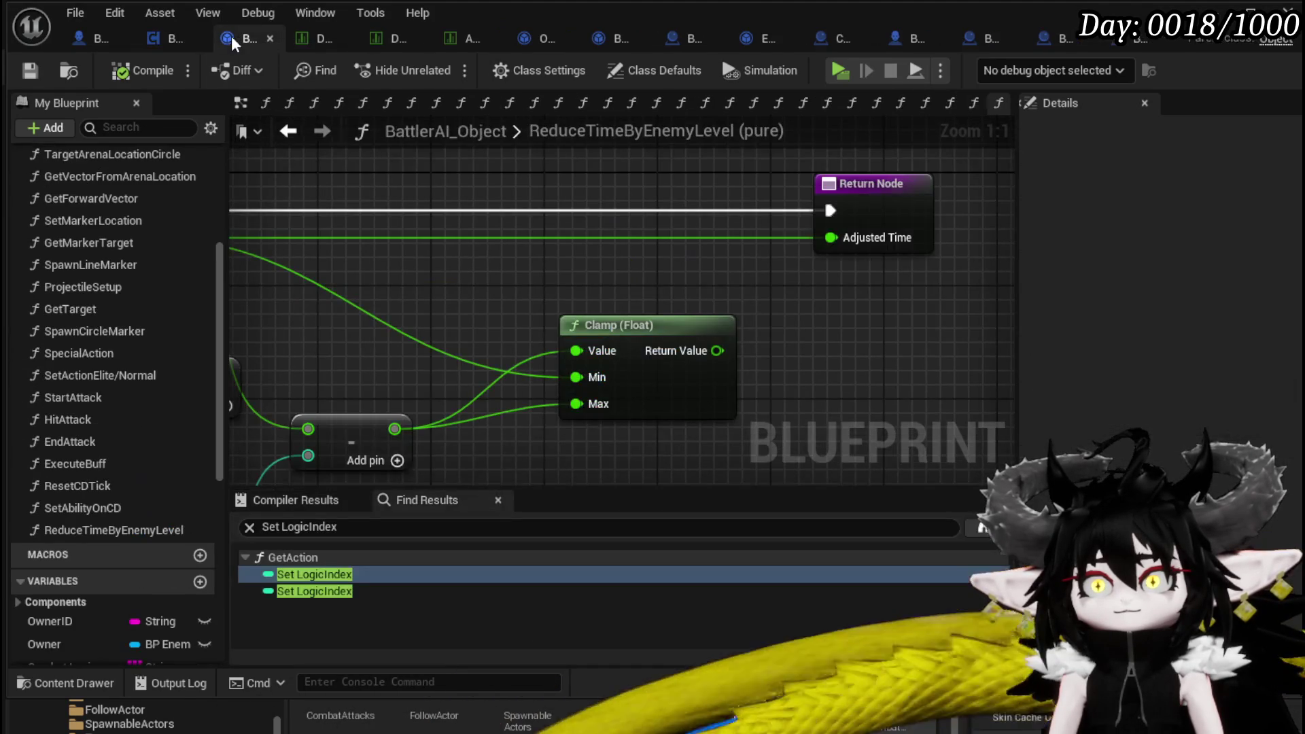
Toggle a breakpoint on the Call On Reach Destination node after AI MoveTo.
left_click(94, 39)
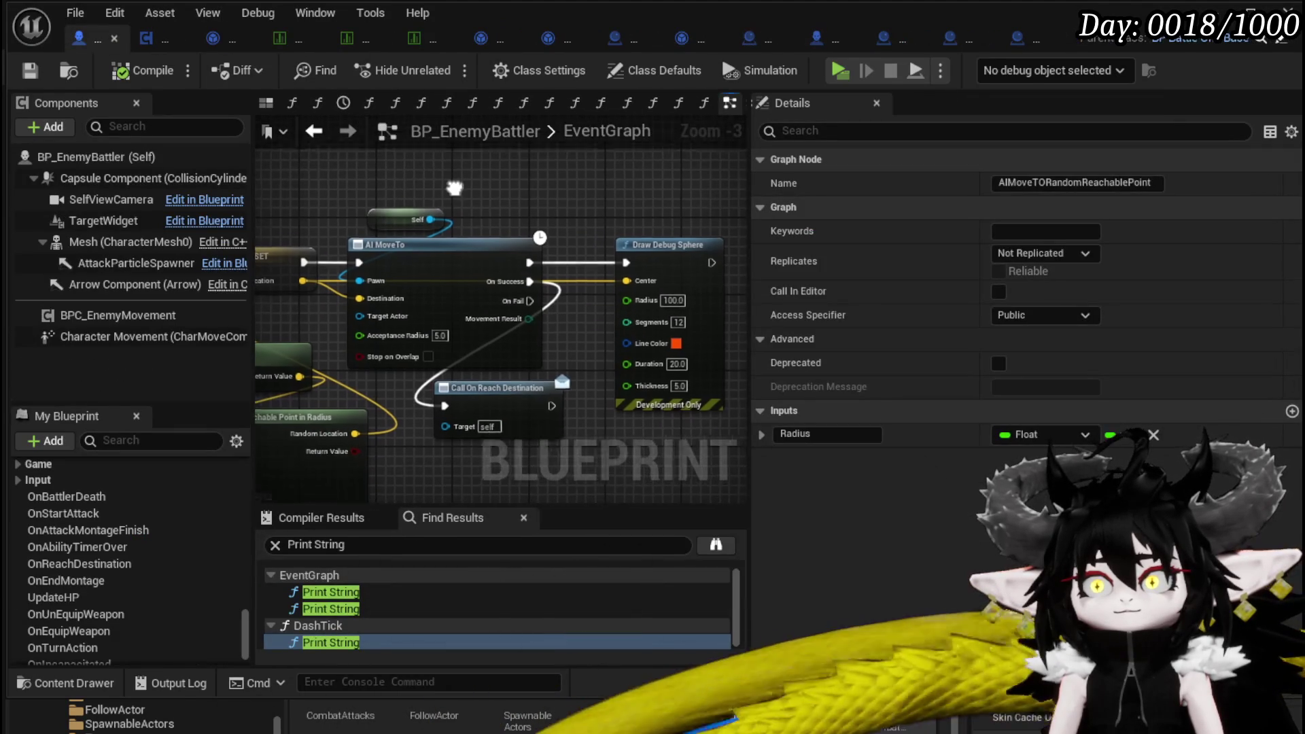
mouse_move(648, 255)
left_mouse_down()
mouse_move(554, 238)
mouse_move(620, 237)
left_mouse_up()
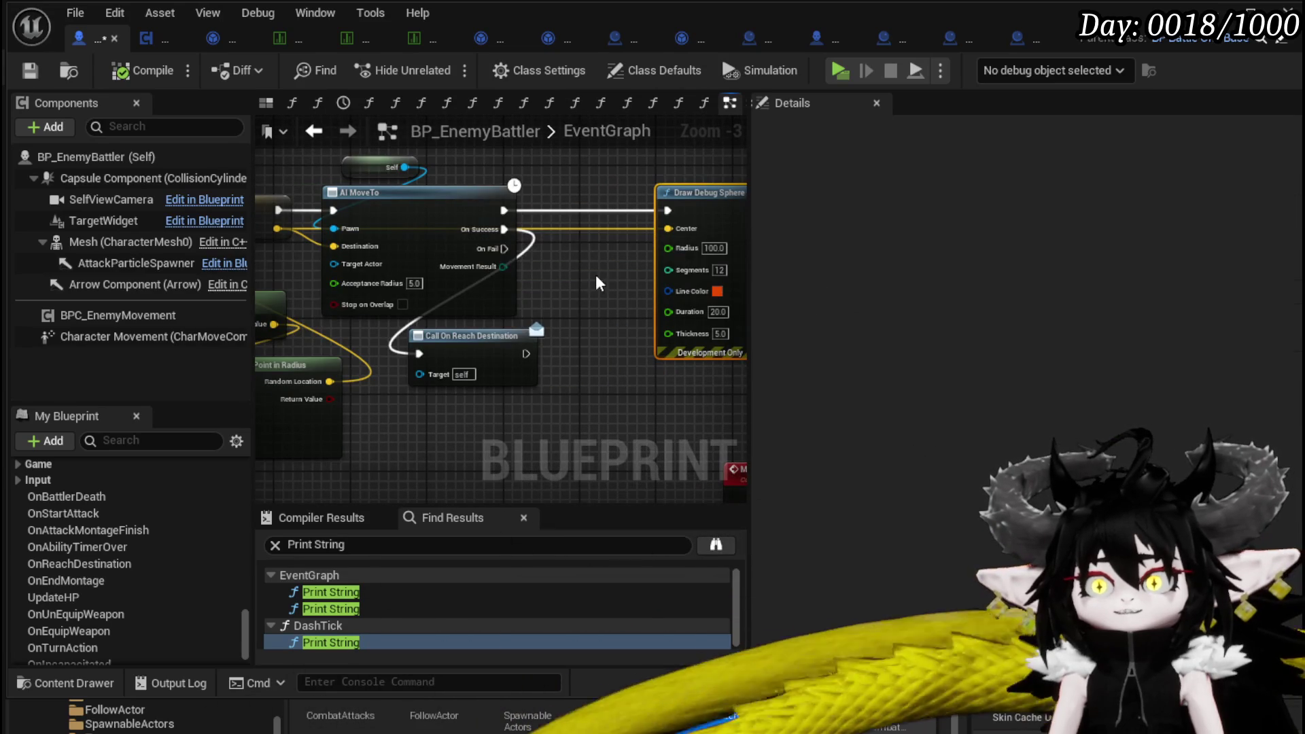
left_click_drag(399, 270, 447, 260)
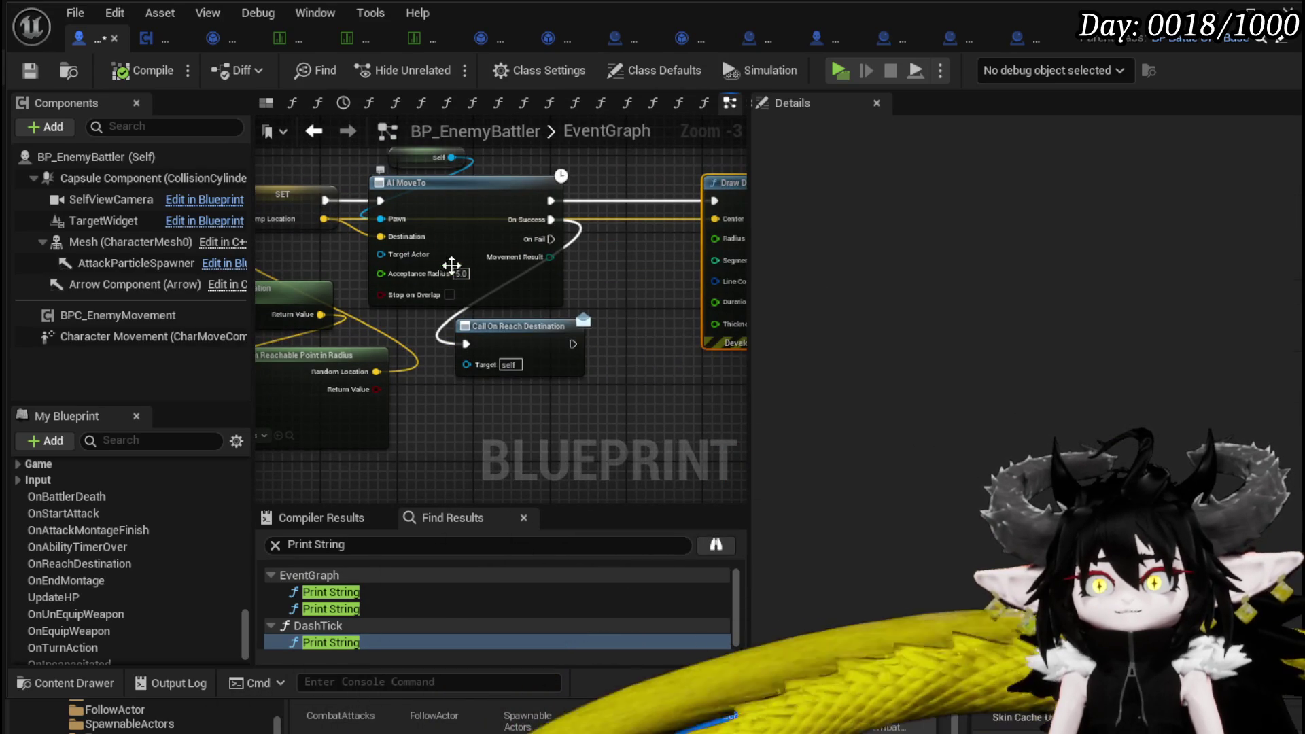
left_click_drag(460, 277, 438, 271)
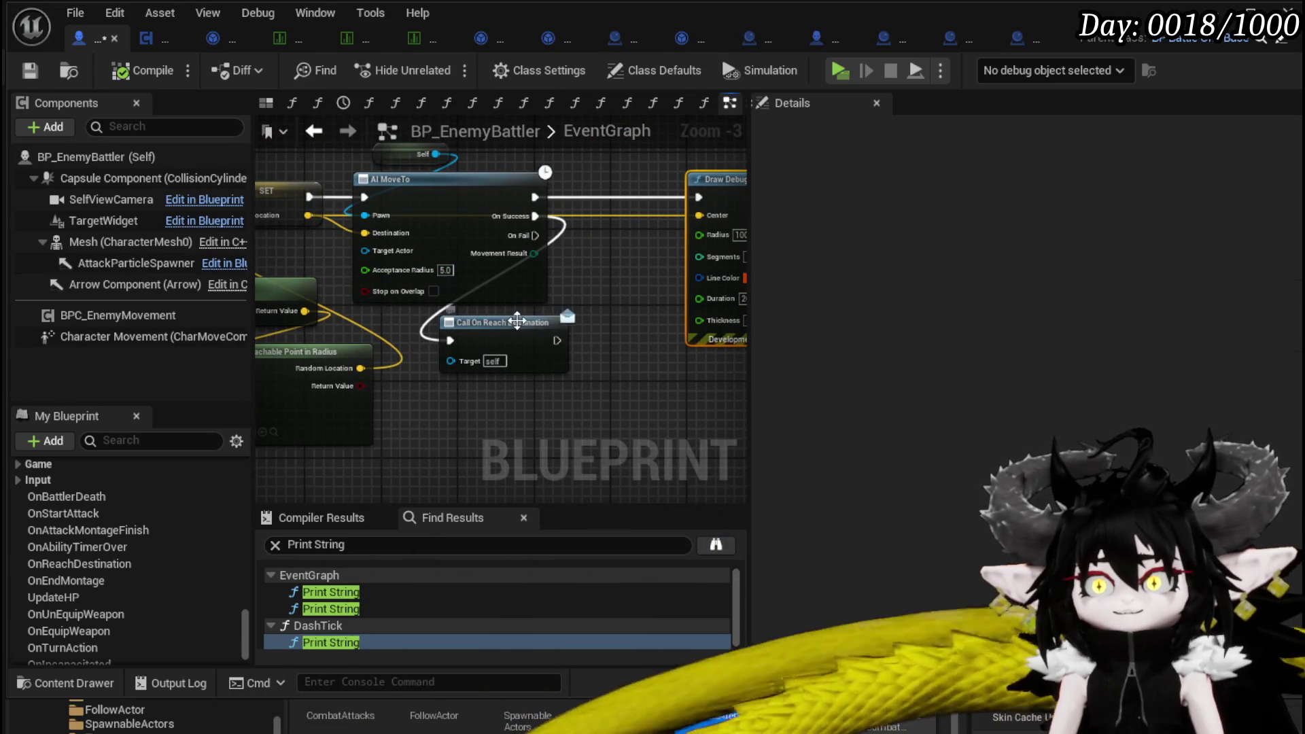
right_click(518, 320)
mouse_move(577, 603)
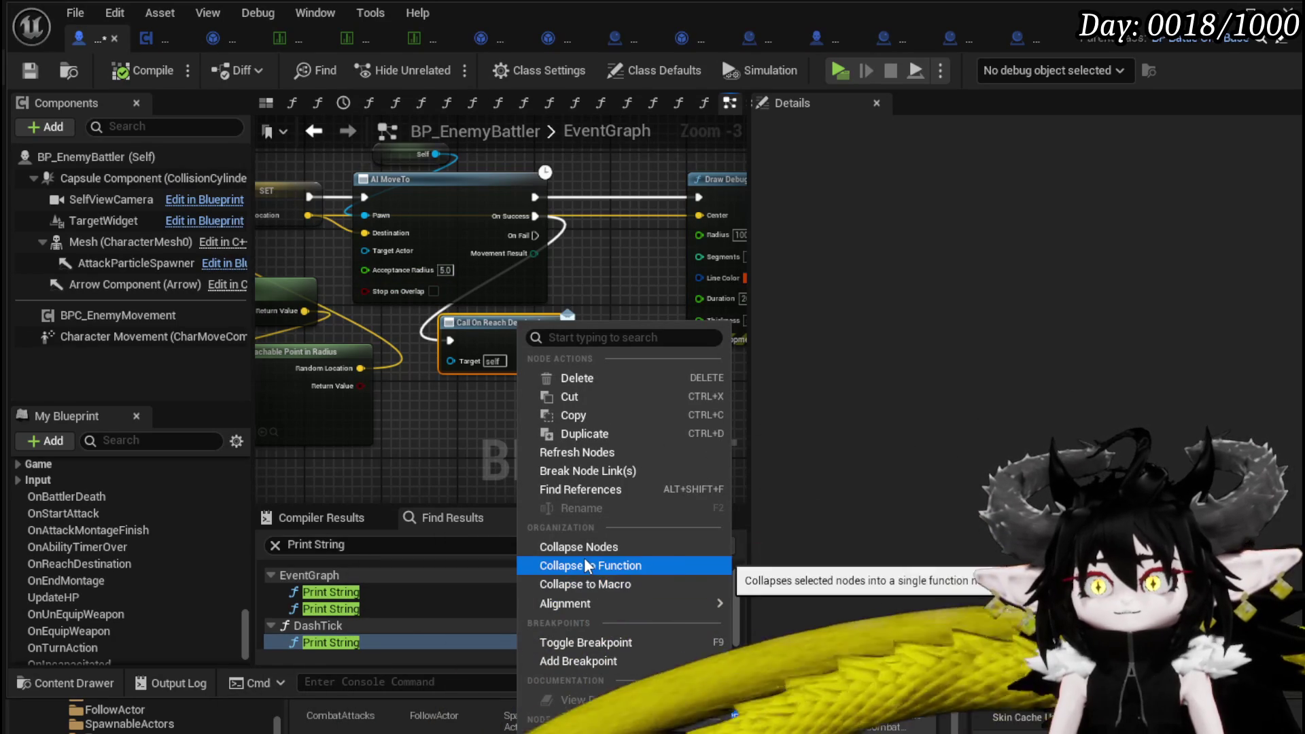
left_click(584, 642)
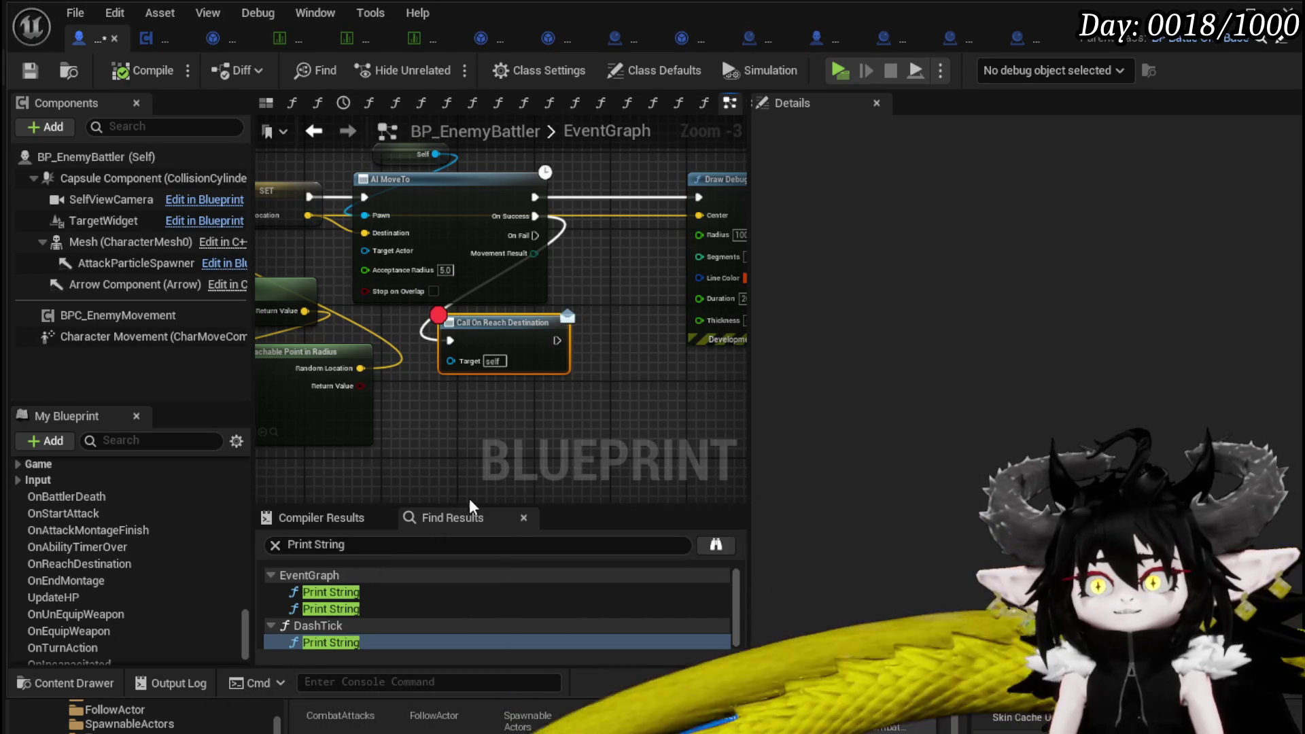
Deselect the node and save the BP_EnemyBattler blueprint.
left_click(484, 422)
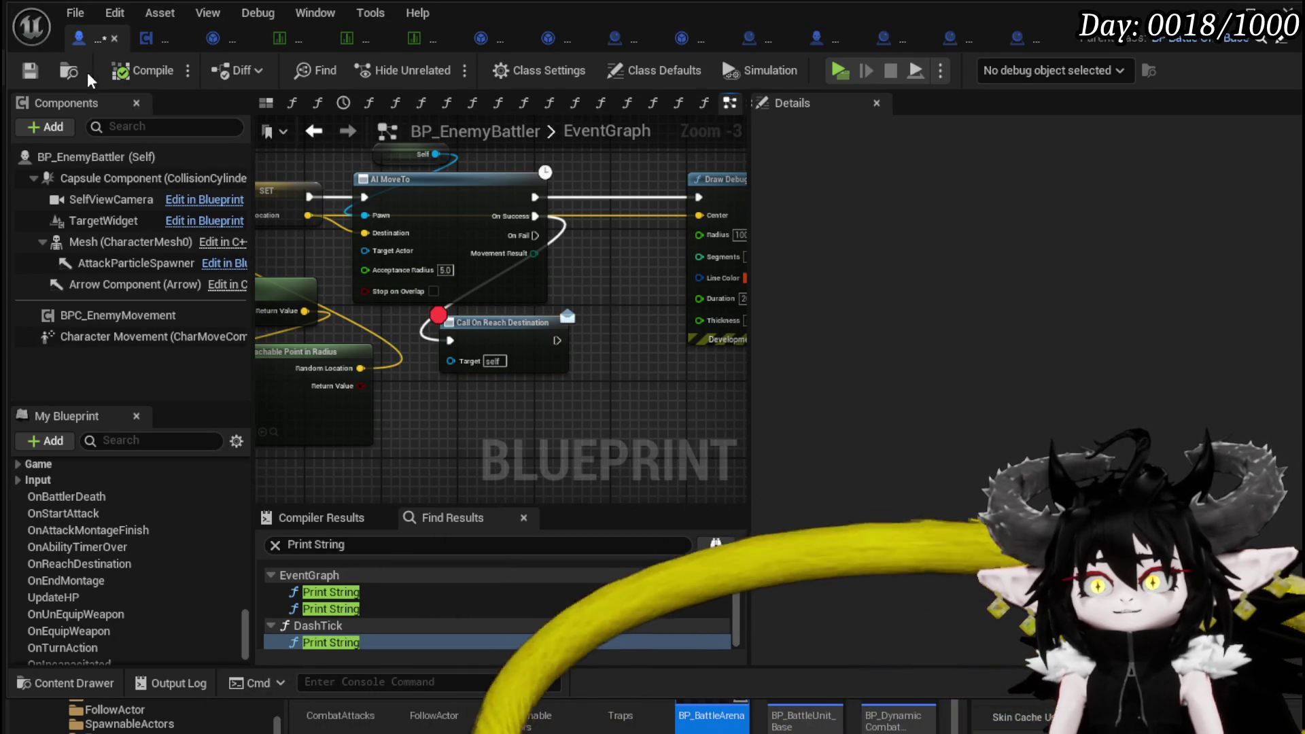
left_click(29, 71)
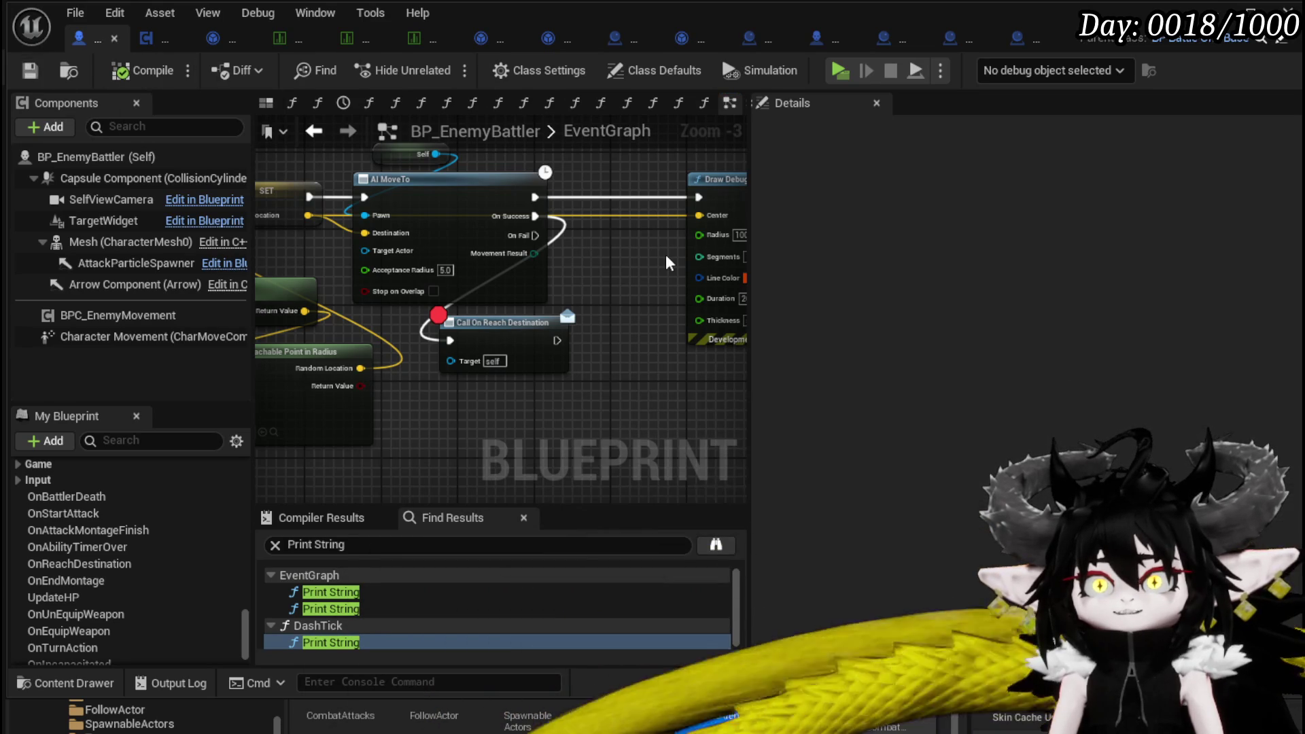
left_click_drag(666, 261, 573, 301)
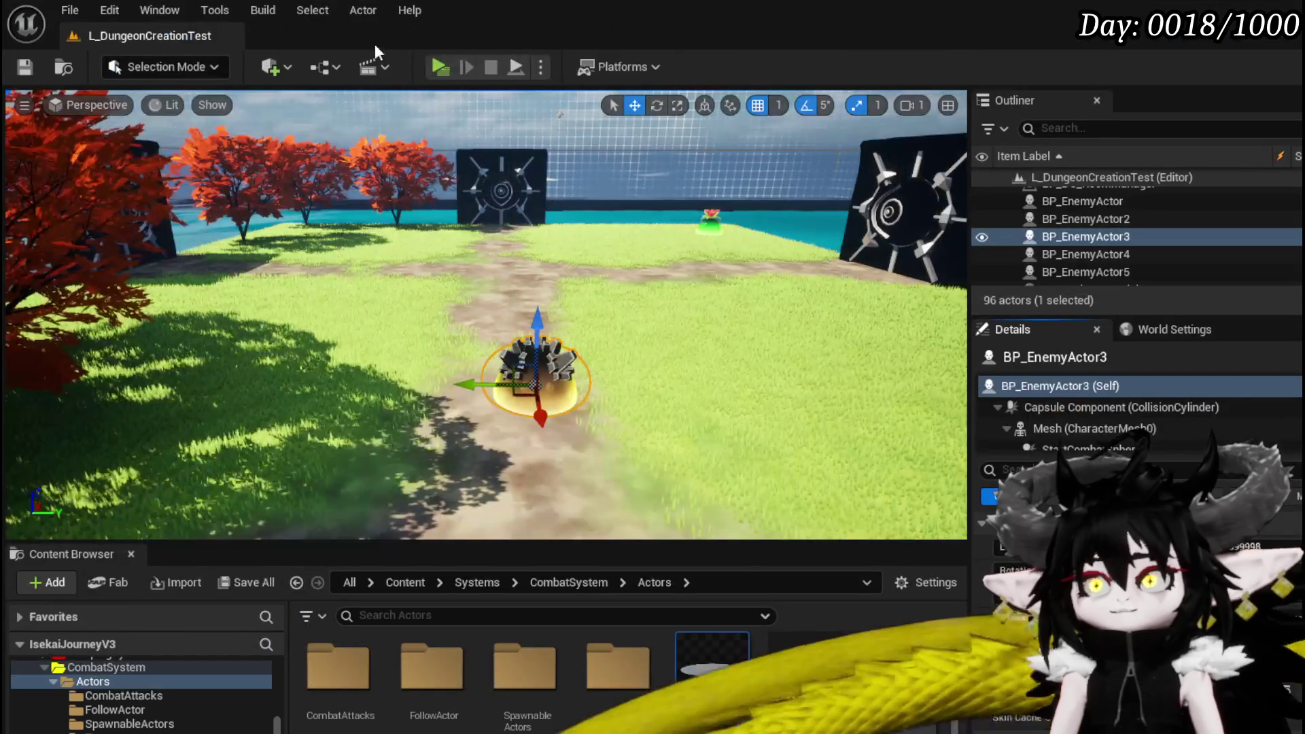
Launch a standalone play test, walk to the slime, start combat, and end turns until the breakpoint hits.
left_click(439, 64)
key("w")
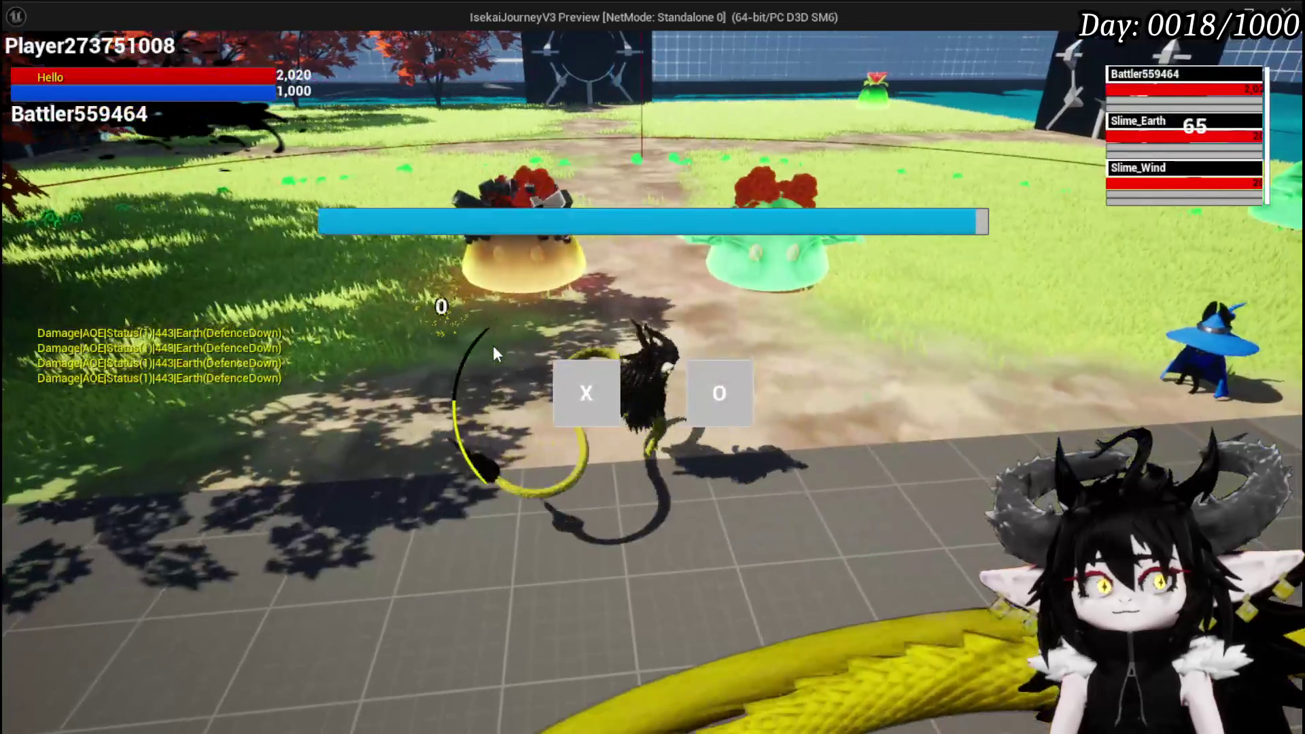
left_click(571, 407)
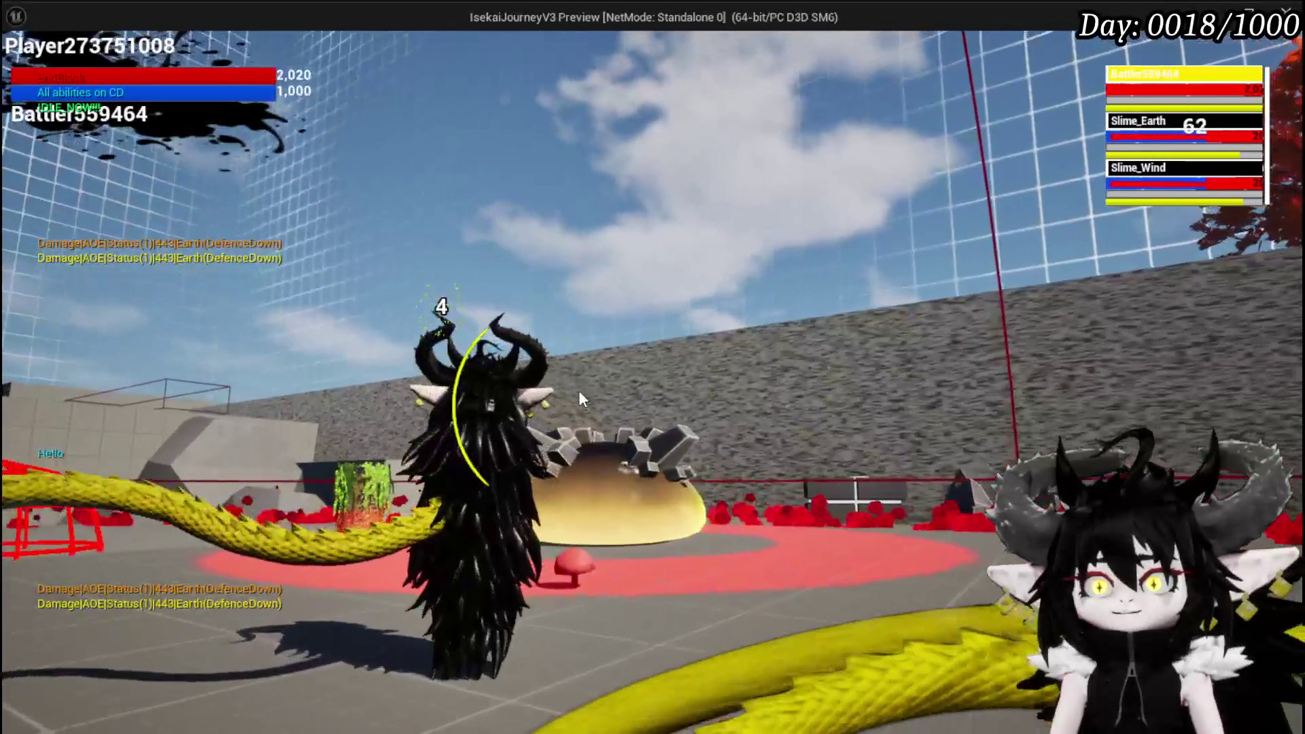
key("b")
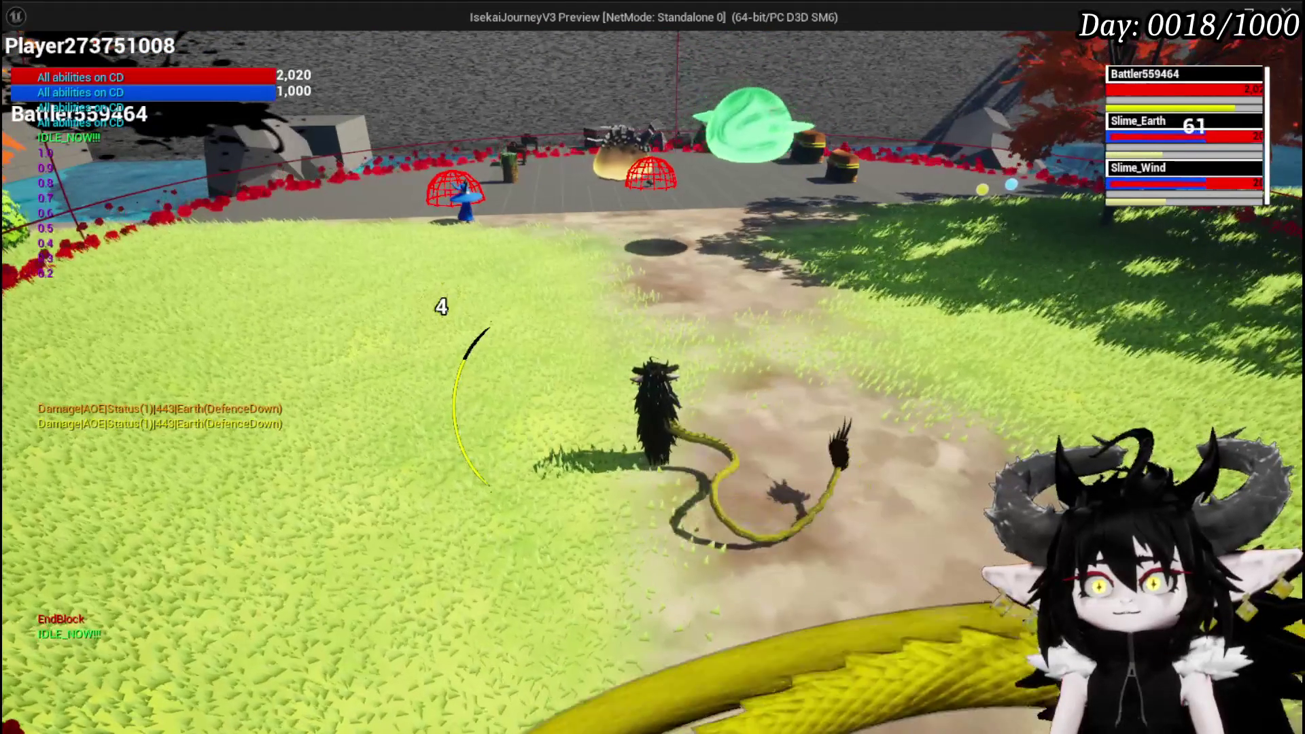
key("alt+Tab")
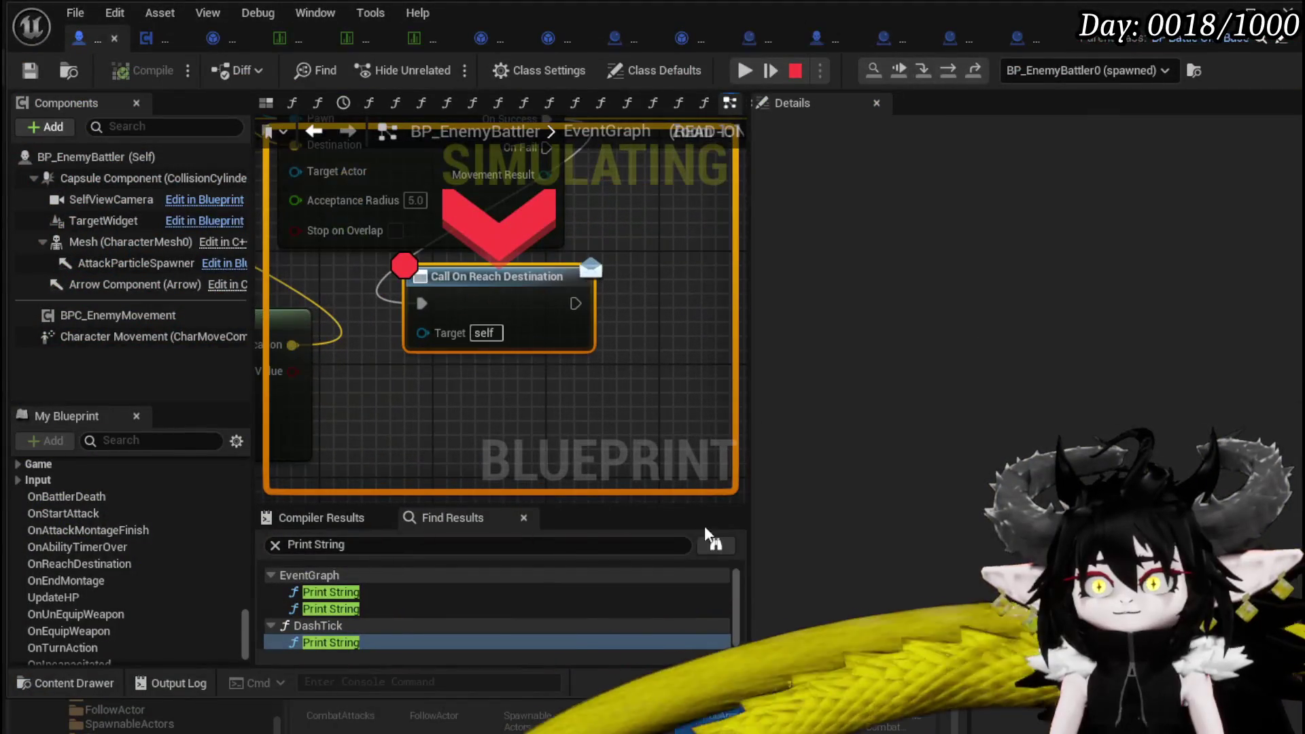
Resume from the breakpoint and end the player's turn twice to continue the battle.
left_click(738, 70)
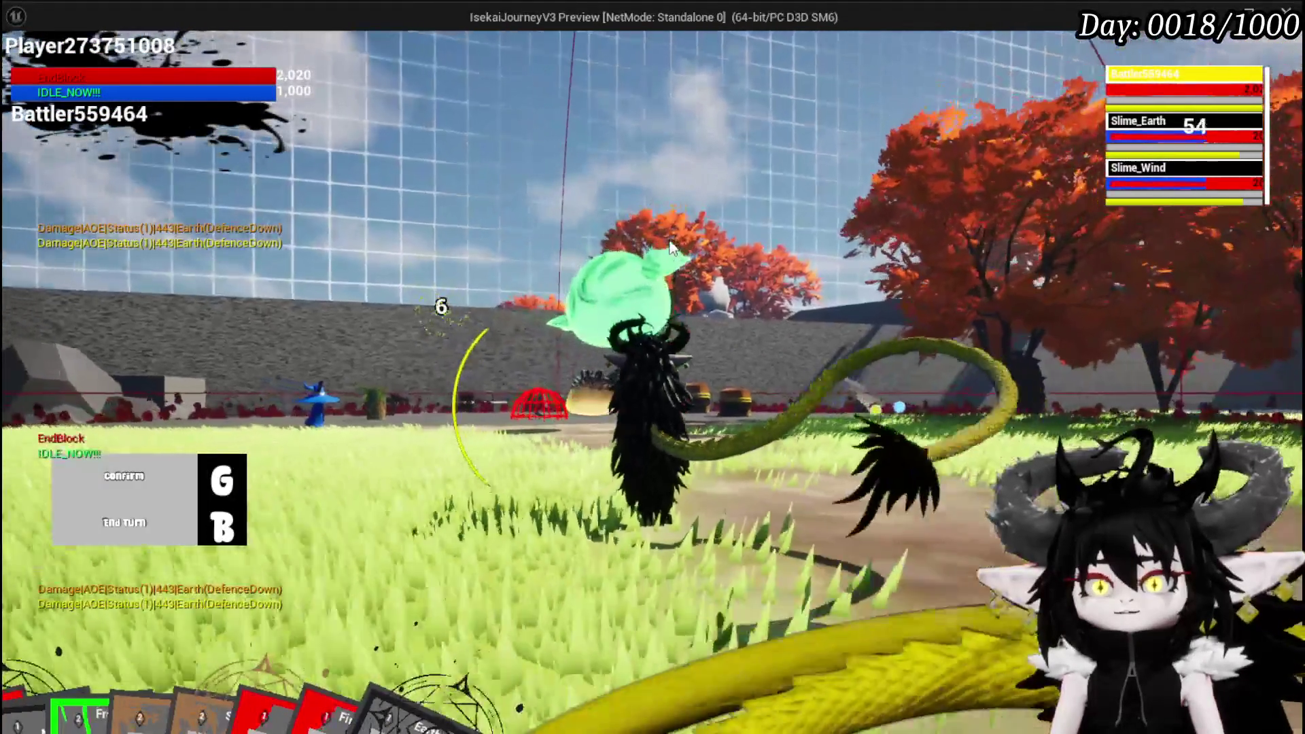
key("b")
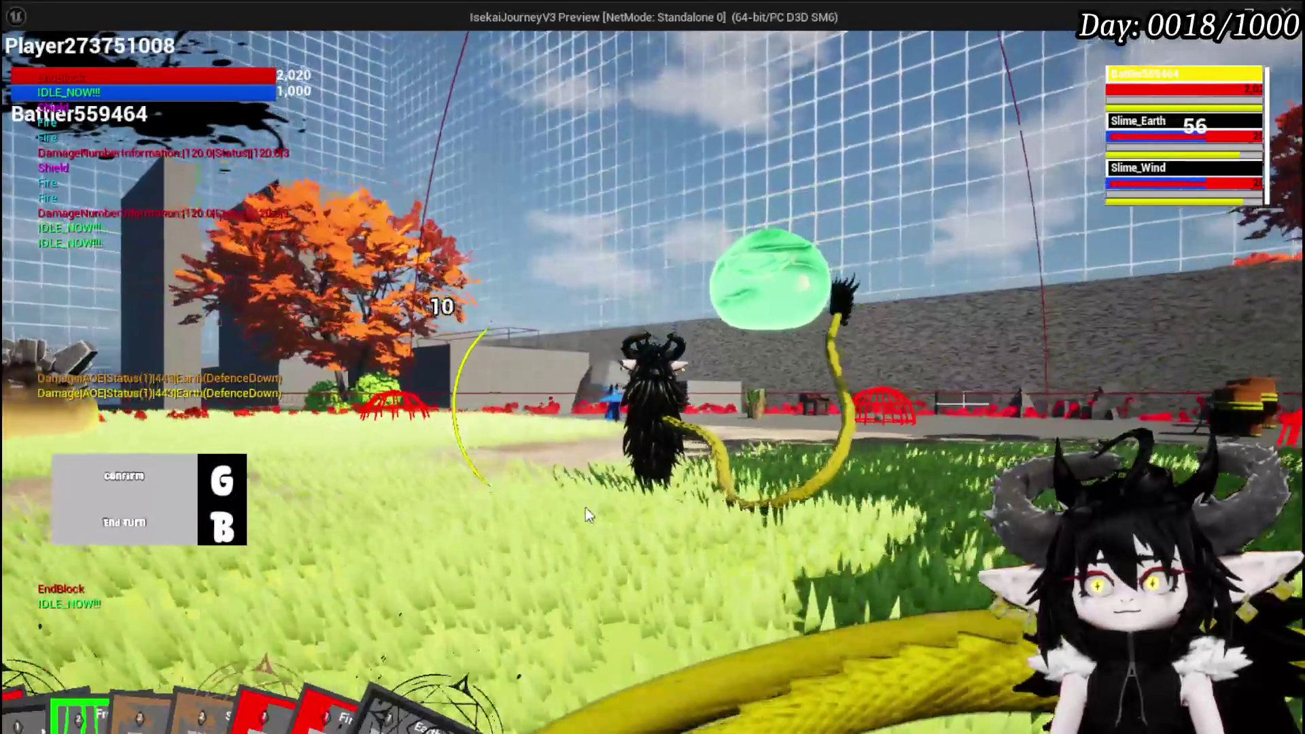
key("b")
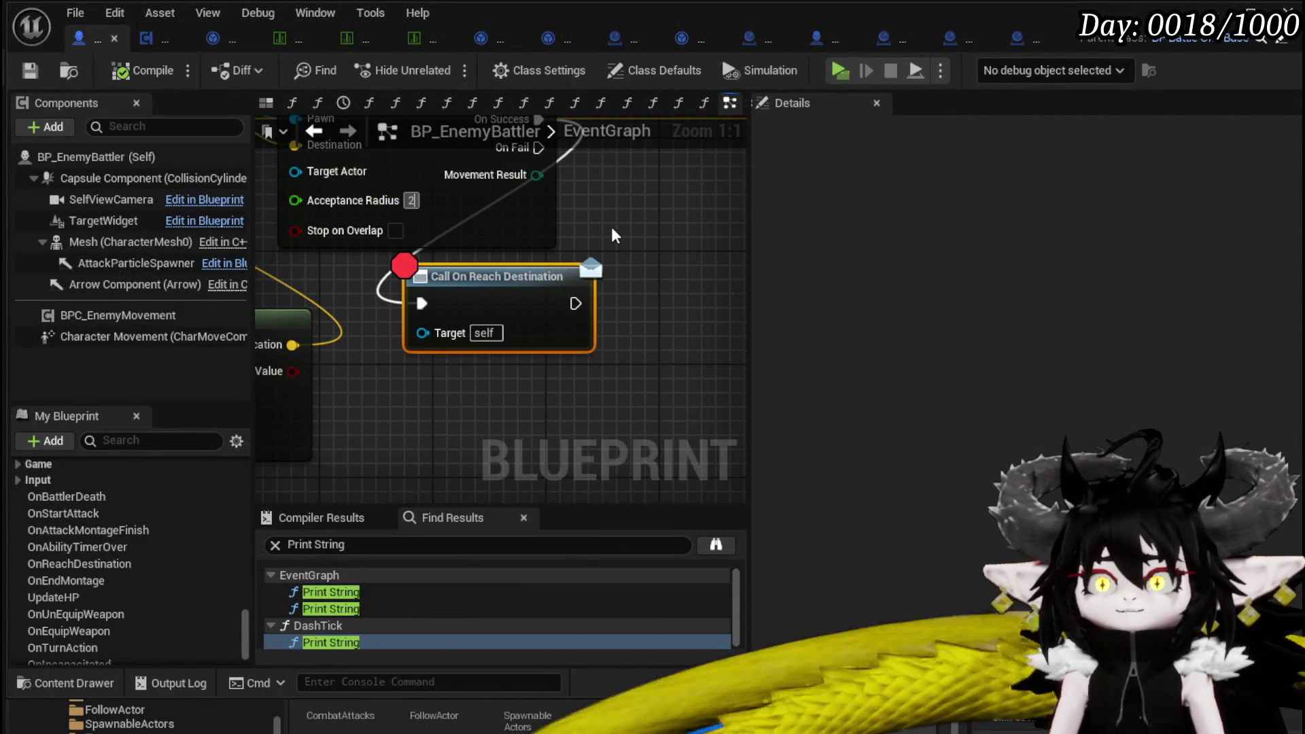
Set AI MoveTo's Acceptance Radius to 200 and save BP_EnemyBattler.
type("200")
key("Return")
mouse_move(609, 233)
left_mouse_down()
mouse_move(664, 279)
mouse_move(689, 332)
left_mouse_up()
left_click(689, 332)
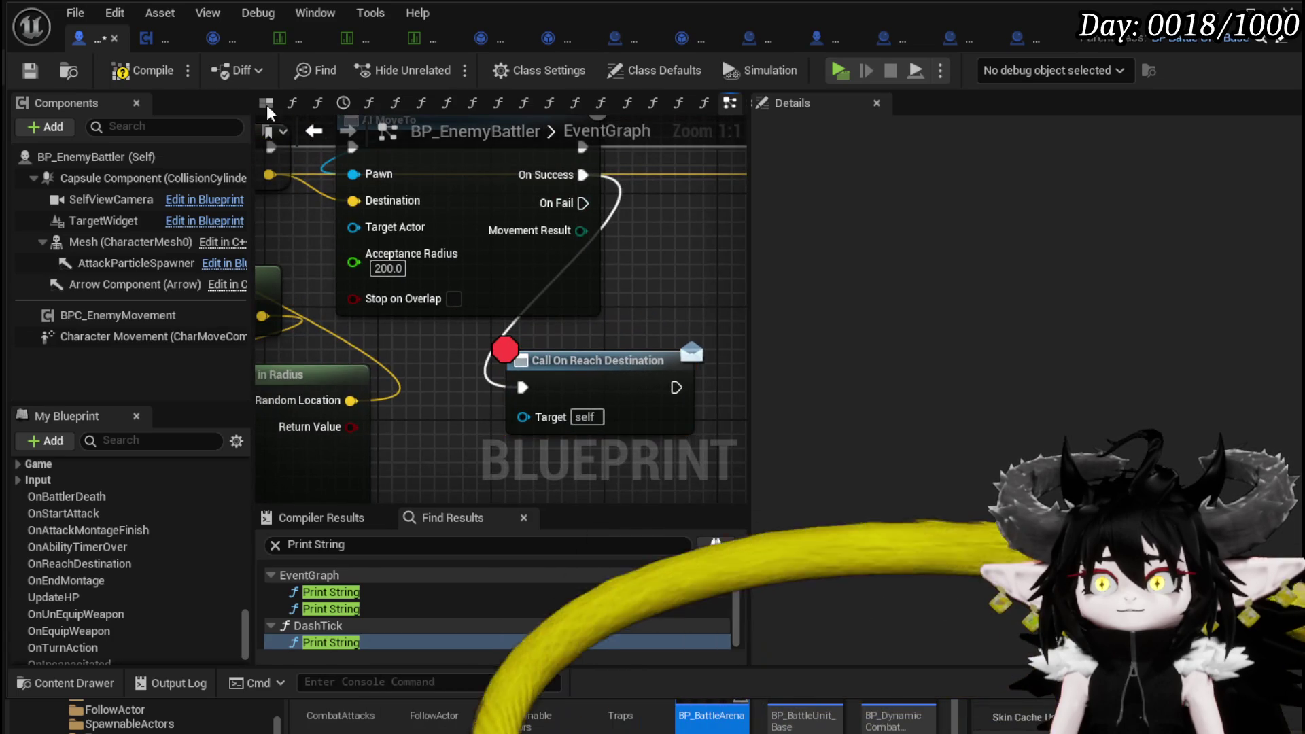
left_click(32, 73)
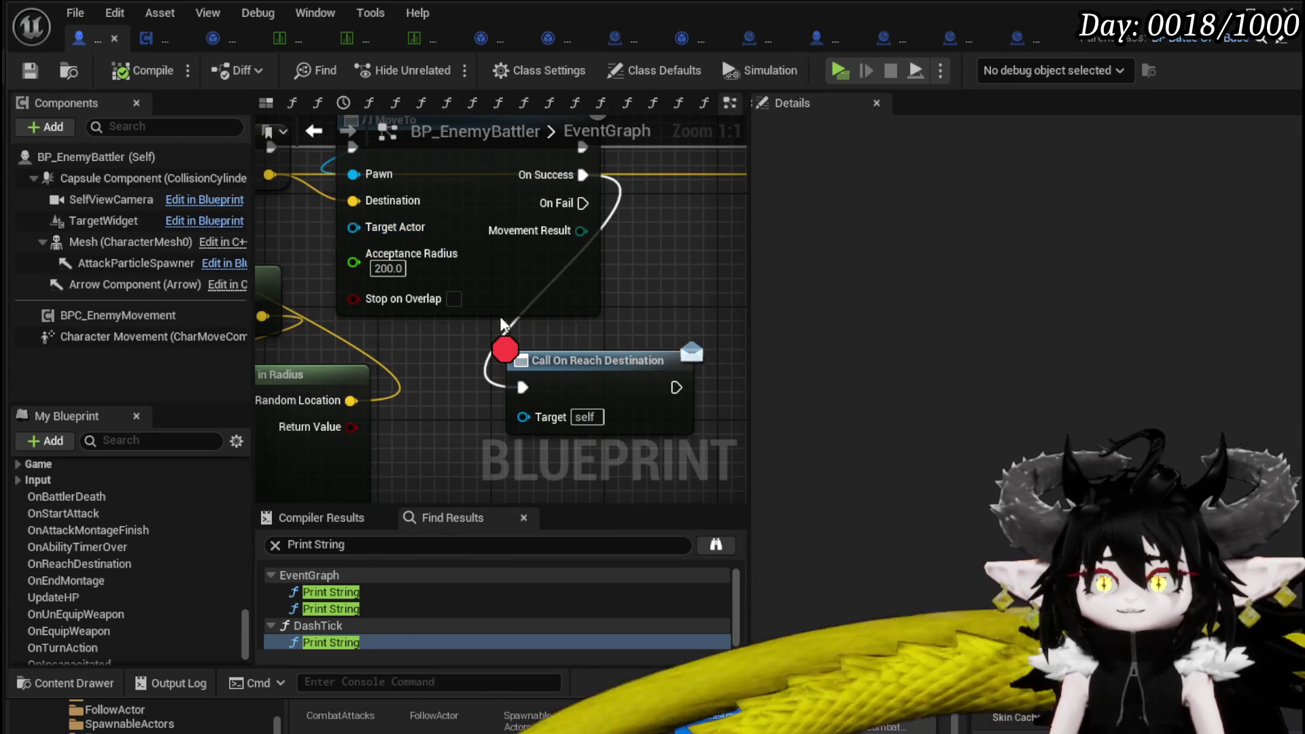
Look over the random reachable point nodes, then go to the BPC_EnemyMovement blueprint.
scroll(590, 271, "down", 1)
mouse_move(599, 263)
left_mouse_down()
mouse_move(525, 288)
mouse_move(501, 338)
mouse_move(501, 157)
left_mouse_up()
left_click_drag(398, 274, 408, 319)
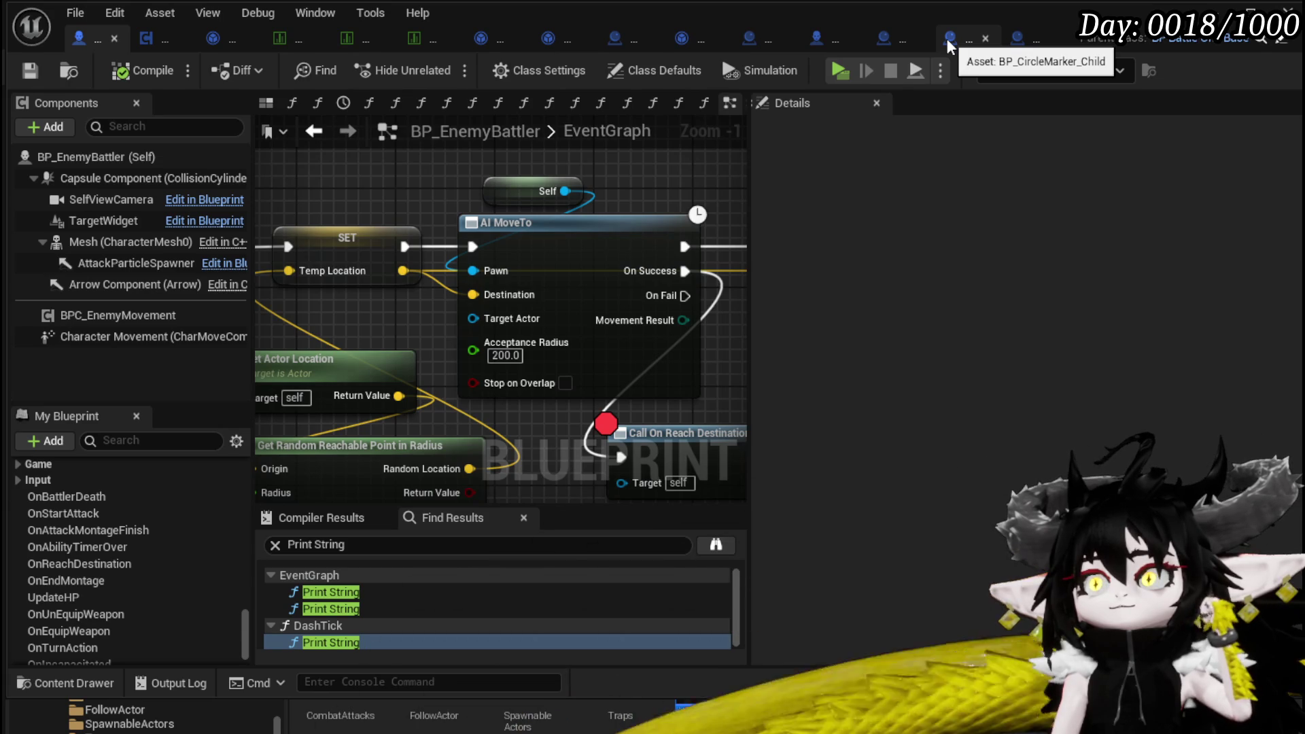
left_click(159, 37)
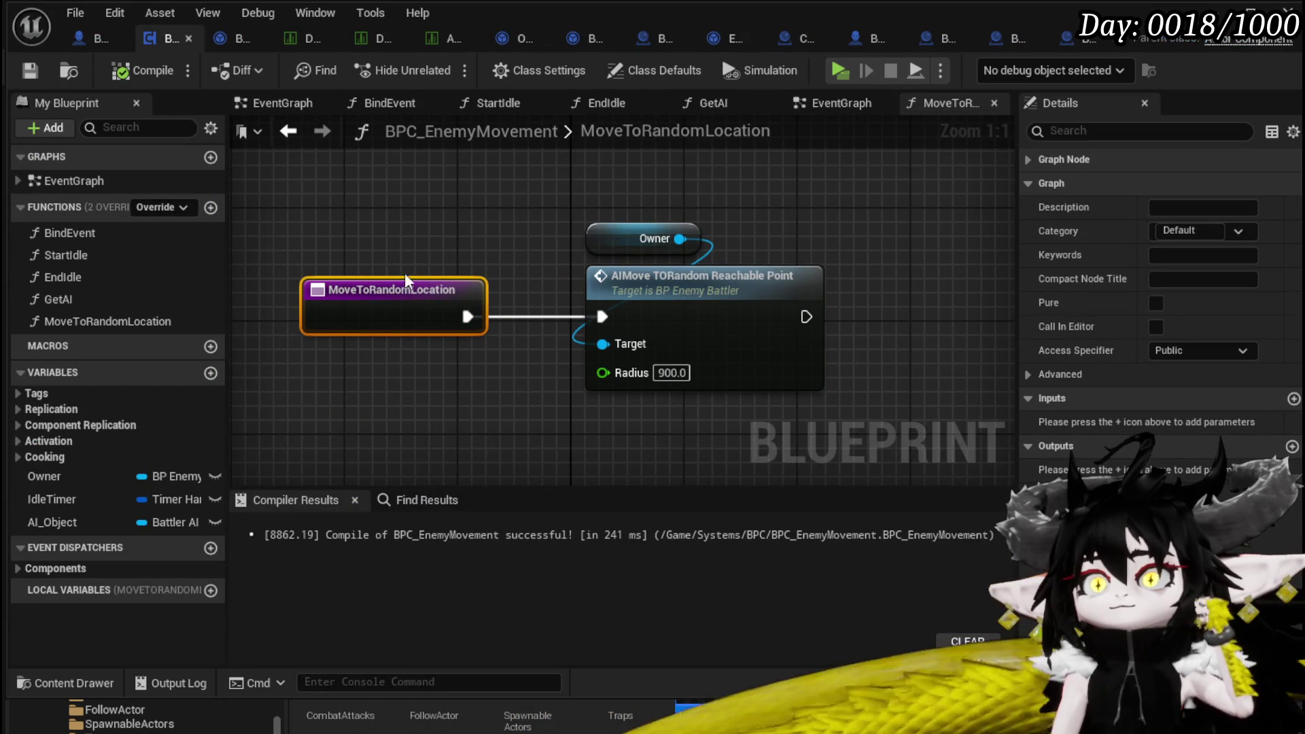
In EndIdle, move the Character Movement node left and search Owner's actions for 'Movement'.
double_click(91, 277)
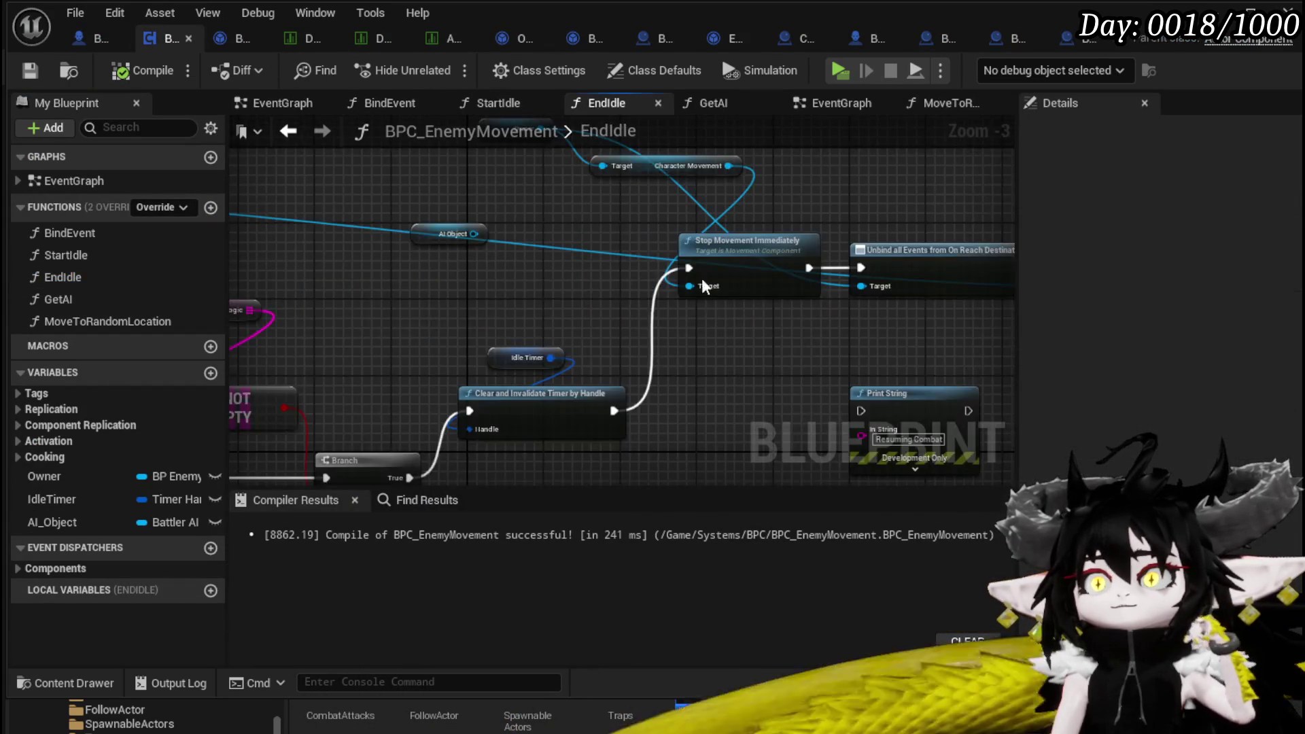
scroll(448, 291, "up", 2)
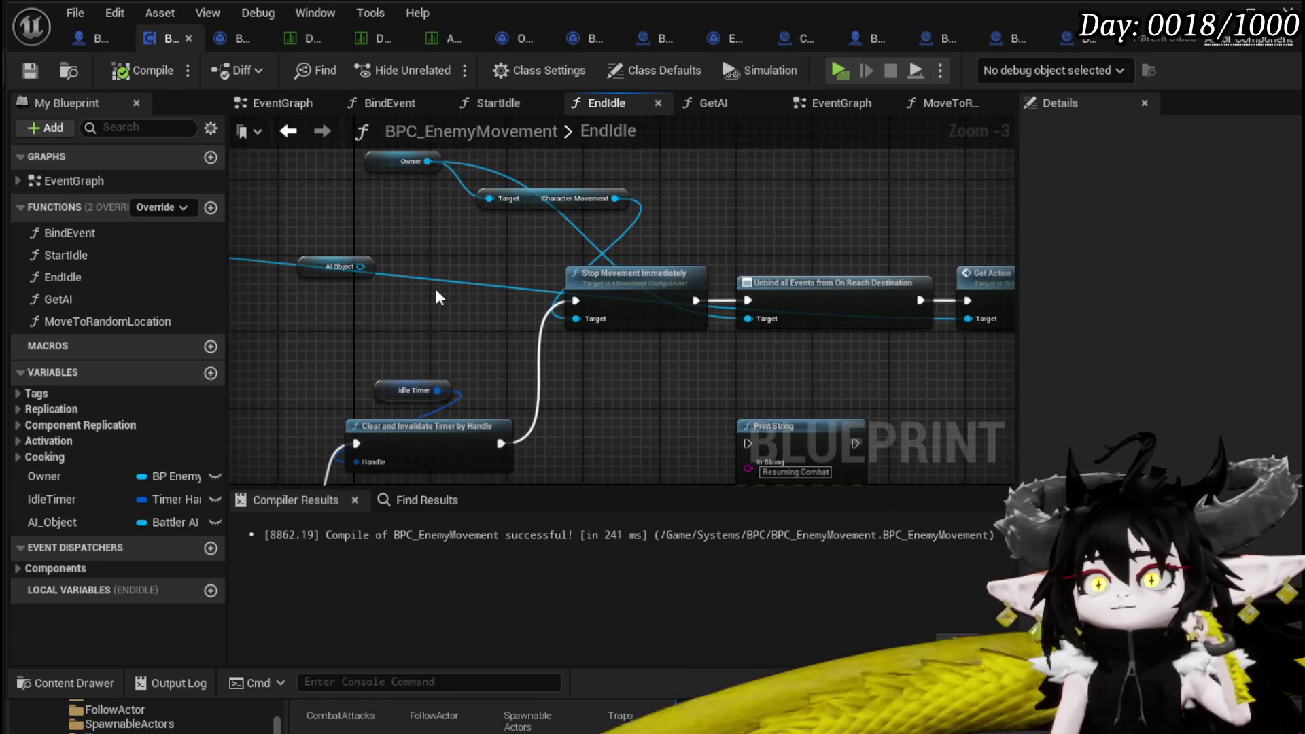
left_click_drag(430, 324, 739, 172)
left_click(712, 198)
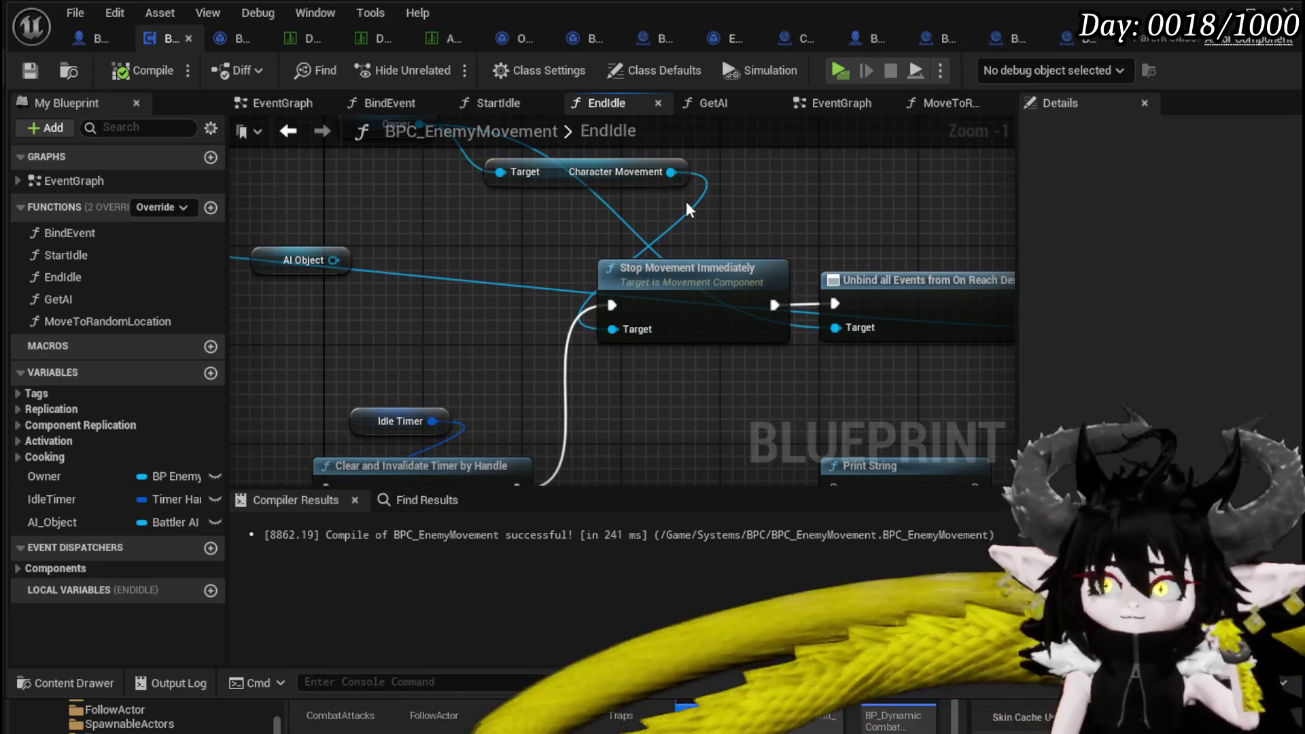
left_click_drag(569, 174, 425, 186)
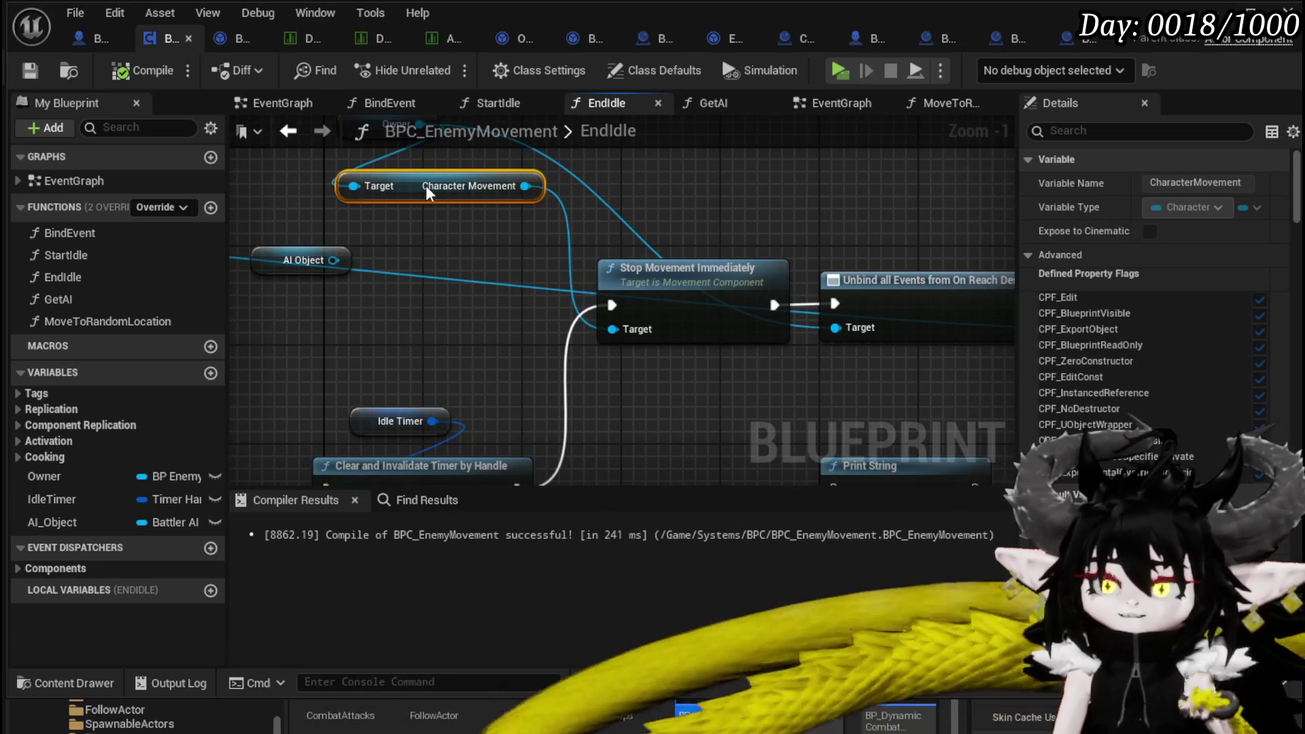
left_click_drag(660, 248, 461, 227)
left_click_drag(441, 219, 927, 257)
mouse_move(607, 263)
left_mouse_down()
mouse_move(458, 242)
mouse_move(411, 299)
left_mouse_up()
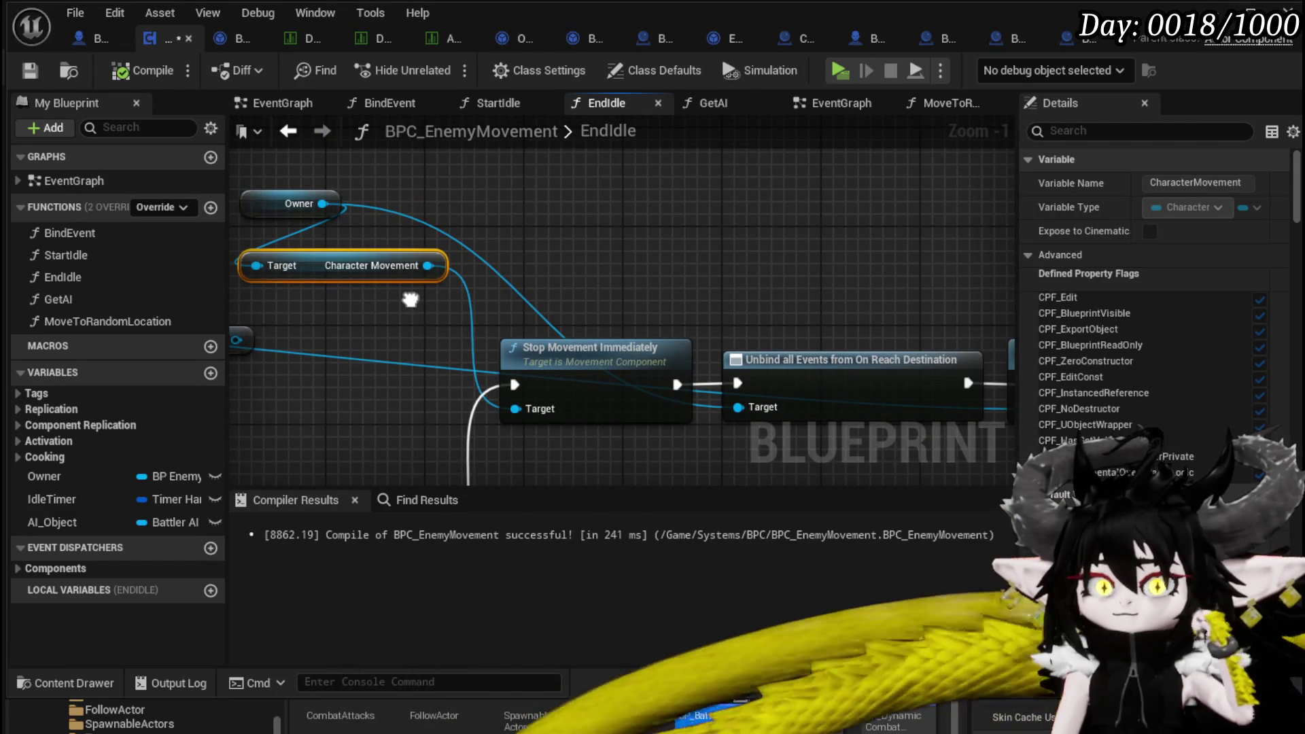
left_click_drag(510, 206, 513, 202)
type("Movement")
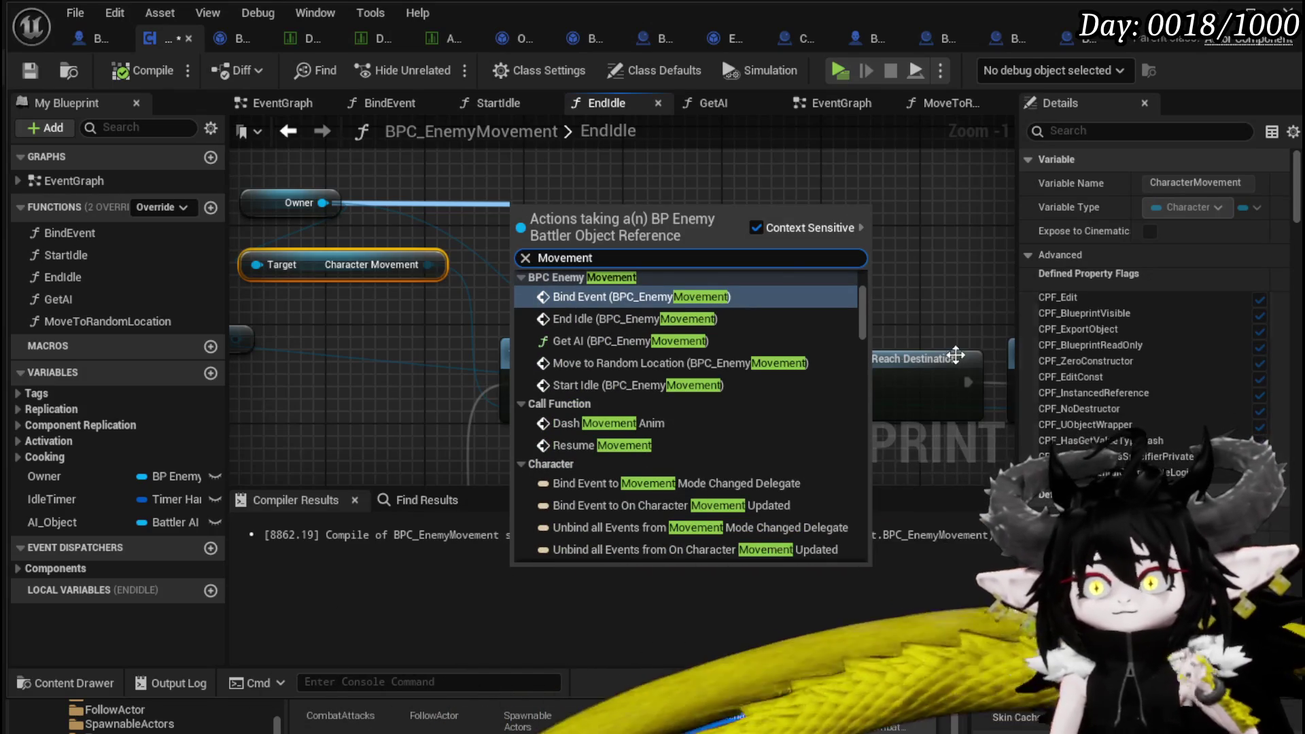
scroll(841, 348, "down", 1)
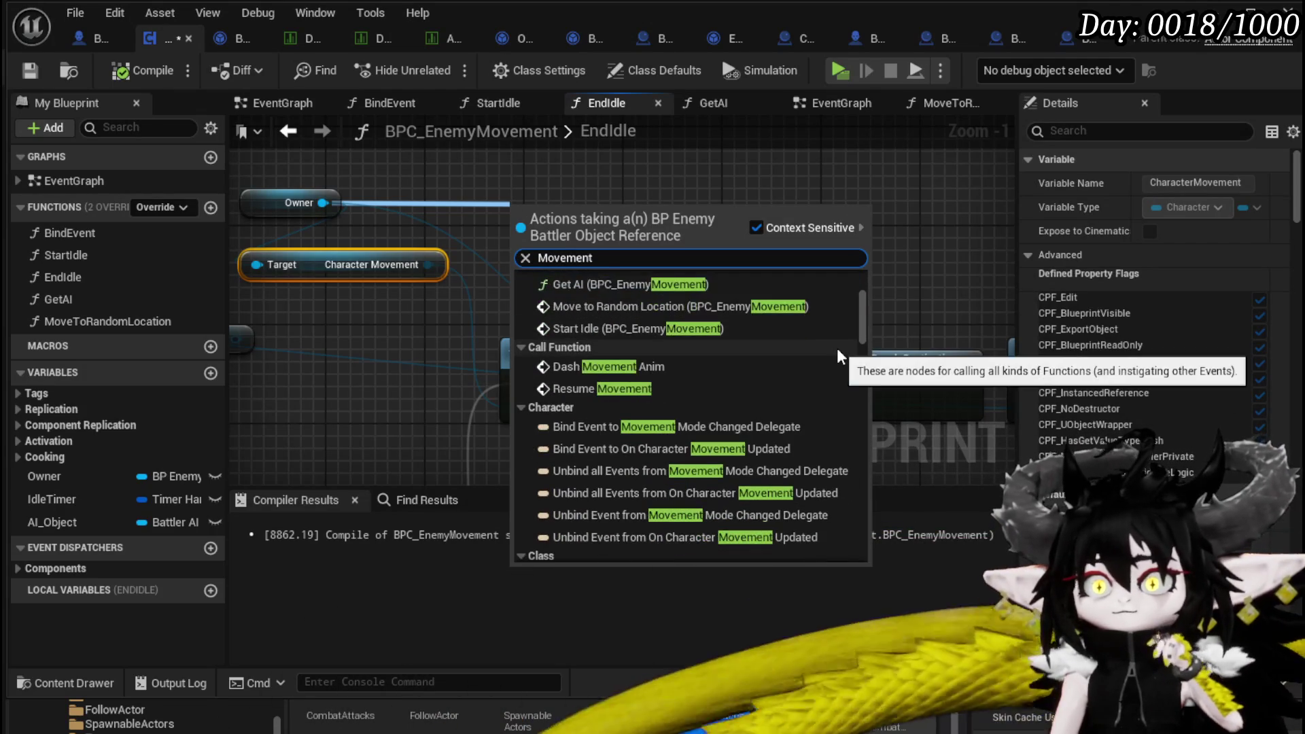
scroll(839, 349, "down", 5)
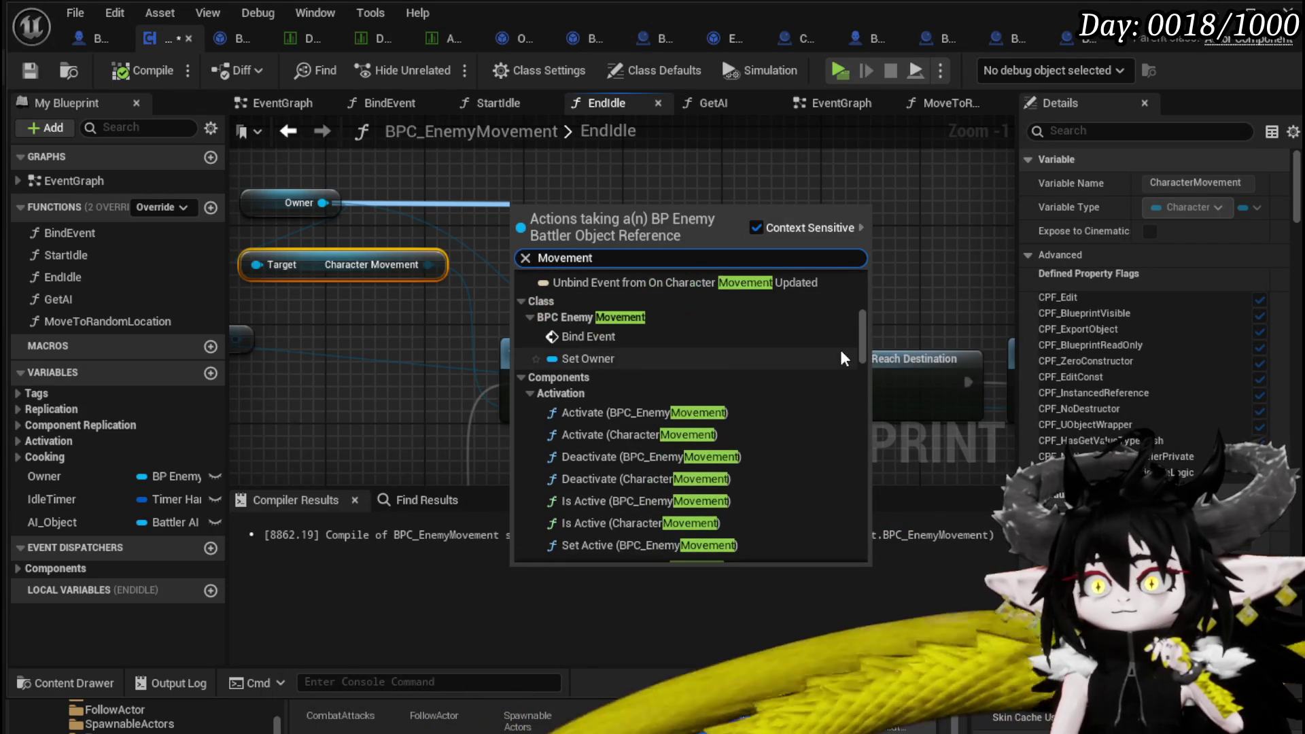
scroll(842, 354, "down", 1)
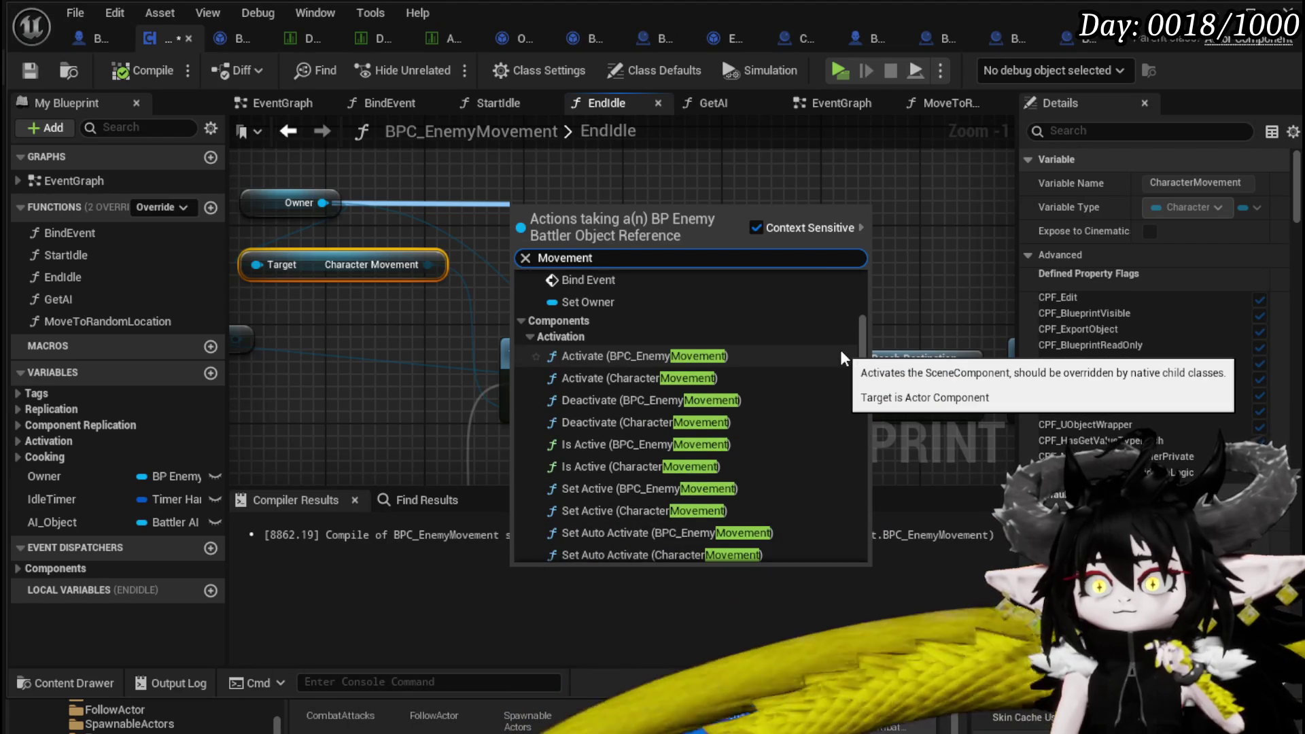
scroll(841, 358, "down", 2)
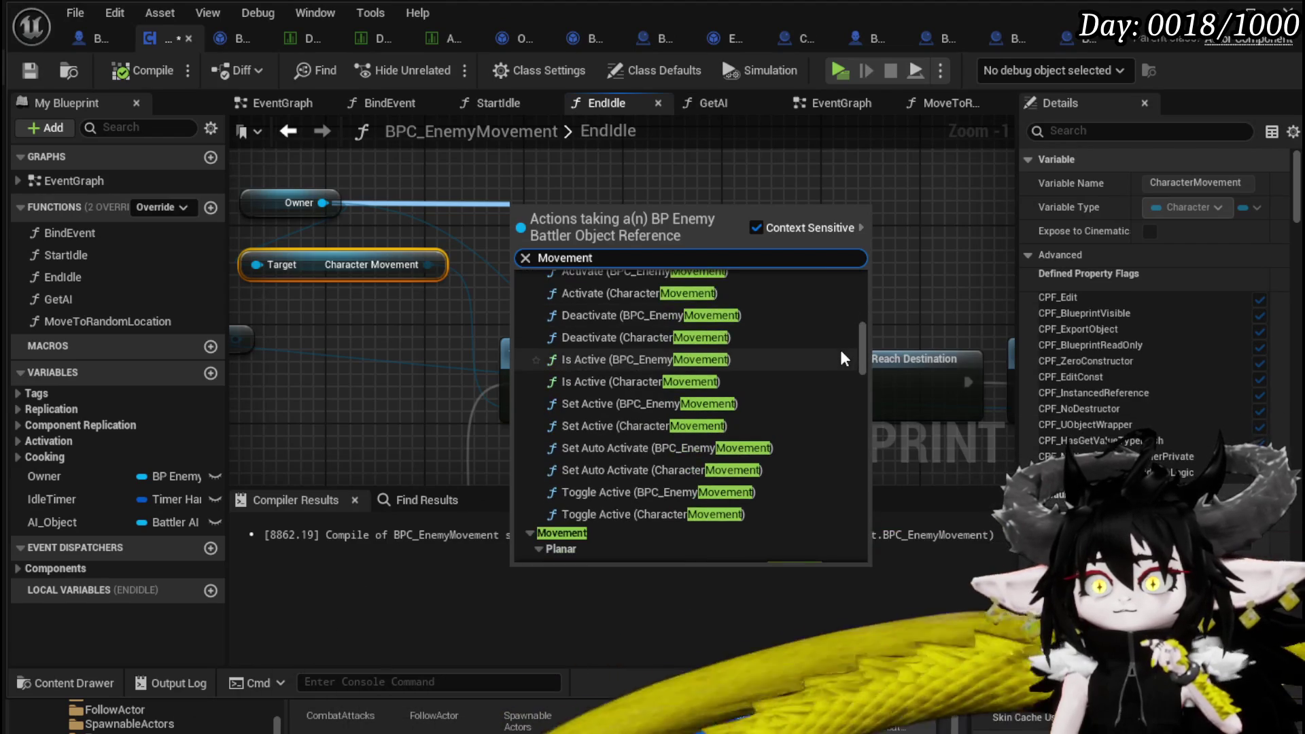
scroll(841, 358, "down", 10)
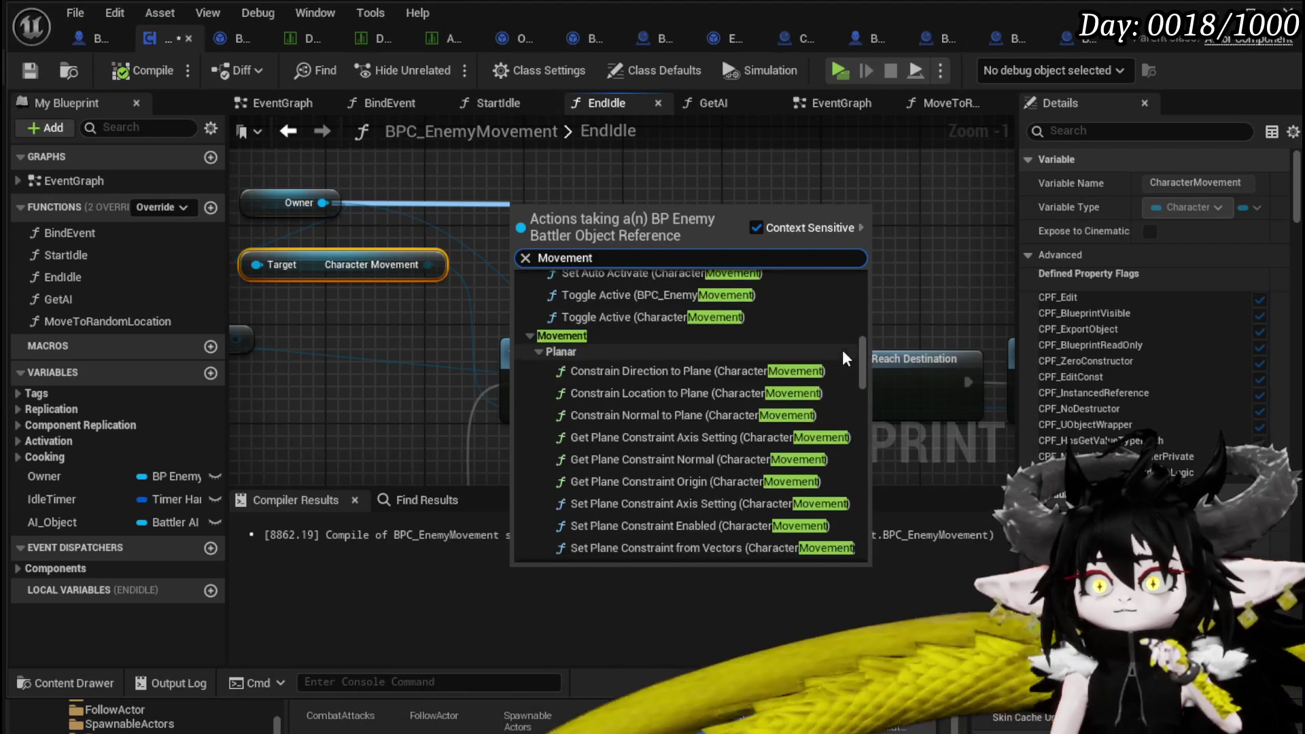
scroll(848, 358, "down", 2)
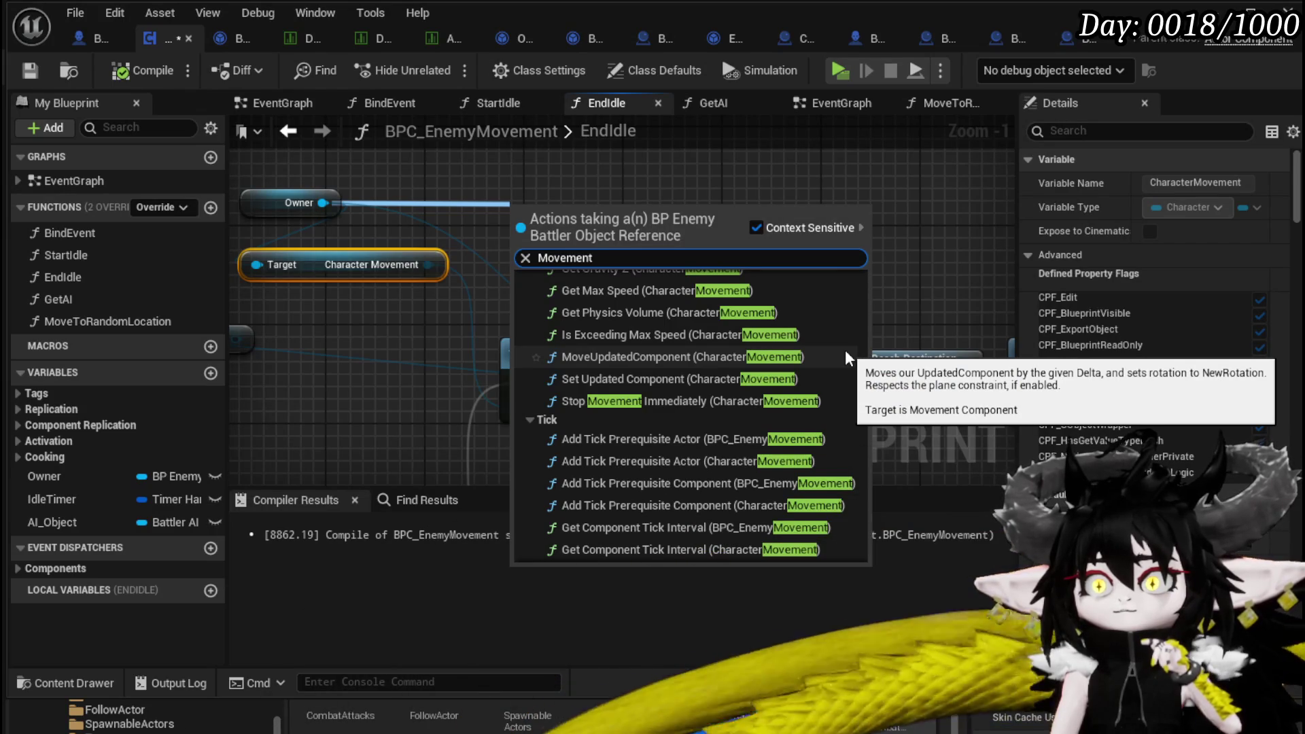
scroll(847, 352, "down", 8)
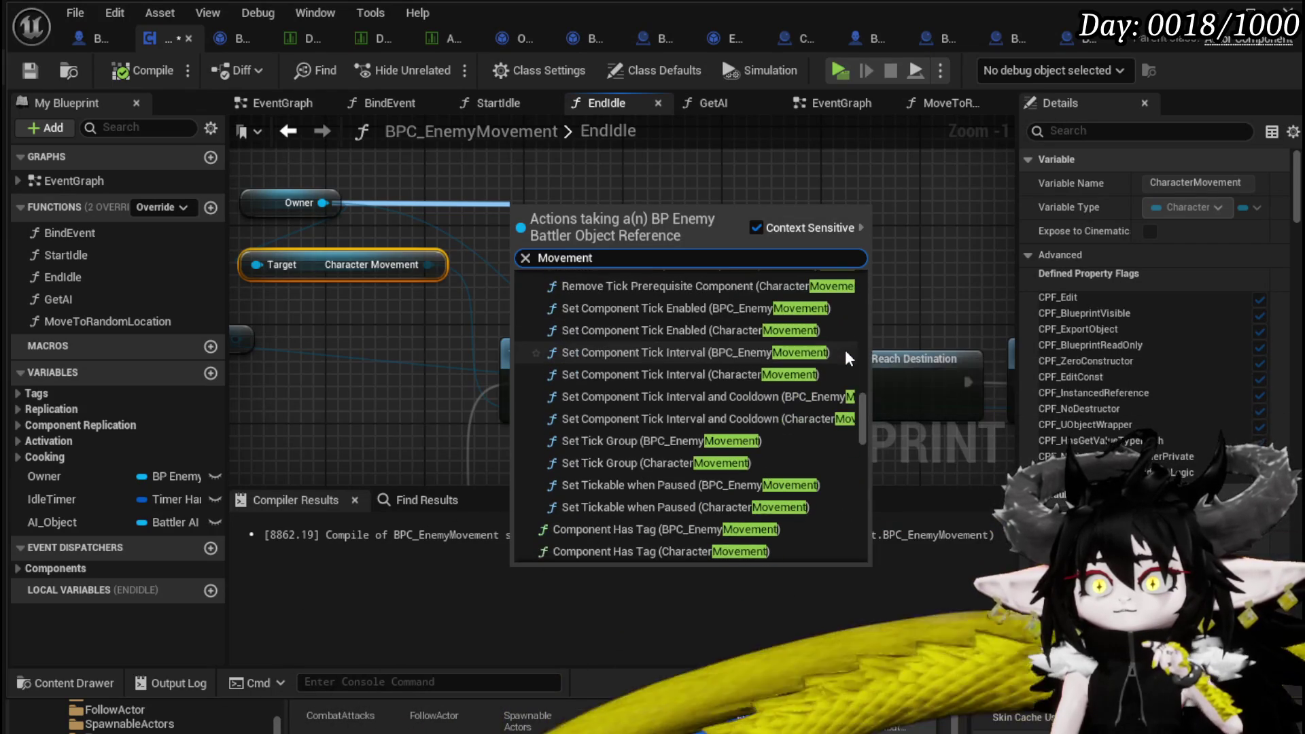
scroll(846, 349, "down", 2)
scroll(846, 349, "down", 5)
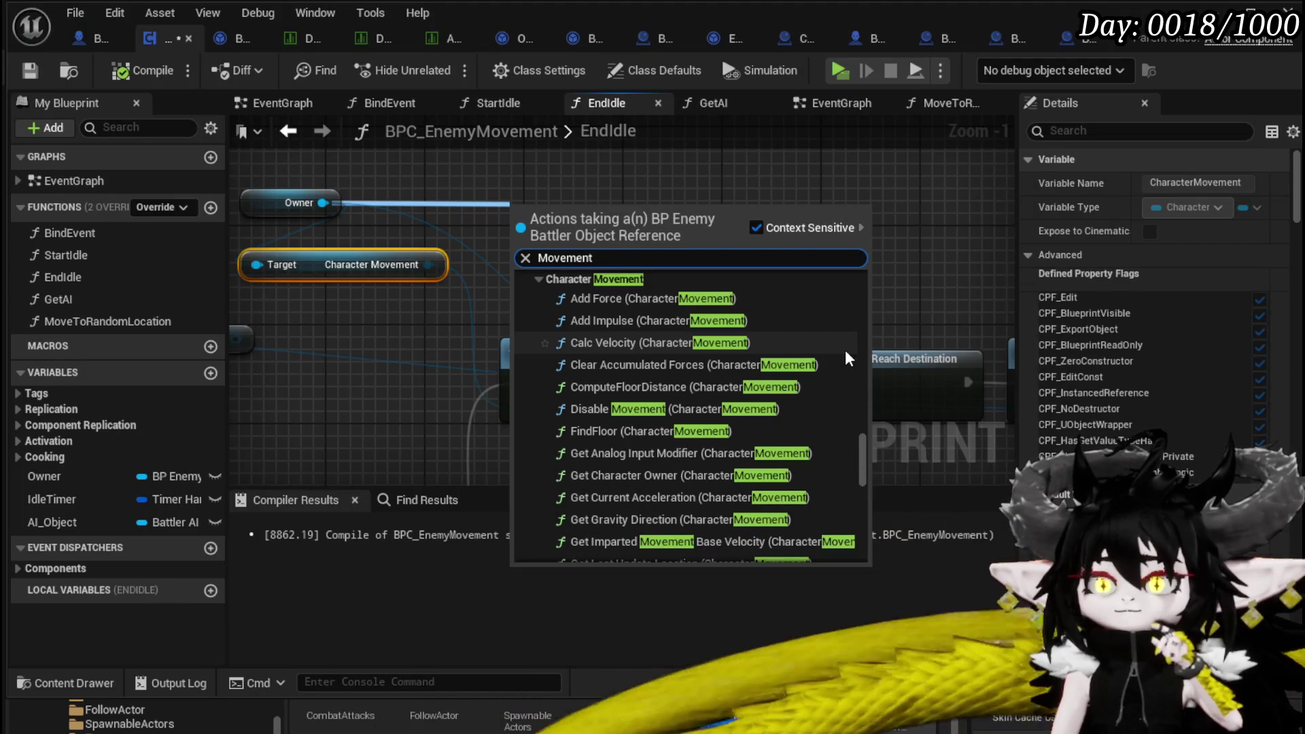
scroll(845, 349, "down", 1)
scroll(846, 349, "down", 6)
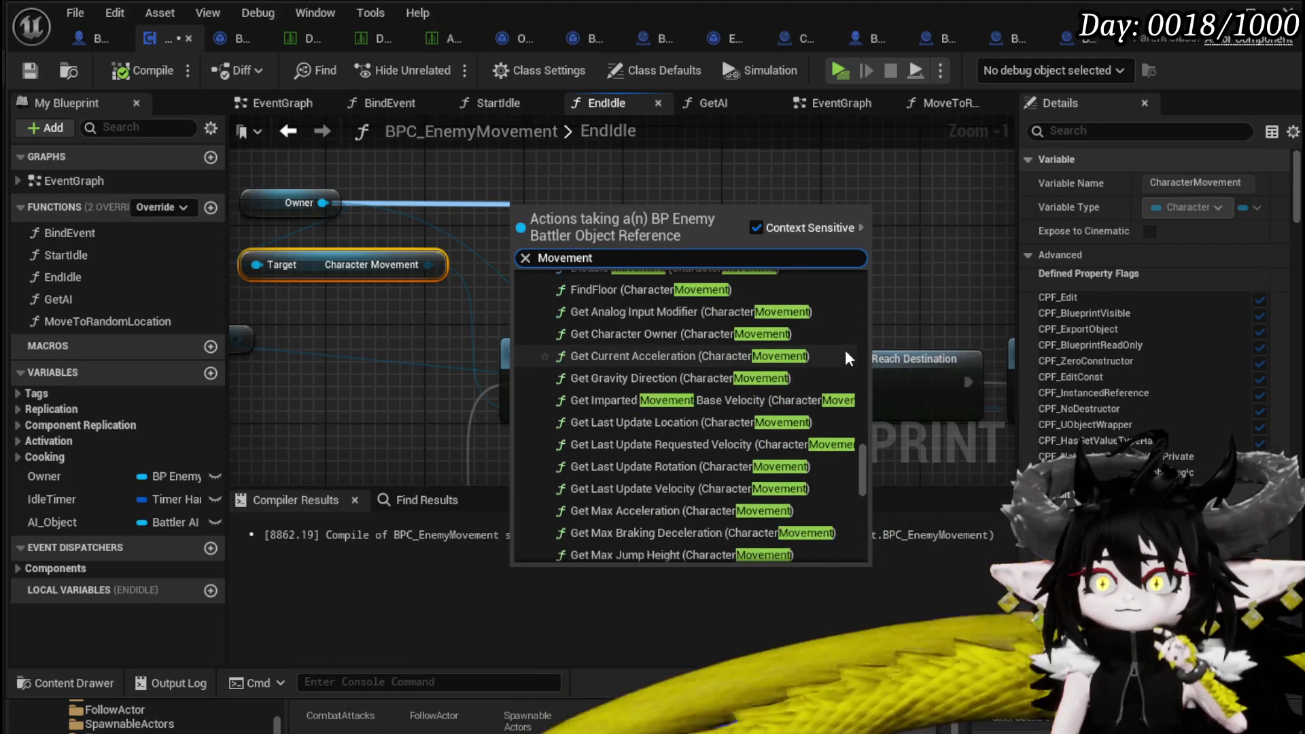
scroll(846, 350, "down", 2)
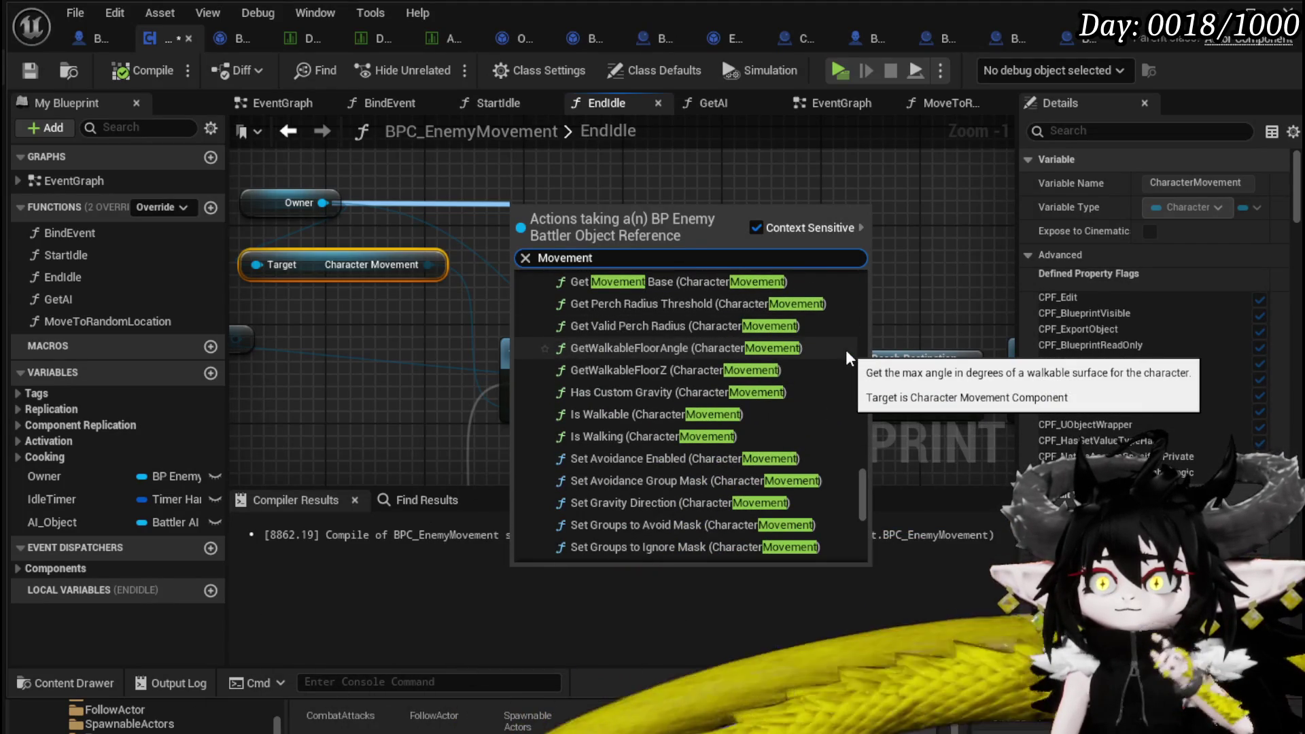
scroll(845, 349, "down", 2)
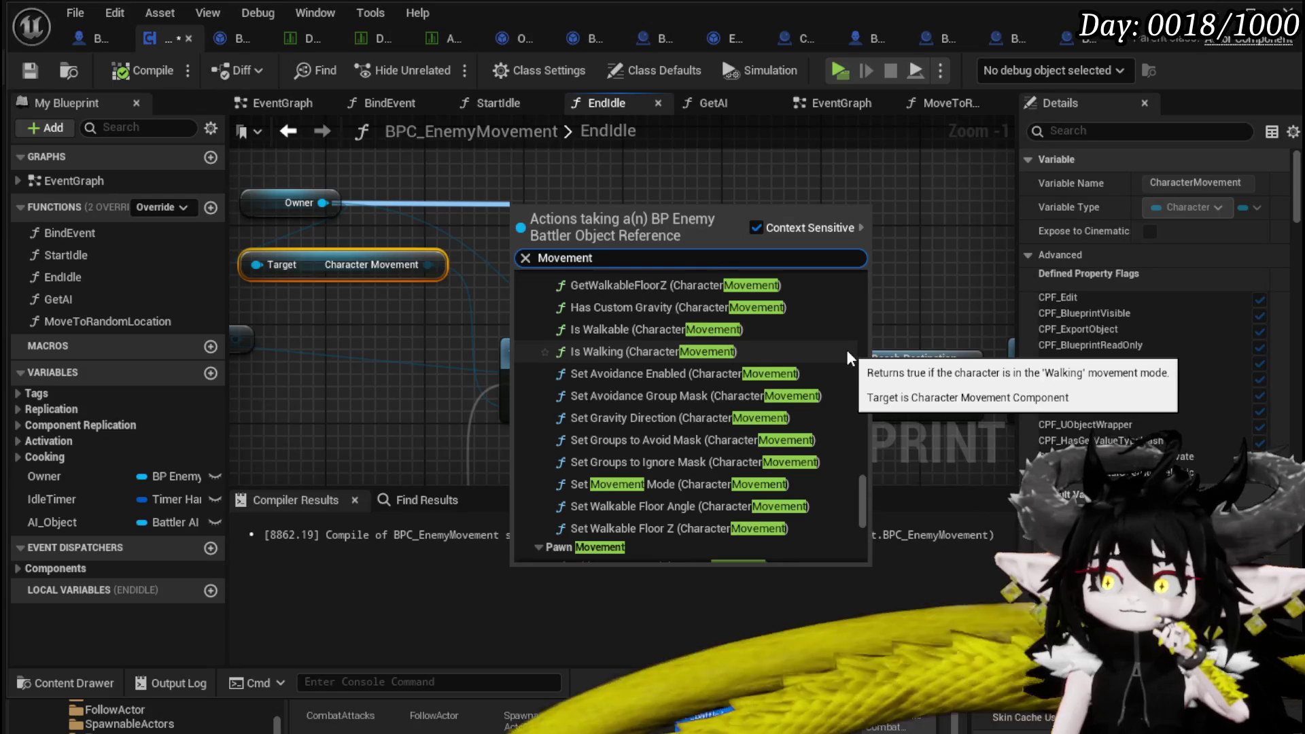
scroll(846, 350, "down", 2)
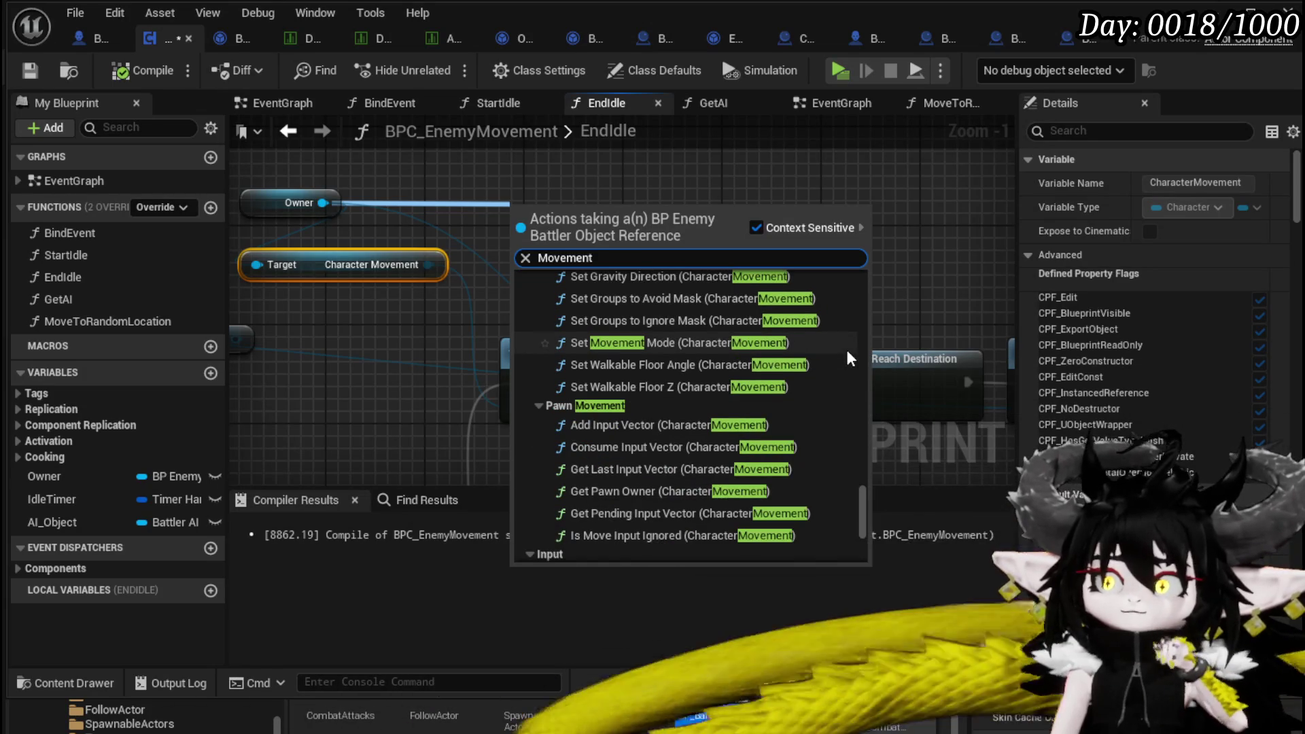
scroll(846, 353, "down", 2)
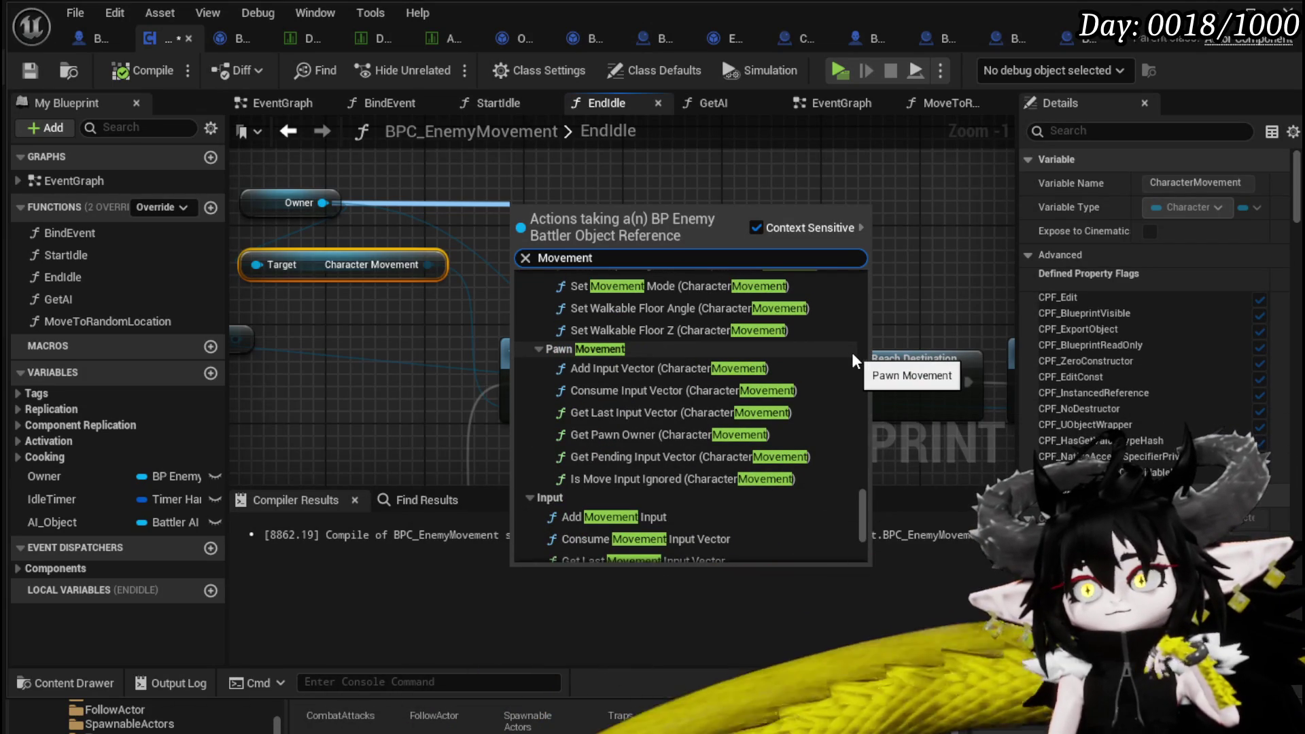
scroll(851, 352, "down", 1)
scroll(851, 352, "down", 2)
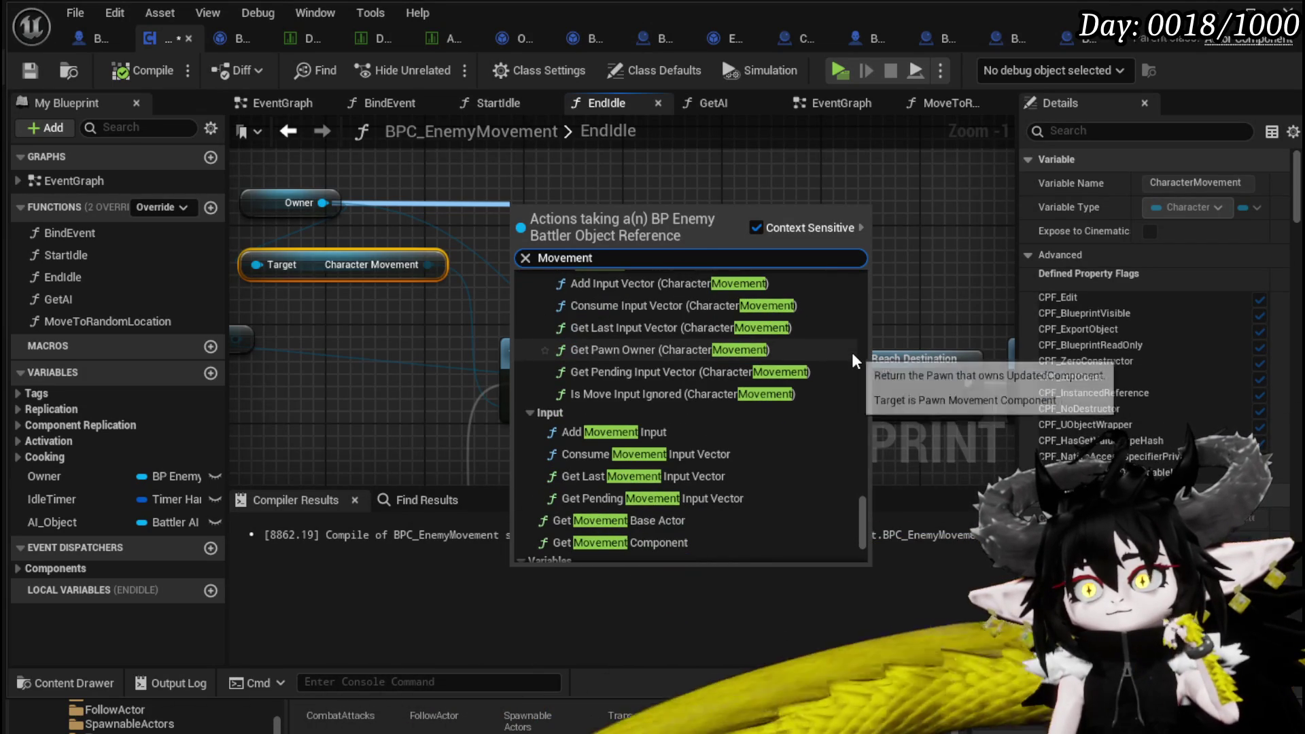
scroll(851, 352, "down", 2)
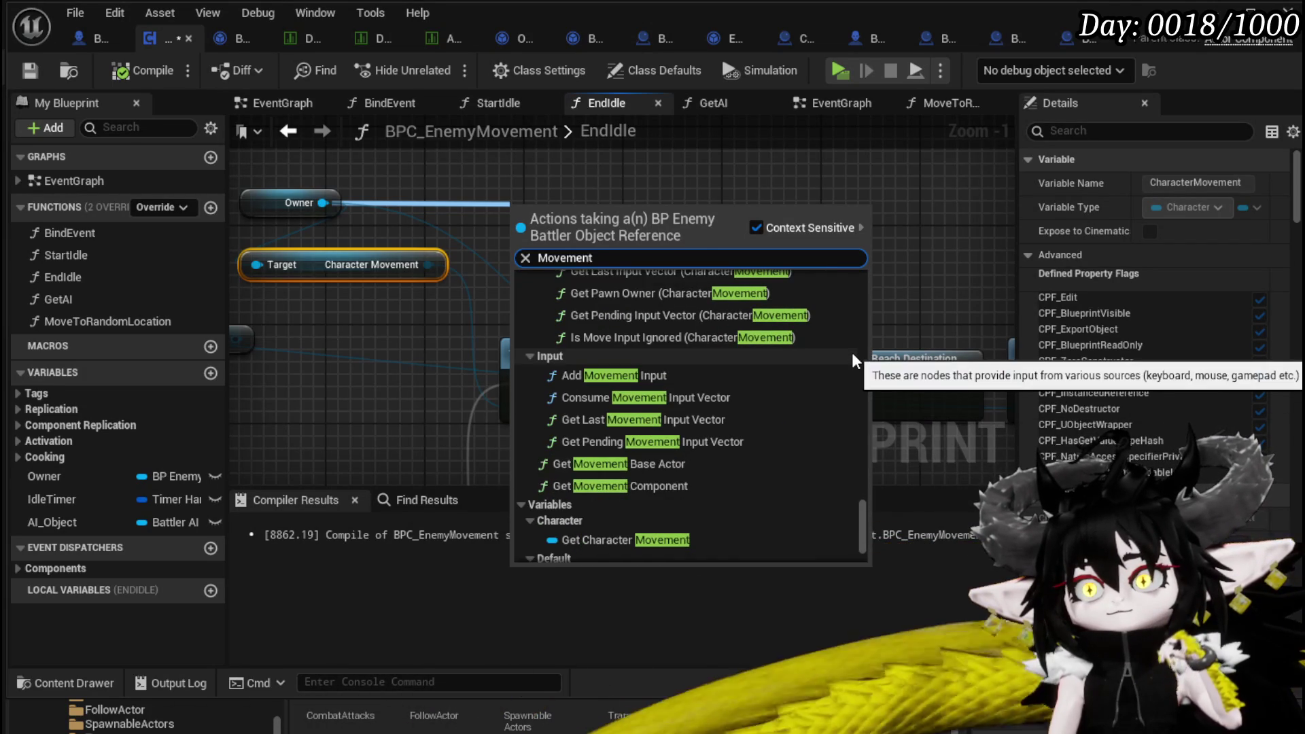
scroll(851, 352, "down", 1)
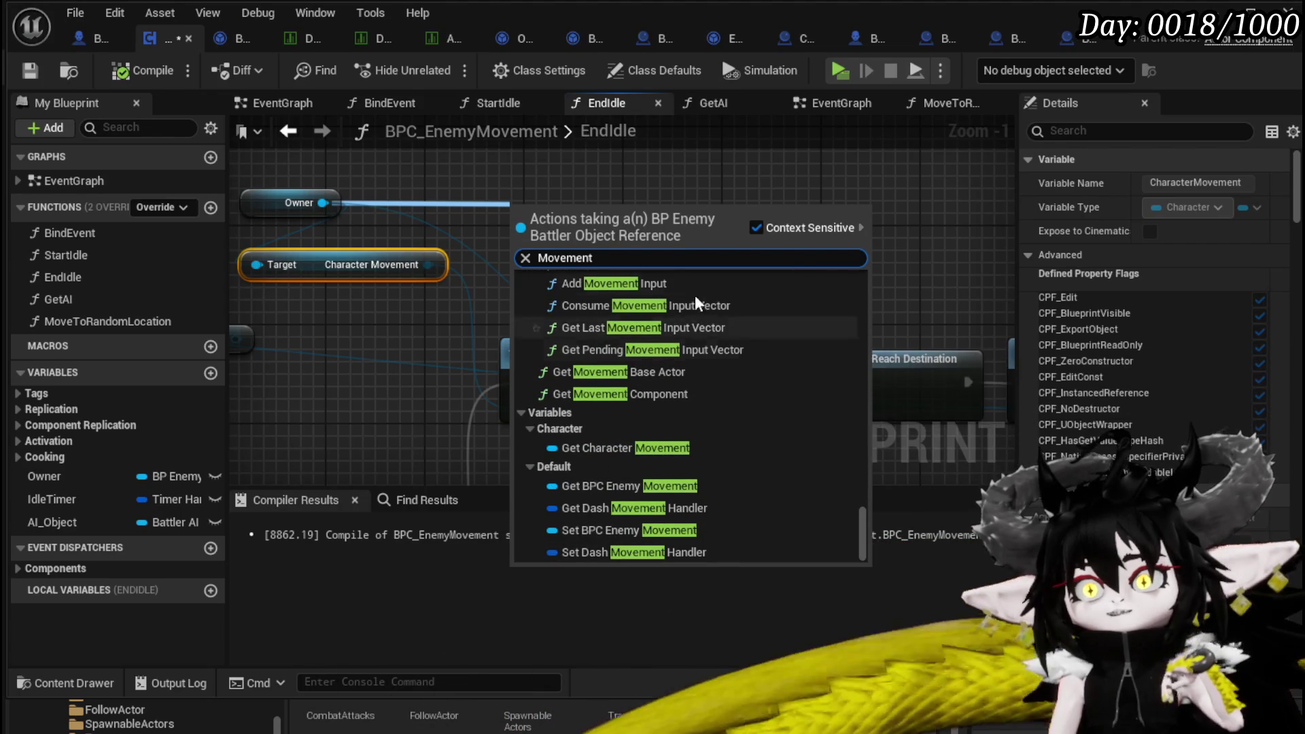
left_click(622, 191)
left_click(633, 288)
Rearrange the Owner, Character Movement and Stop Movement Immediately nodes, then save the blueprint.
left_click_drag(540, 378, 528, 378)
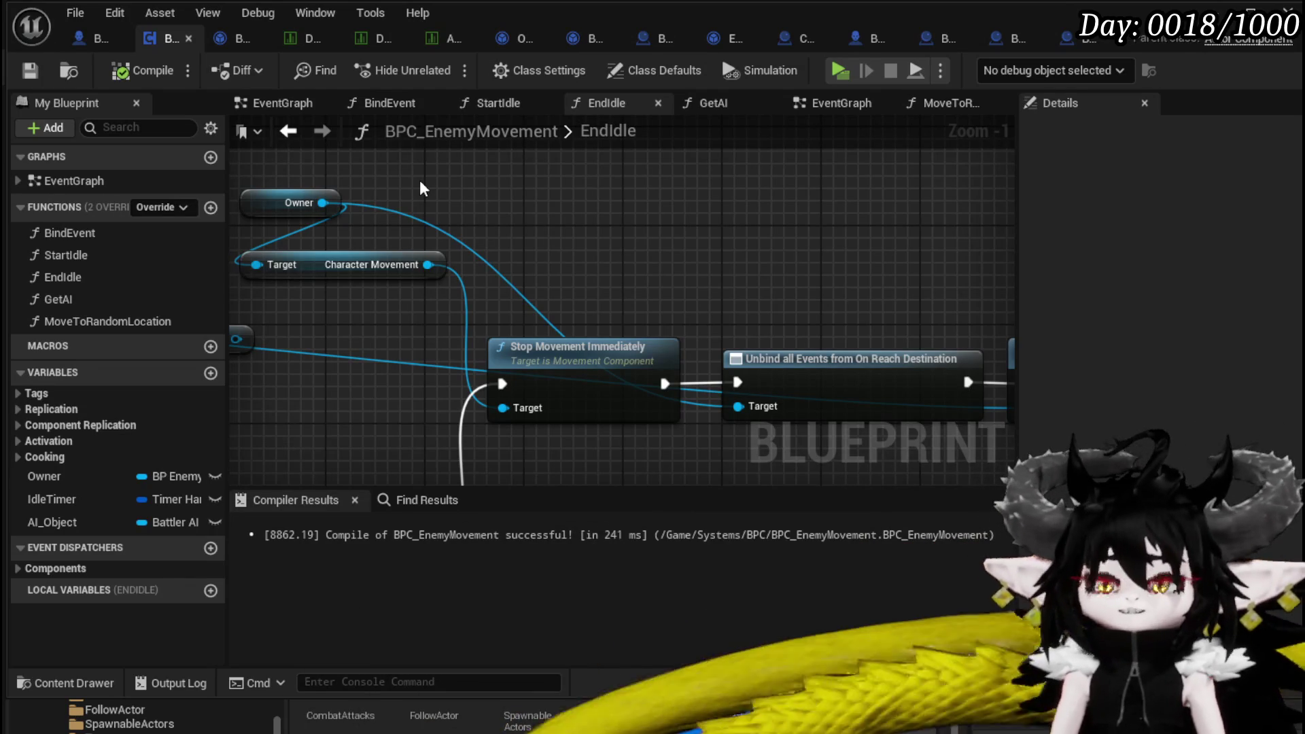
left_click_drag(513, 273, 611, 318)
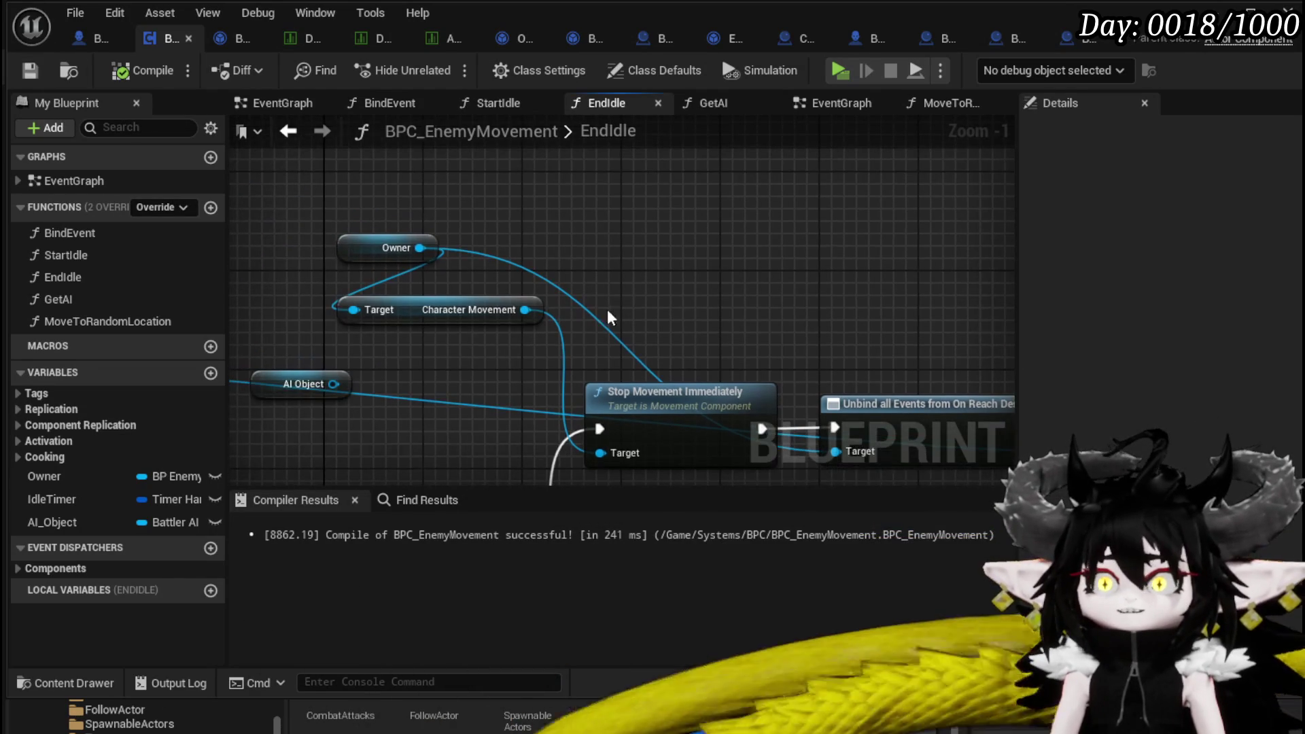
mouse_move(454, 298)
left_mouse_down()
mouse_move(590, 330)
mouse_move(538, 298)
left_mouse_up()
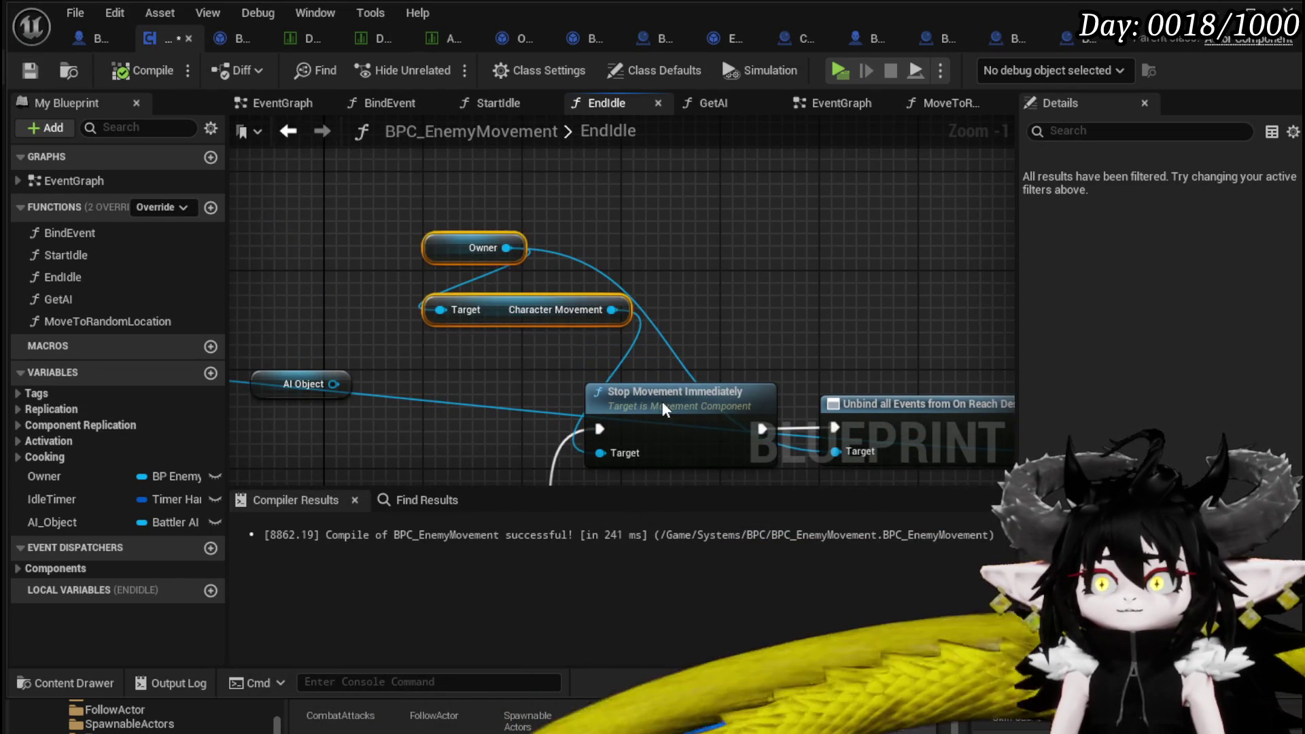
left_click(665, 410)
left_click_drag(538, 363, 500, 341)
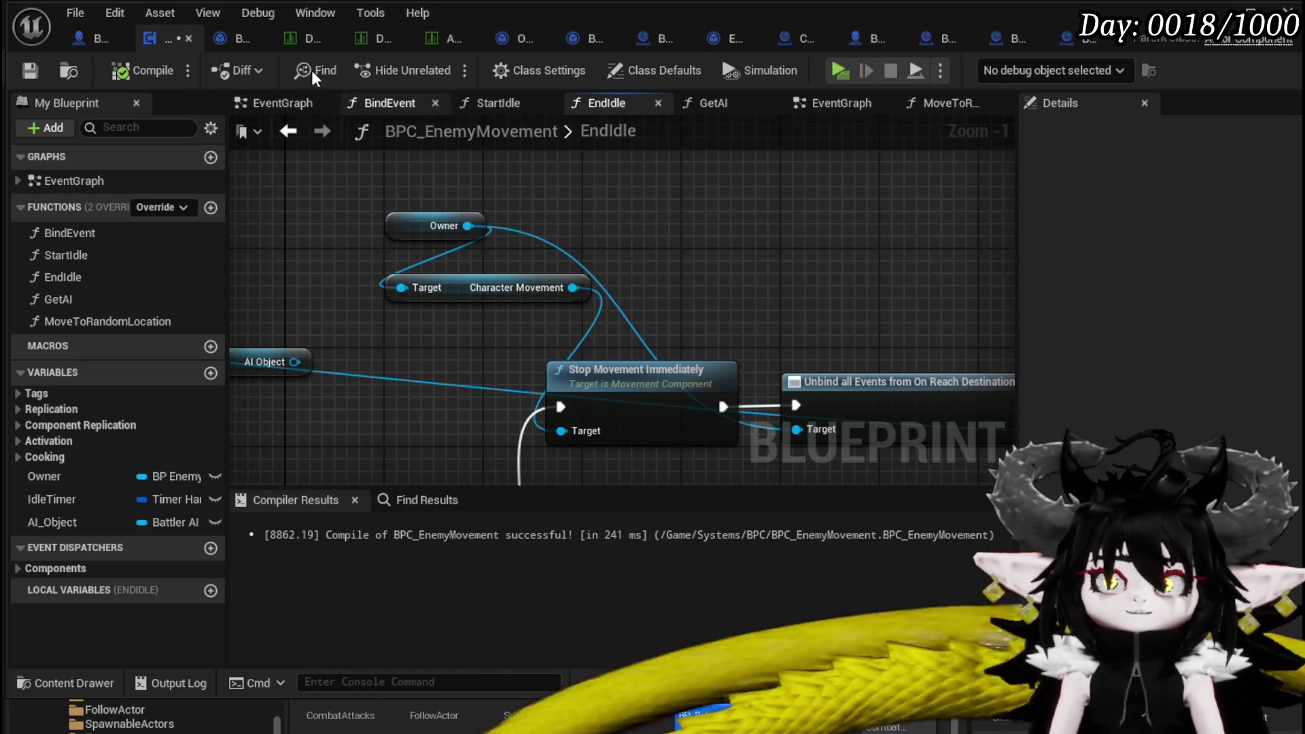
left_click(29, 70)
Review the grouped EndIdle nodes and launch a play test of the enemy.
left_click_drag(688, 376, 684, 367)
mouse_move(683, 367)
left_mouse_down()
mouse_move(239, 365)
mouse_move(773, 289)
left_mouse_up()
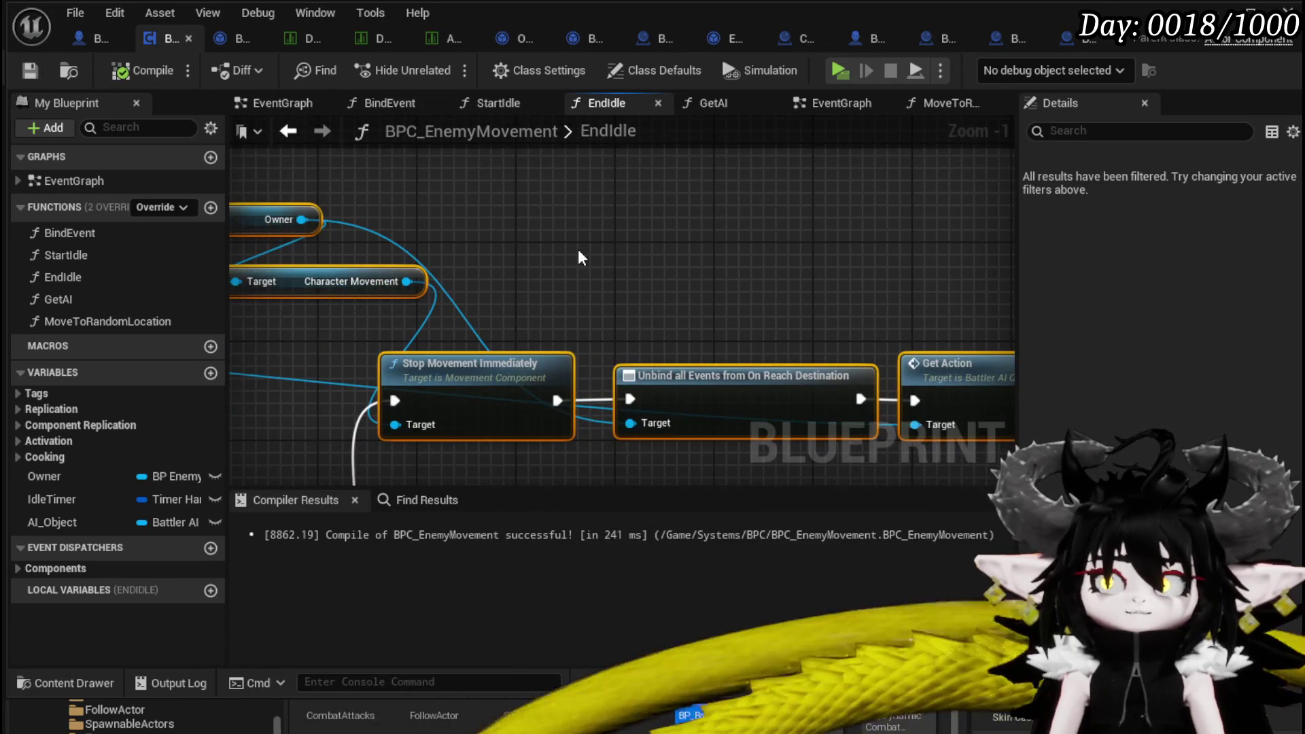
scroll(579, 257, "down", 1)
left_click(752, 273)
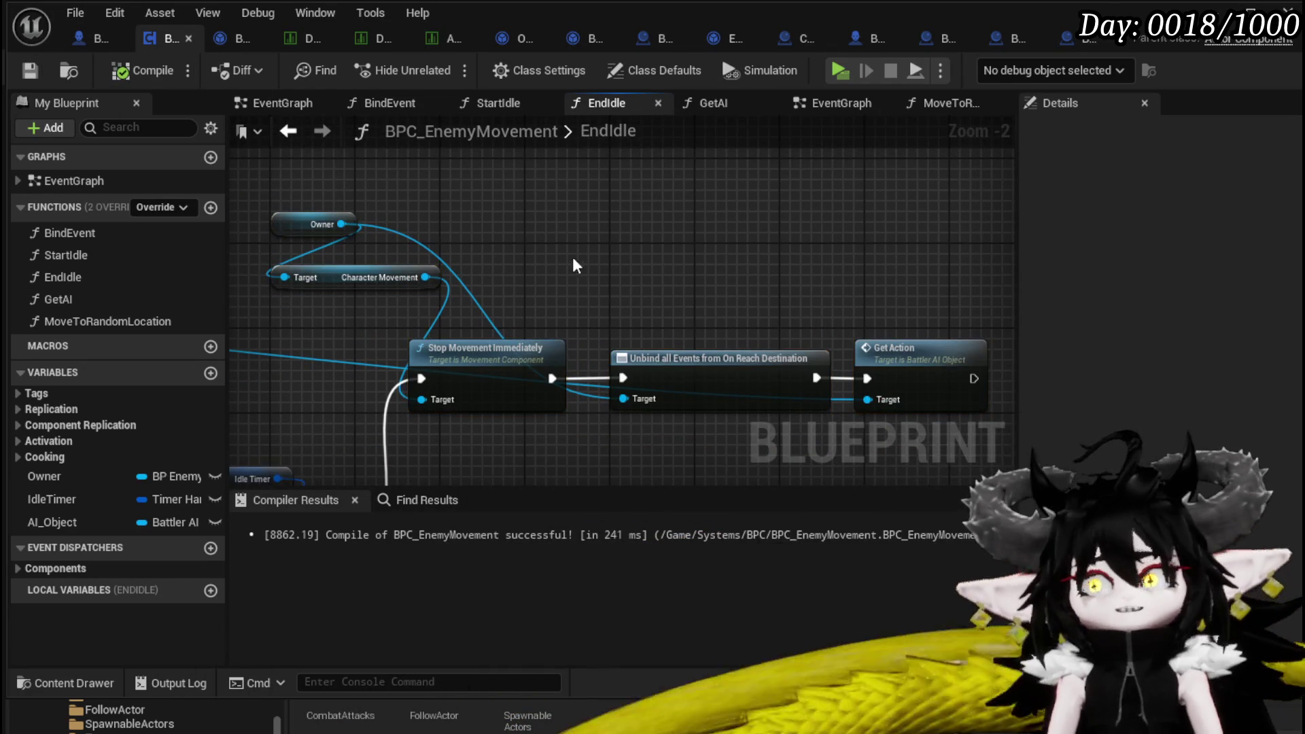
left_click_drag(500, 383, 612, 270)
left_click(612, 270)
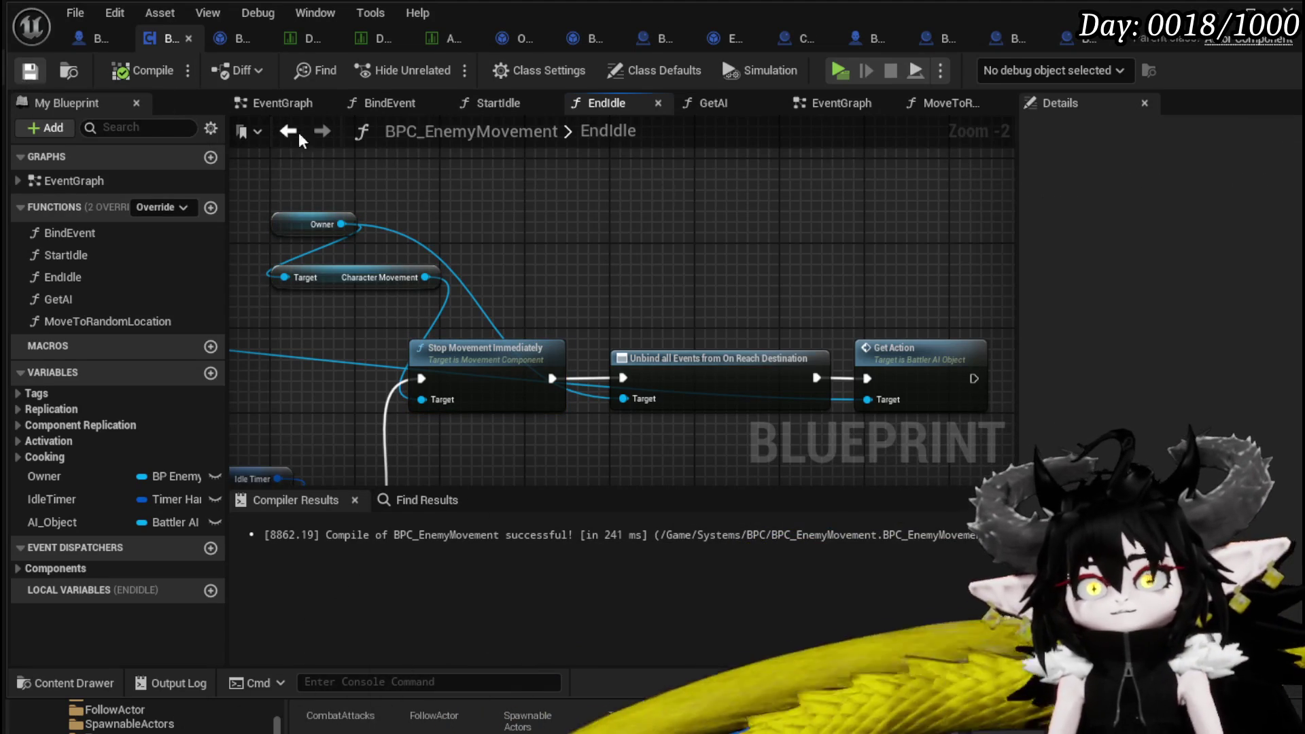
mouse_move(744, 213)
left_mouse_down()
mouse_move(690, 201)
mouse_move(711, 211)
left_mouse_up()
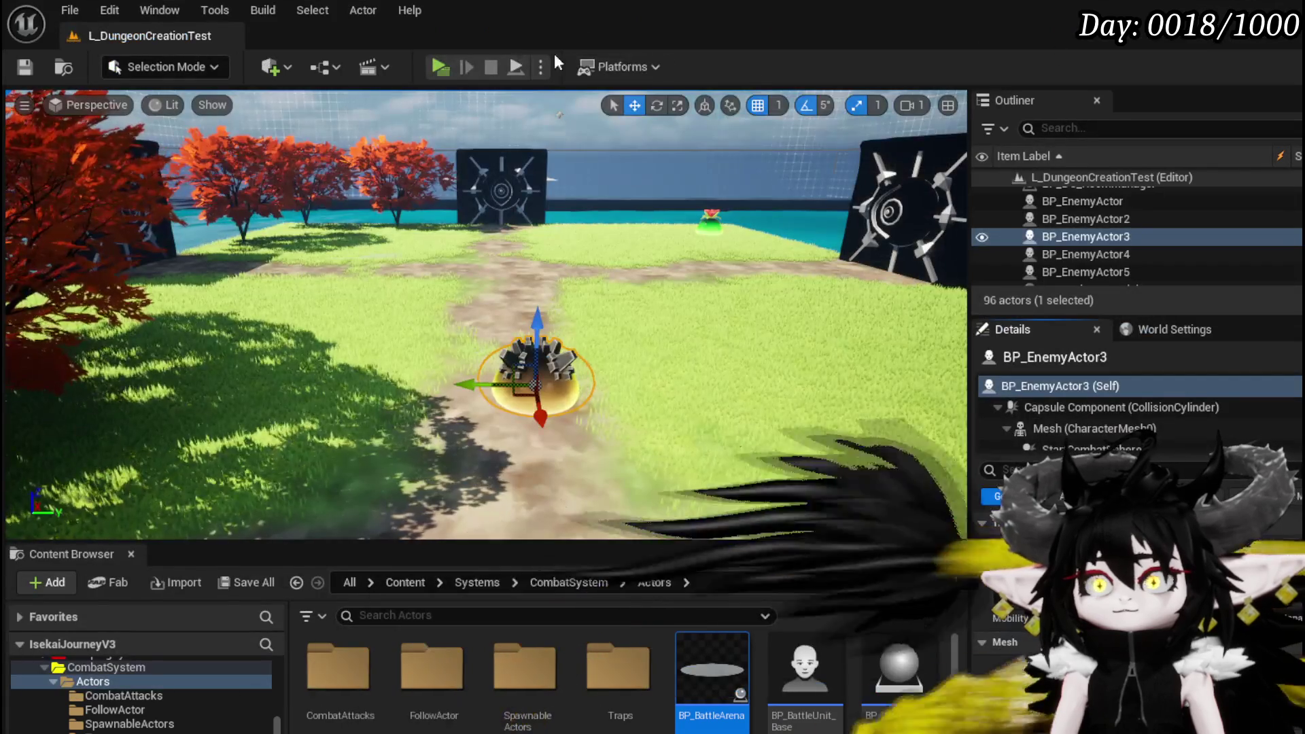
left_click(554, 54)
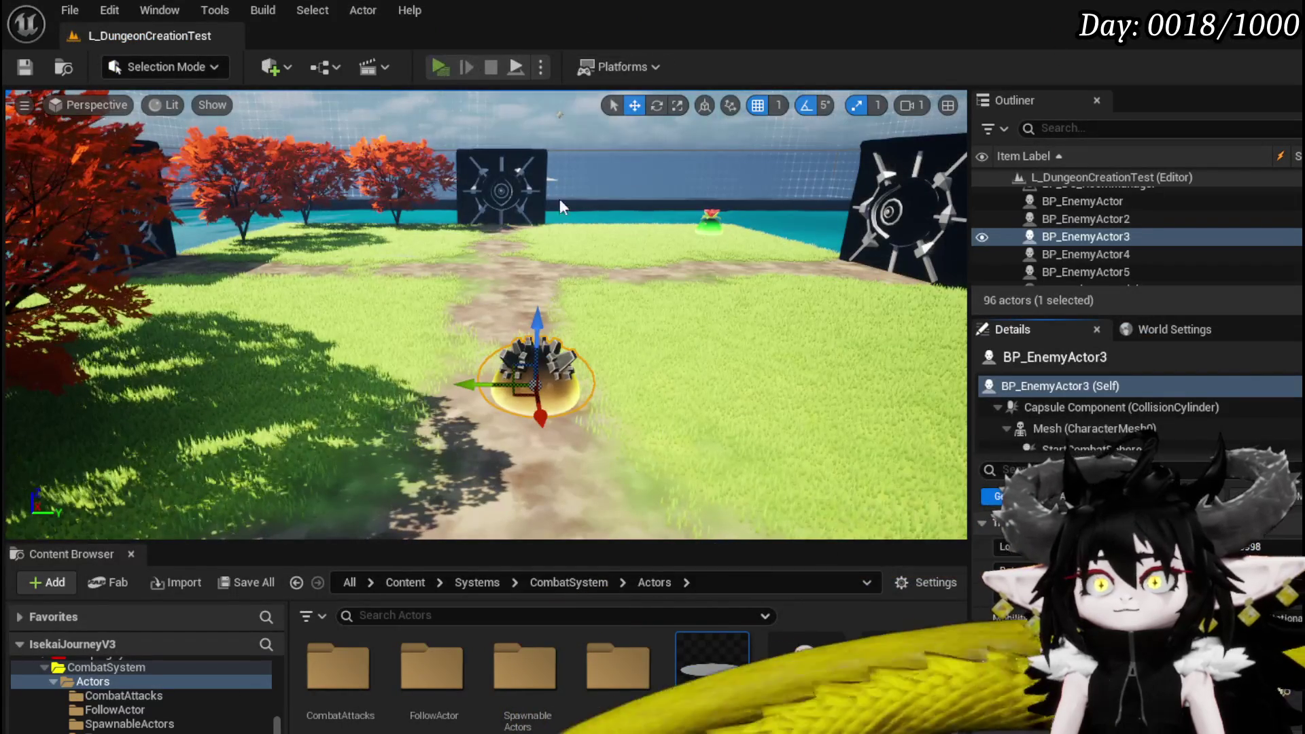
Walk the player forward with W, then resume past the Call On Reach Destination breakpoint.
key("w")
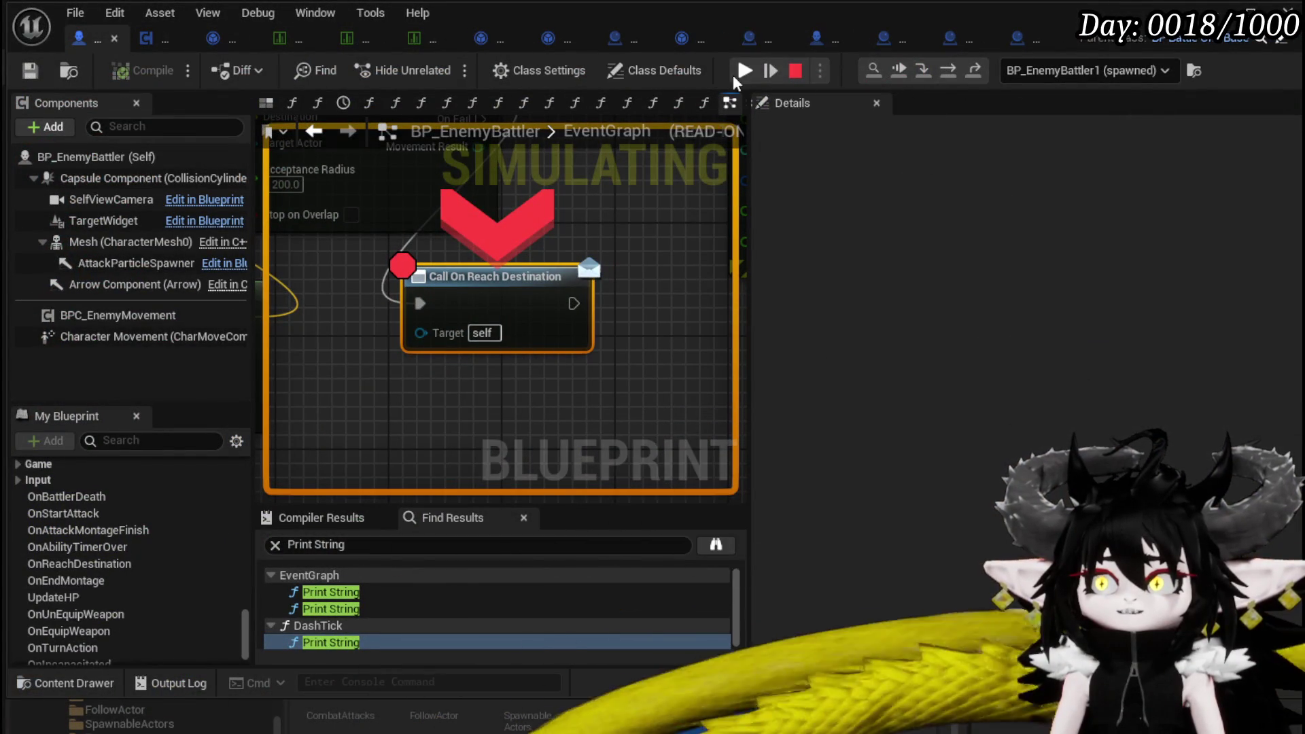
left_click(743, 71)
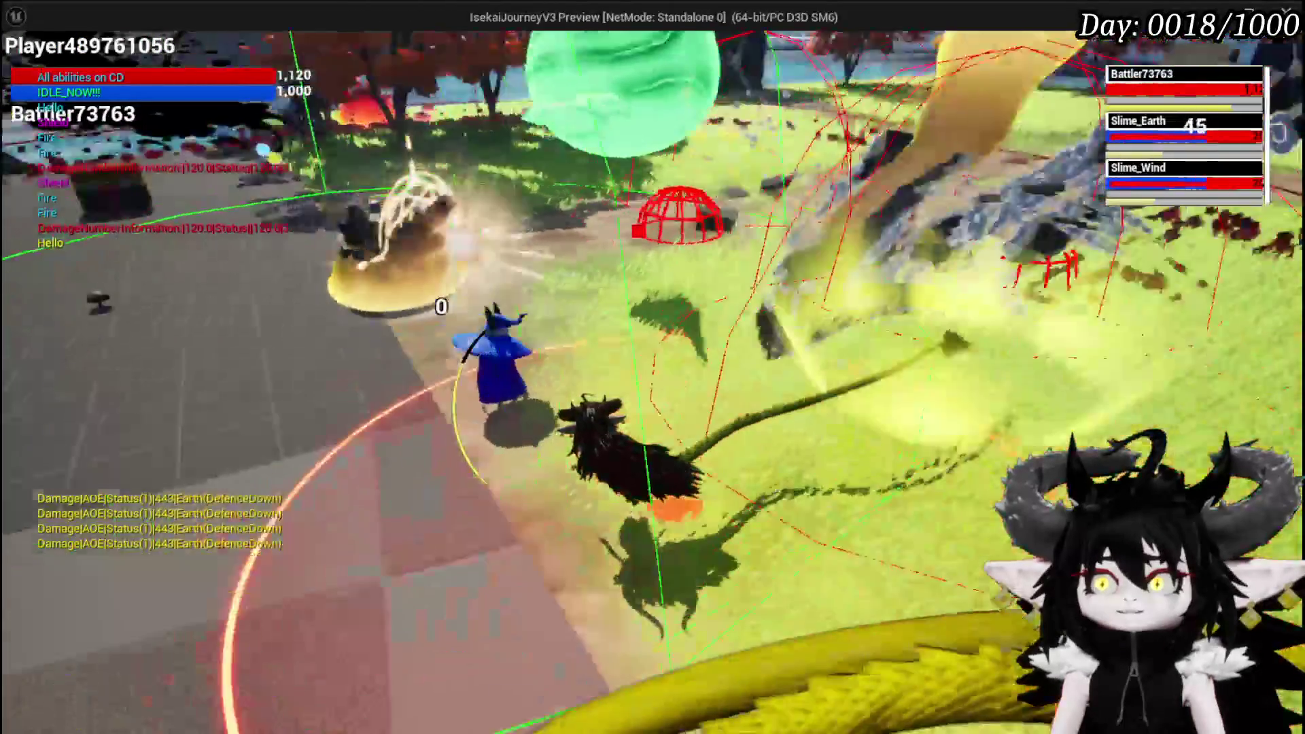
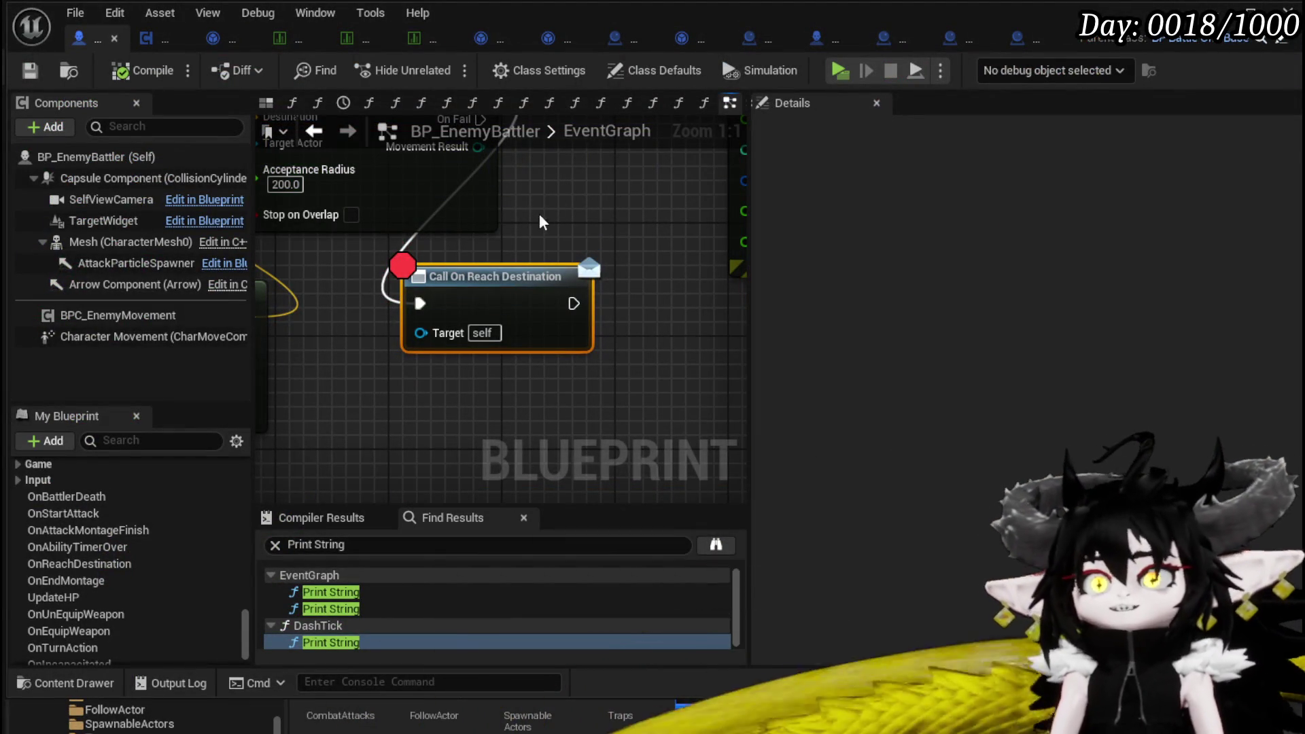
Zoom out to the MoveTo and Draw Debug Sphere nodes, then minimize the Blueprint editor for the level.
scroll(588, 248, "down", 3)
mouse_move(594, 325)
left_mouse_down()
mouse_move(402, 278)
mouse_move(621, 290)
mouse_move(595, 285)
left_mouse_up()
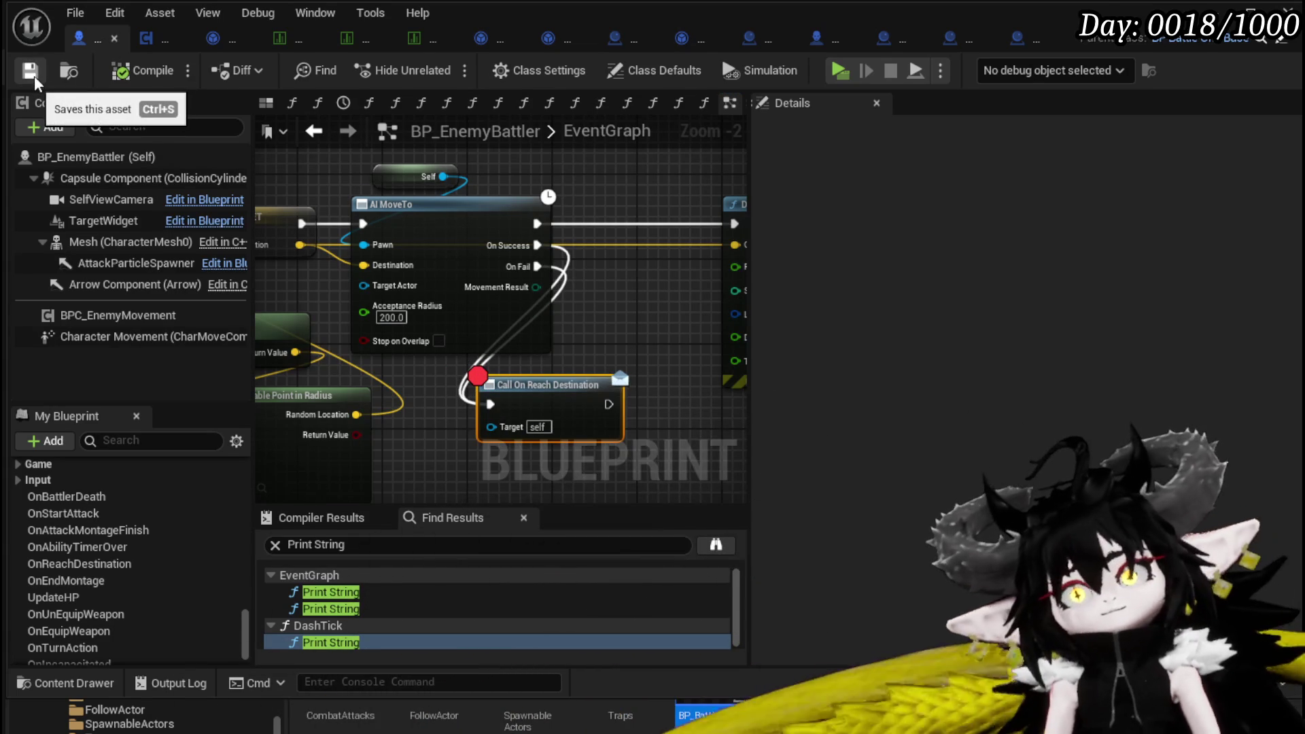
left_click(1231, 8)
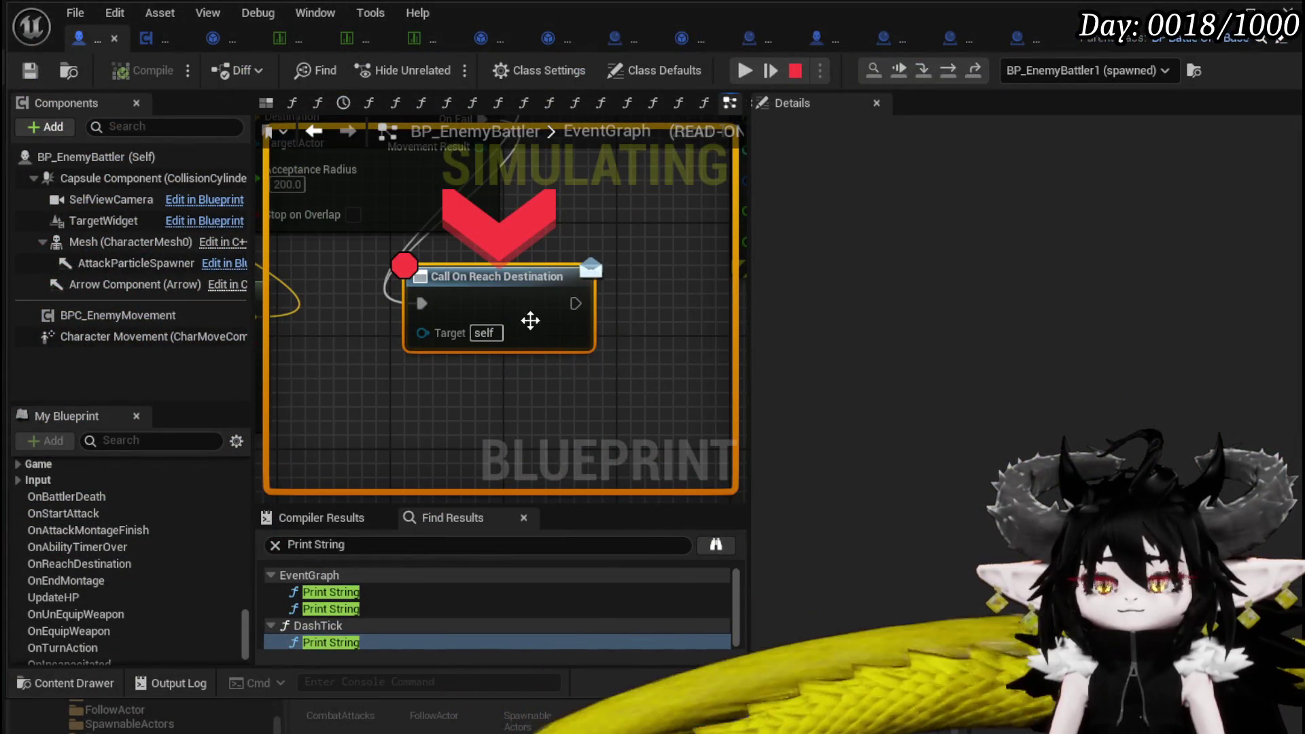
Resume execution repeatedly from the Call On Reach Destination breakpoint.
left_click(742, 74)
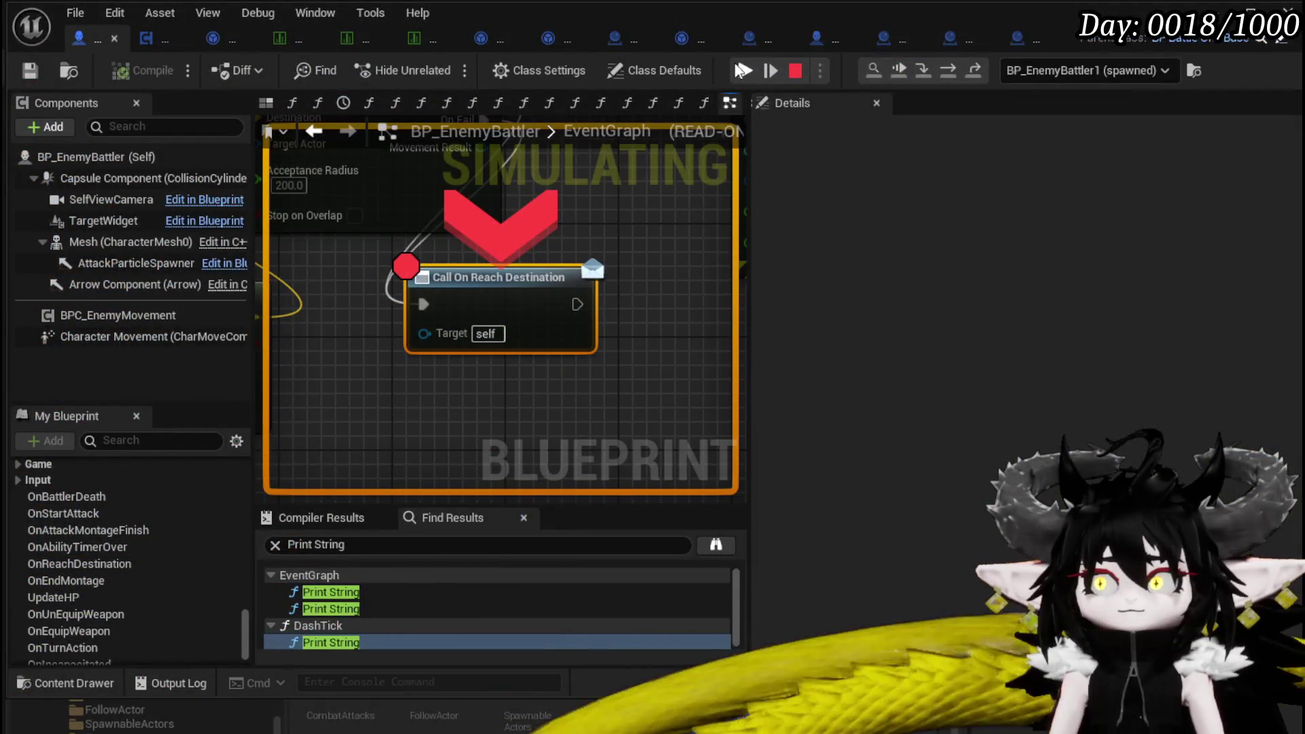
left_click(743, 73)
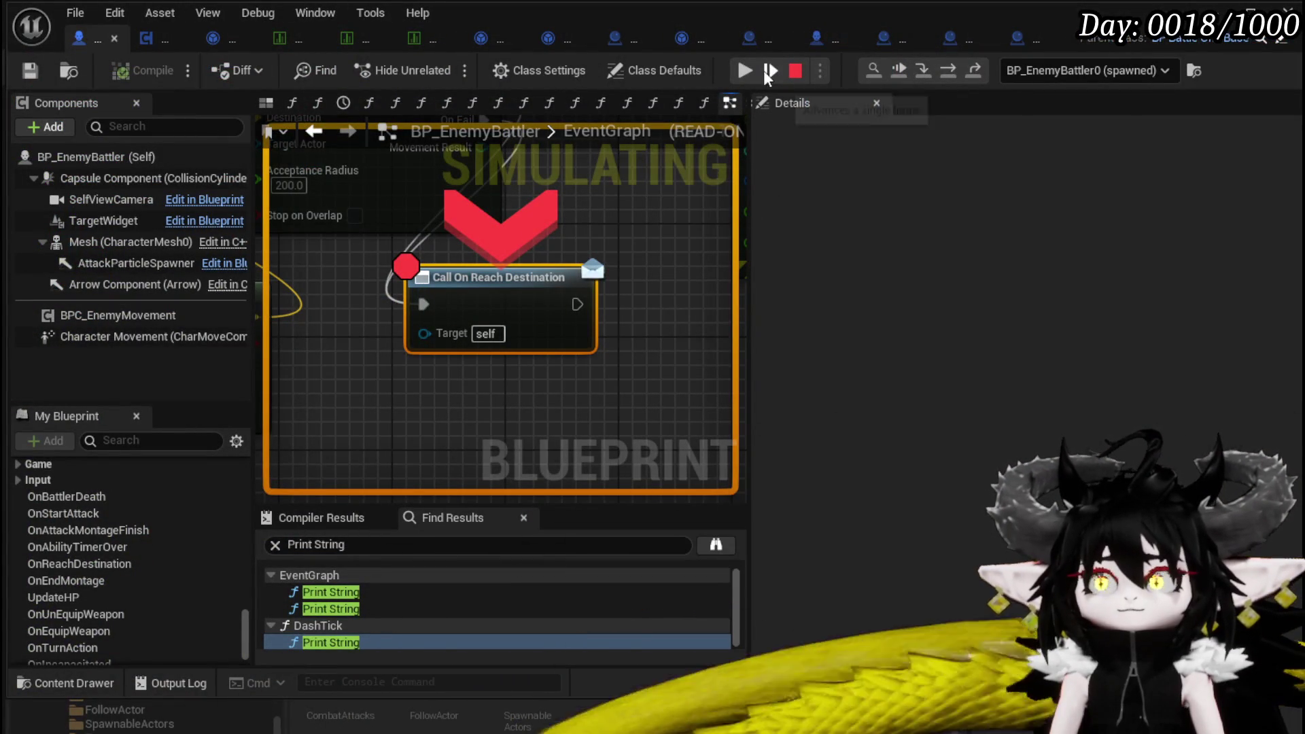
left_click(745, 70)
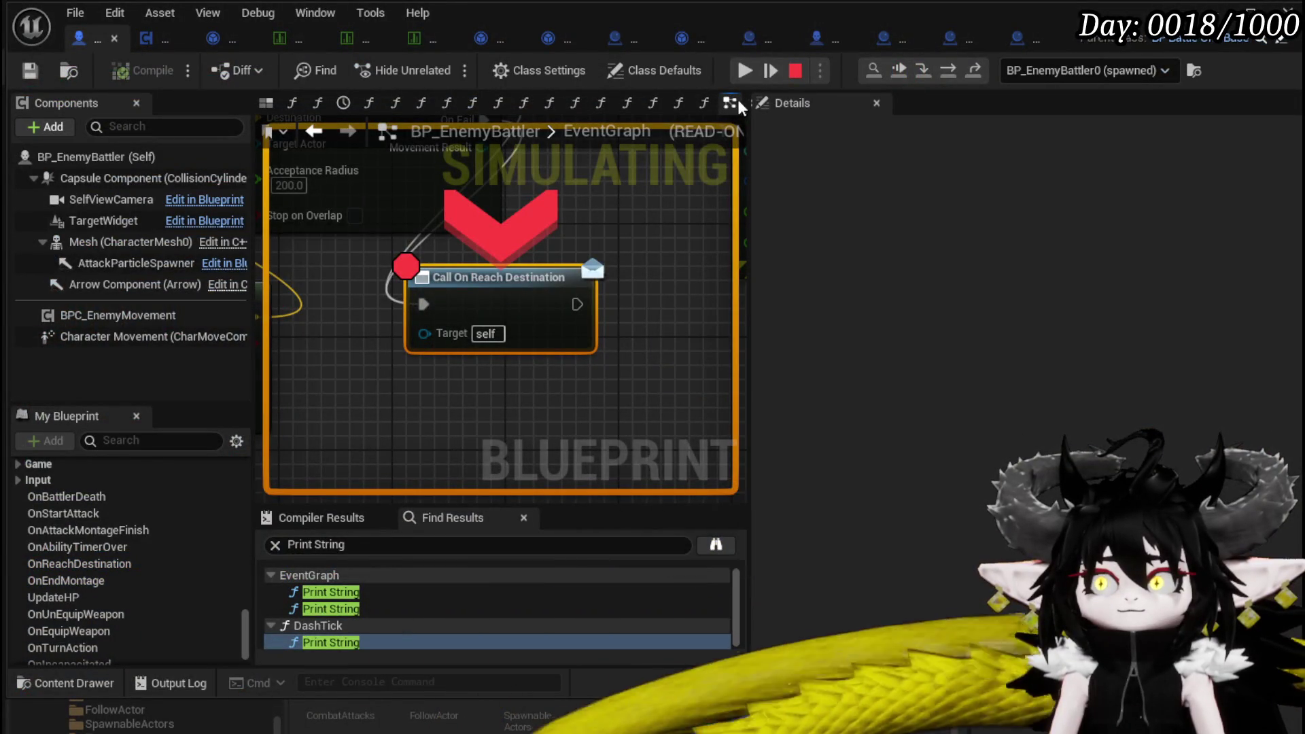
left_click(745, 70)
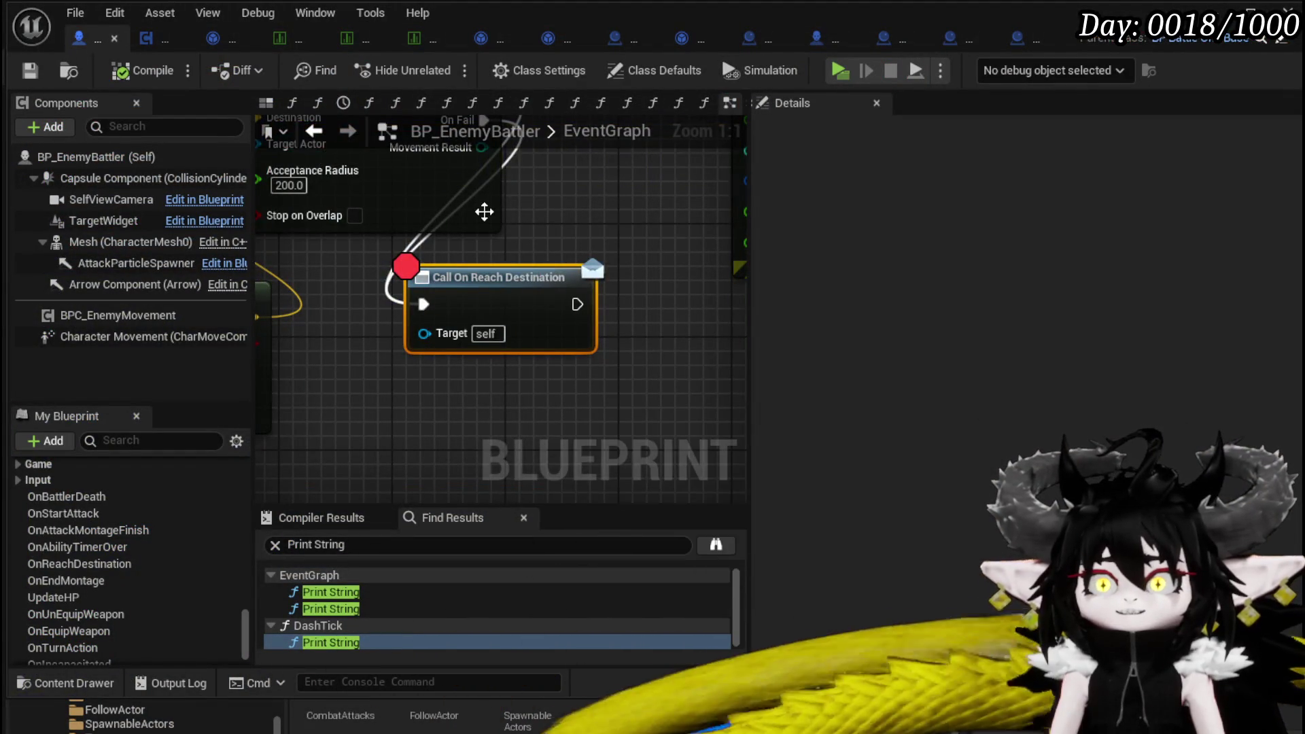
Zoom and pan the EventGraph to Draw Debug Sphere, then box-select the movement nodes.
scroll(703, 289, "down", 2)
mouse_move(703, 288)
left_mouse_down()
mouse_move(530, 299)
mouse_move(455, 268)
mouse_move(579, 255)
mouse_move(616, 238)
mouse_move(615, 280)
left_mouse_up()
scroll(616, 272, "down", 2)
mouse_move(301, 174)
left_mouse_down()
mouse_move(674, 333)
mouse_move(585, 326)
left_mouse_up()
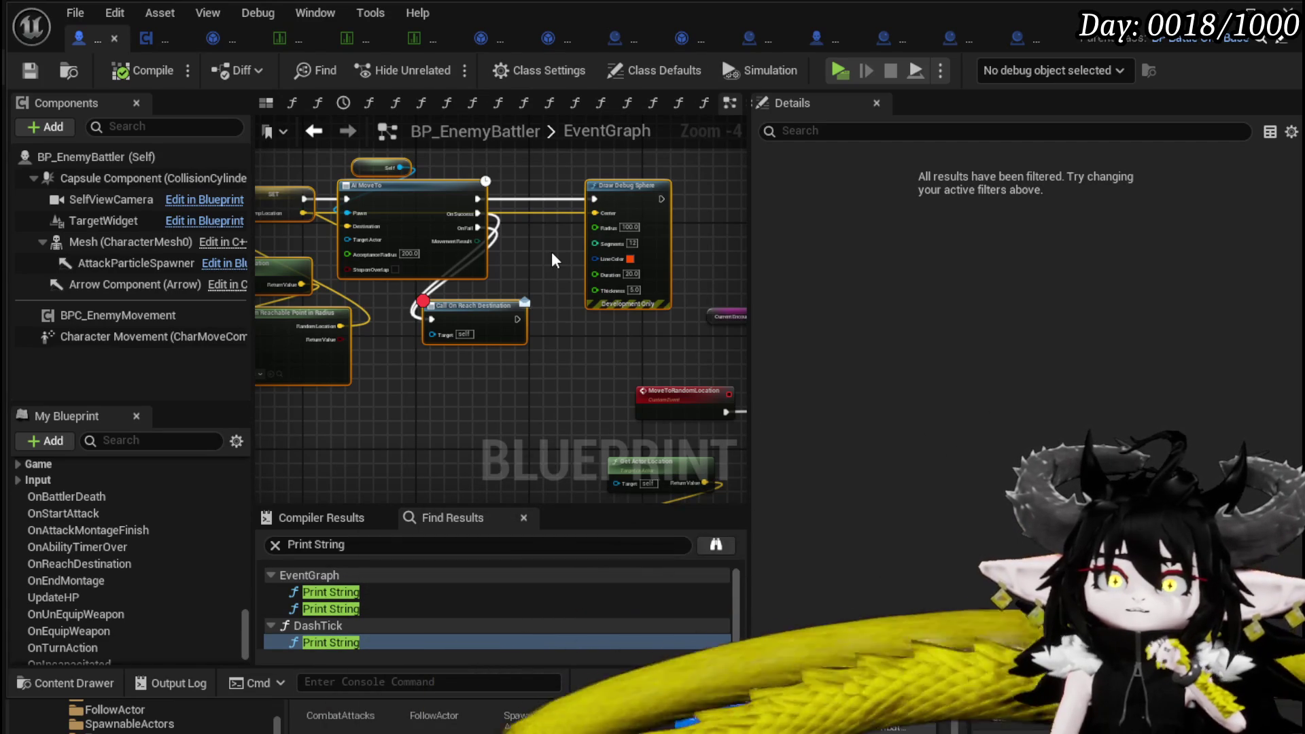
Pan to the red AIMoveTo event and add the SET TempLocation node to the selection.
left_click(552, 251)
left_click_drag(552, 252, 601, 250)
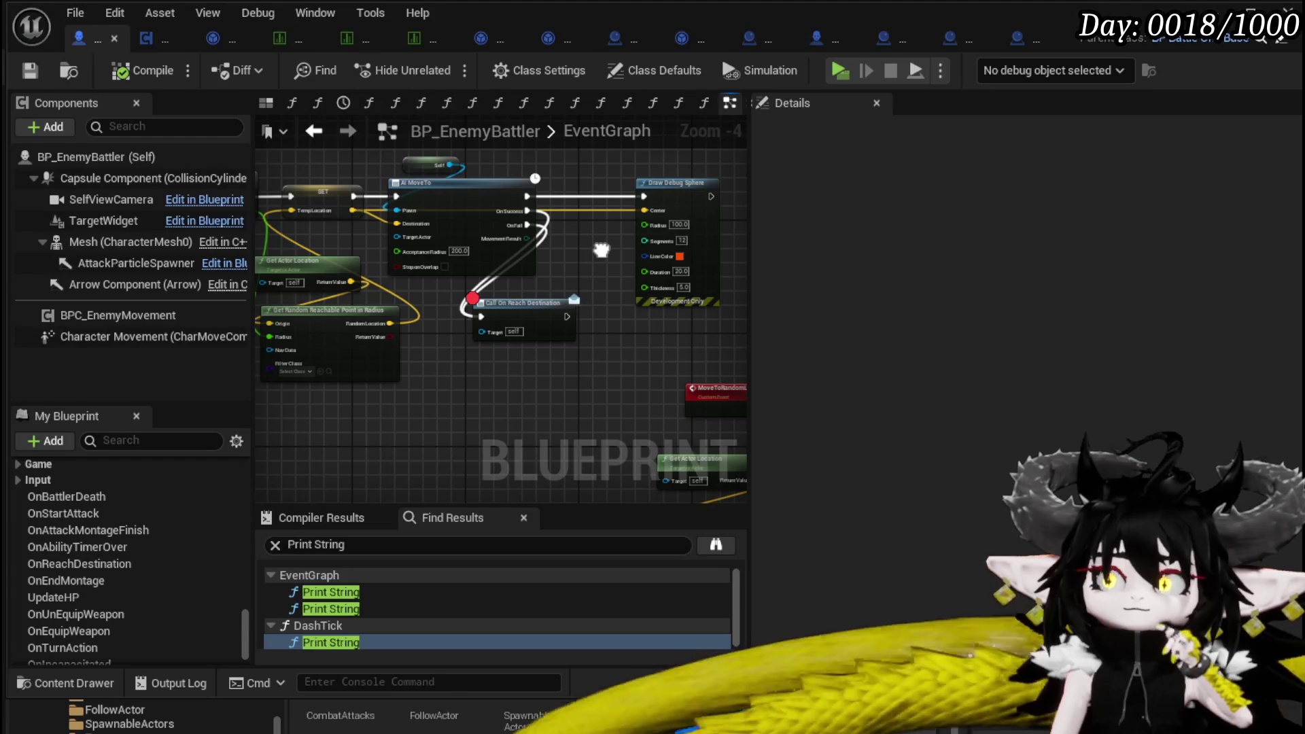
left_click_drag(601, 250, 687, 260)
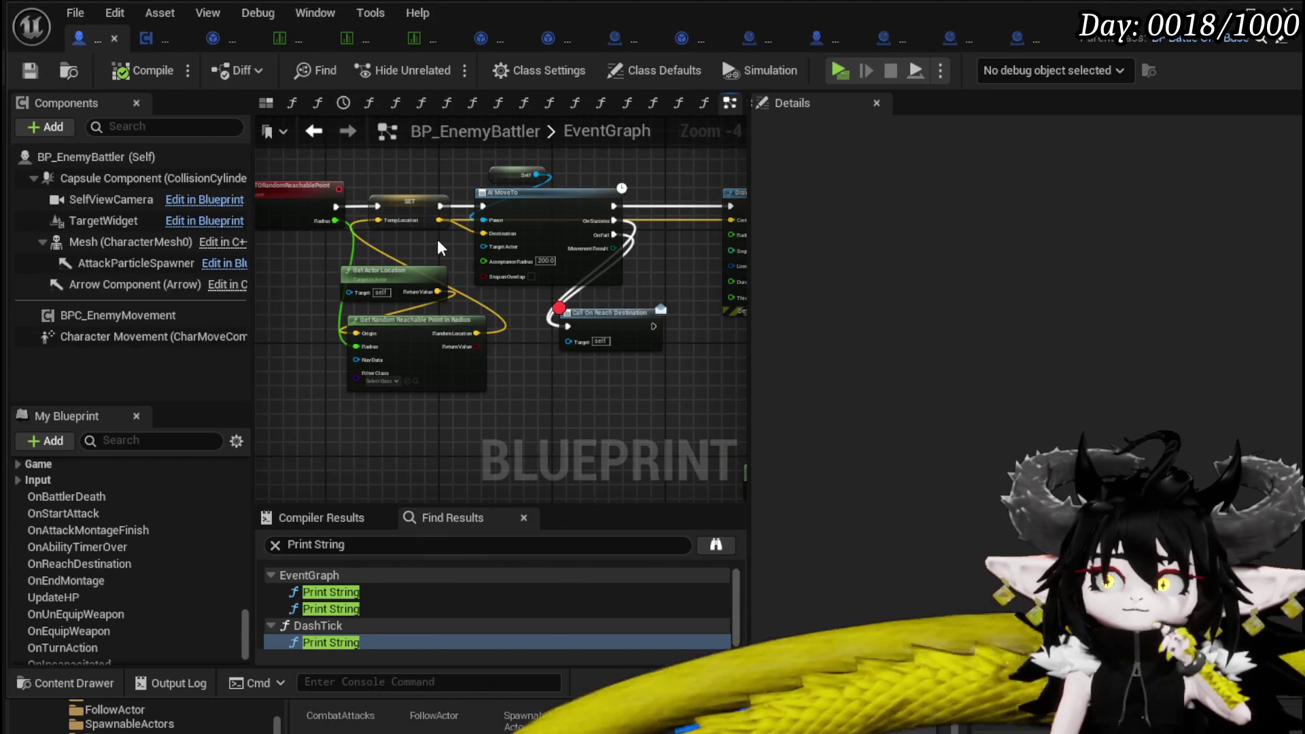
mouse_move(431, 238)
left_mouse_down()
mouse_move(484, 302)
mouse_move(519, 442)
left_mouse_up()
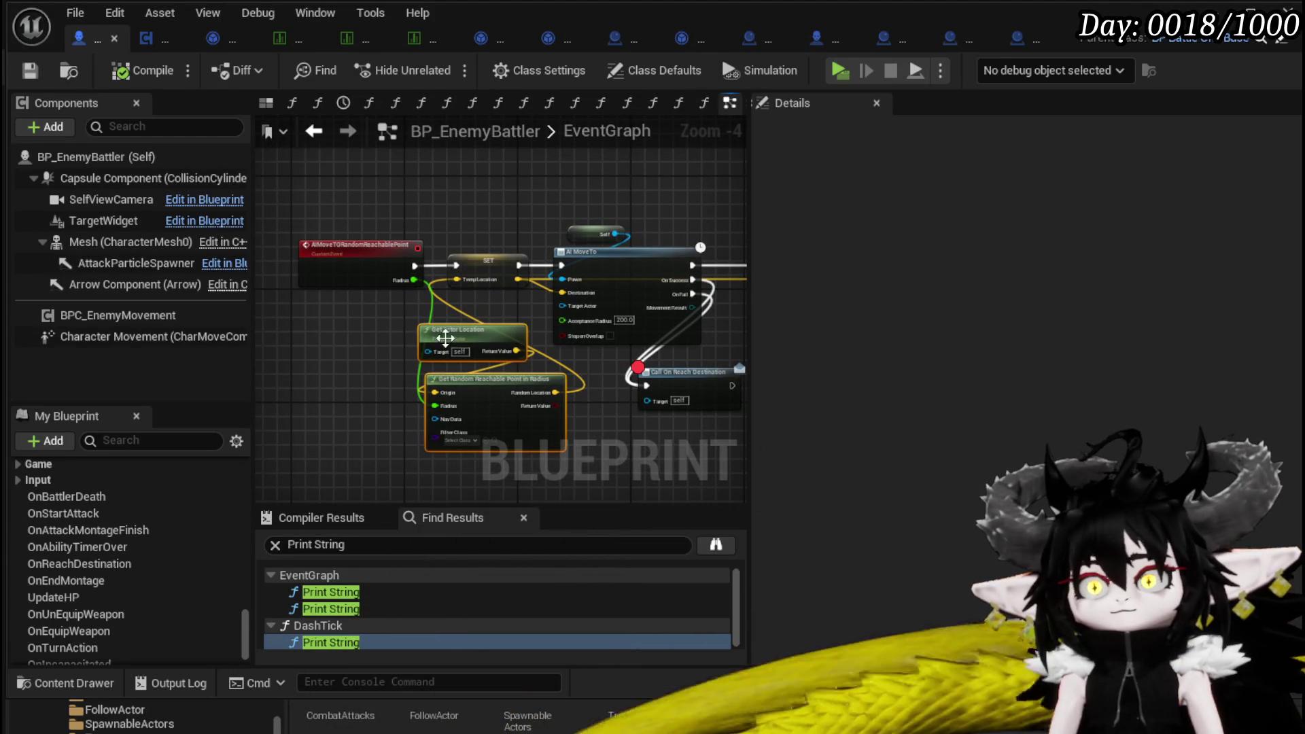
left_click(488, 261, "ctrl")
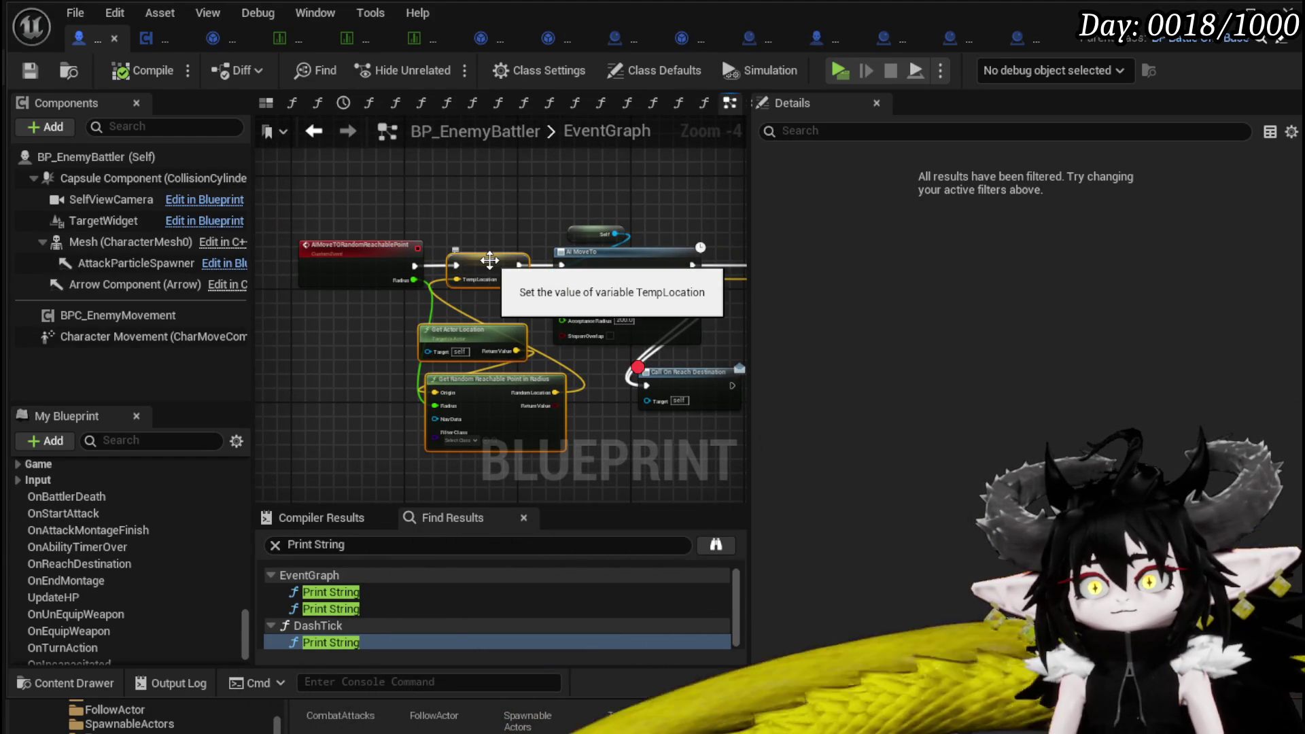
right_click(490, 259)
Collapse the selected nodes into a function named GetRandomReachablePoint and tidy the event node.
mouse_move(590, 564)
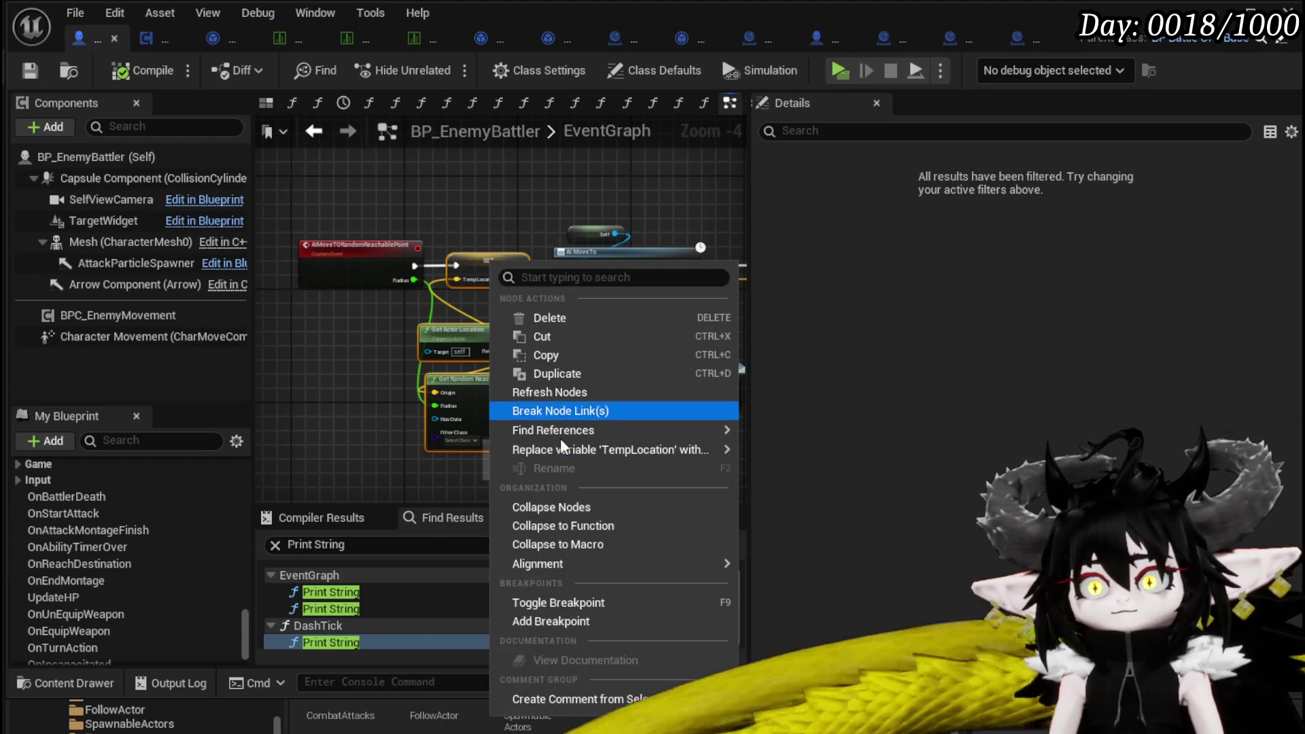
left_click(554, 524)
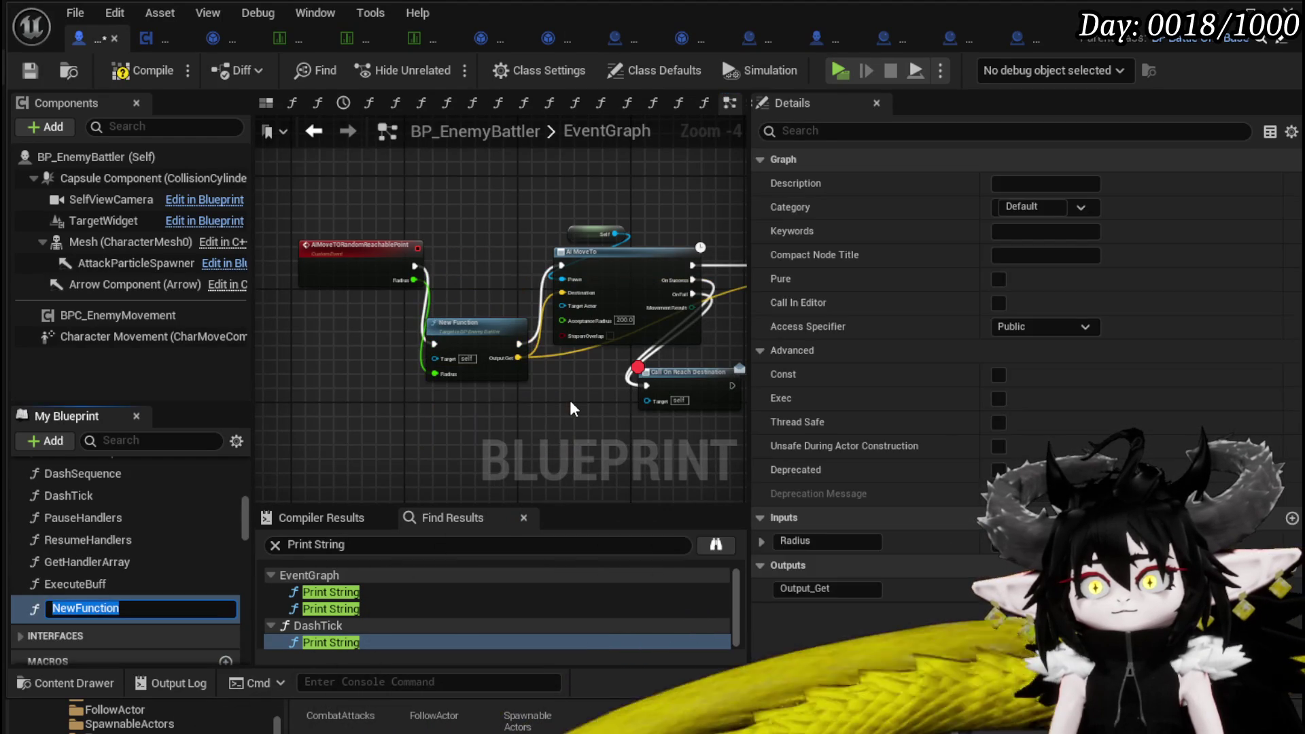
type("Get")
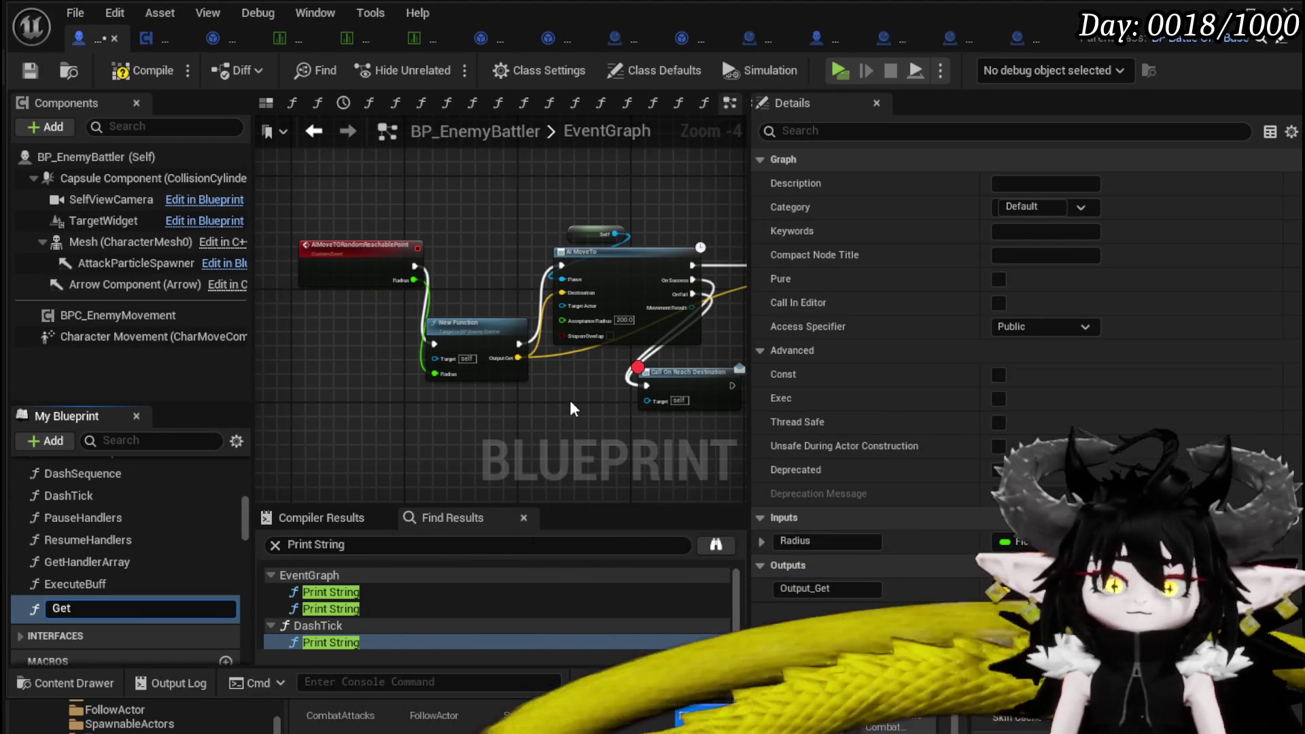
type("RandomReachablePoint")
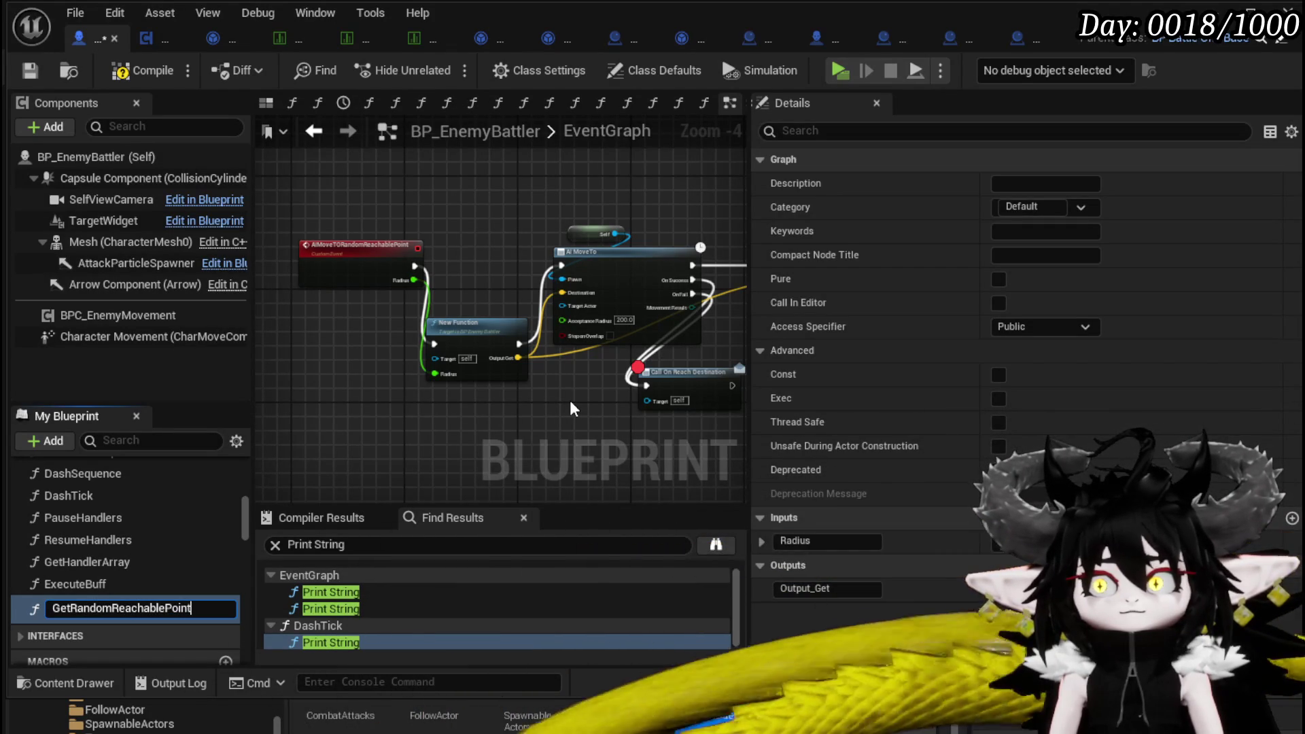
key("Return")
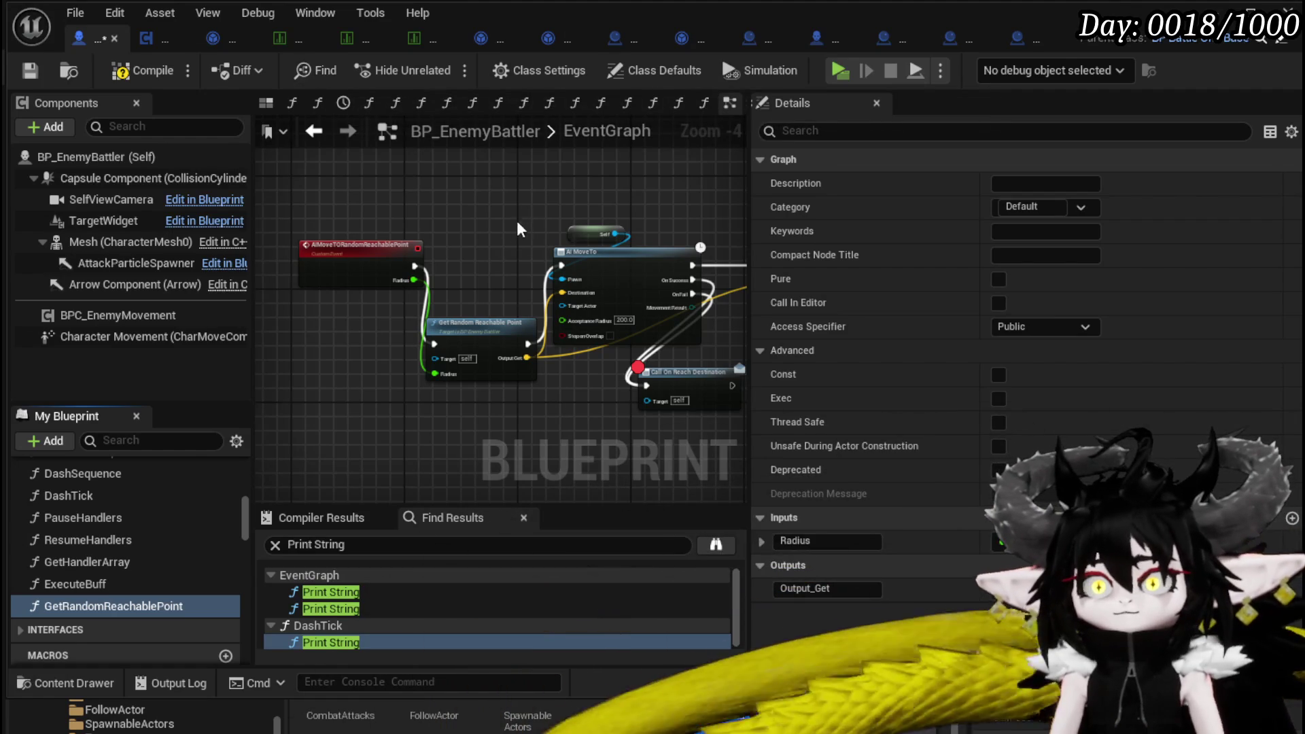
left_click_drag(408, 253, 382, 320)
left_click(468, 264)
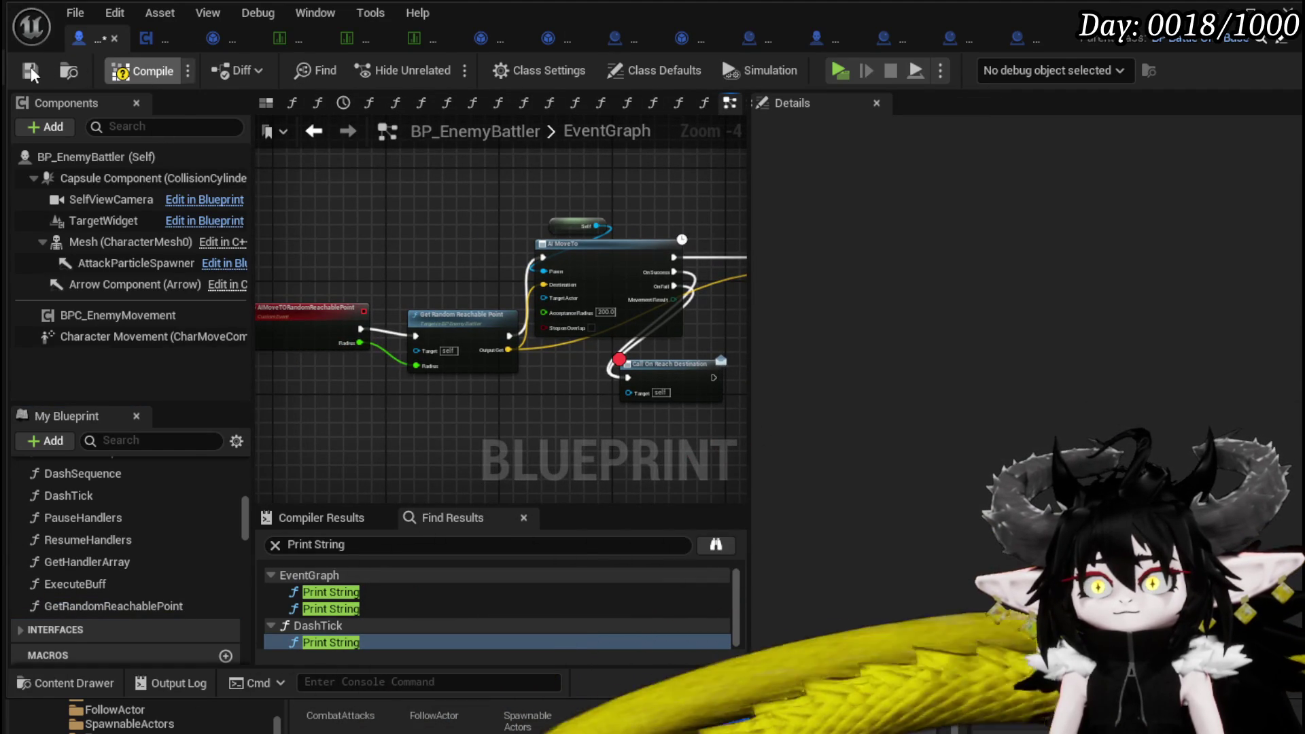
left_click(167, 36)
In MoveToRandomLocation, call Get Random Reachable Point on Owner from the entry with Radius 900.
left_click_drag(633, 177, 607, 170)
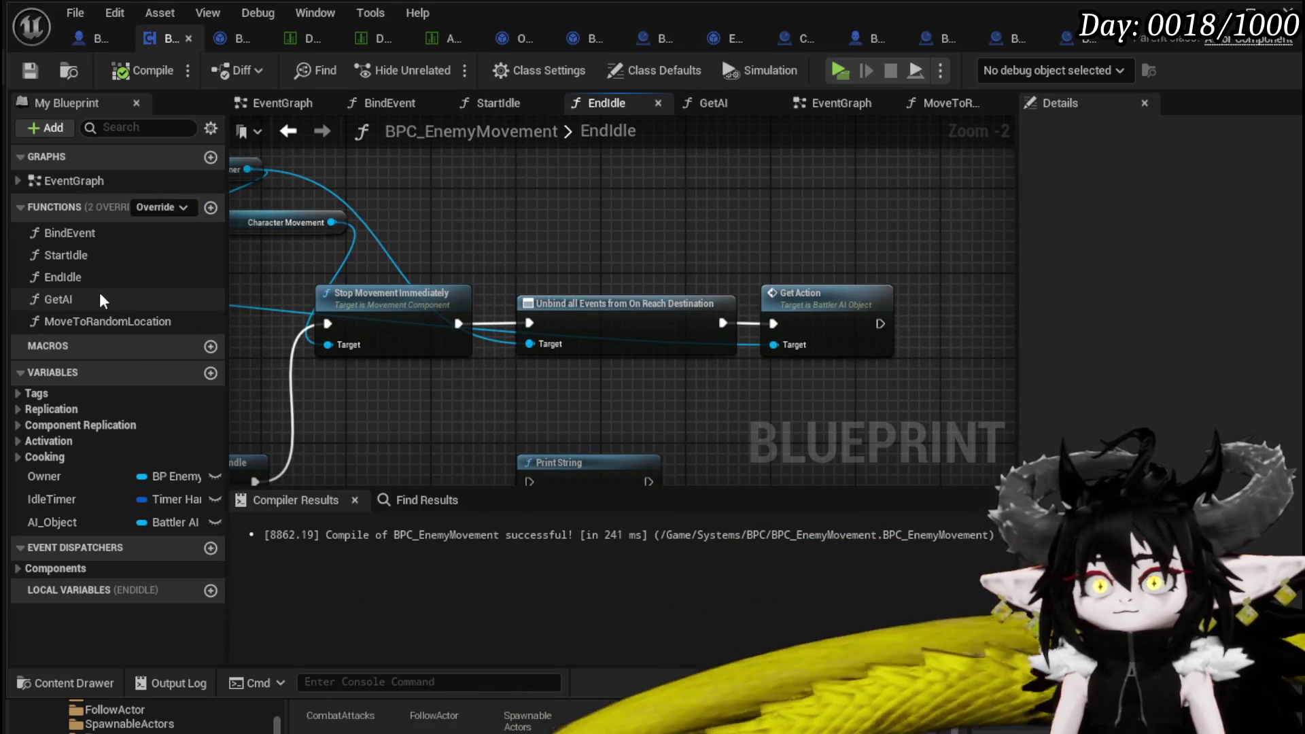
double_click(126, 323)
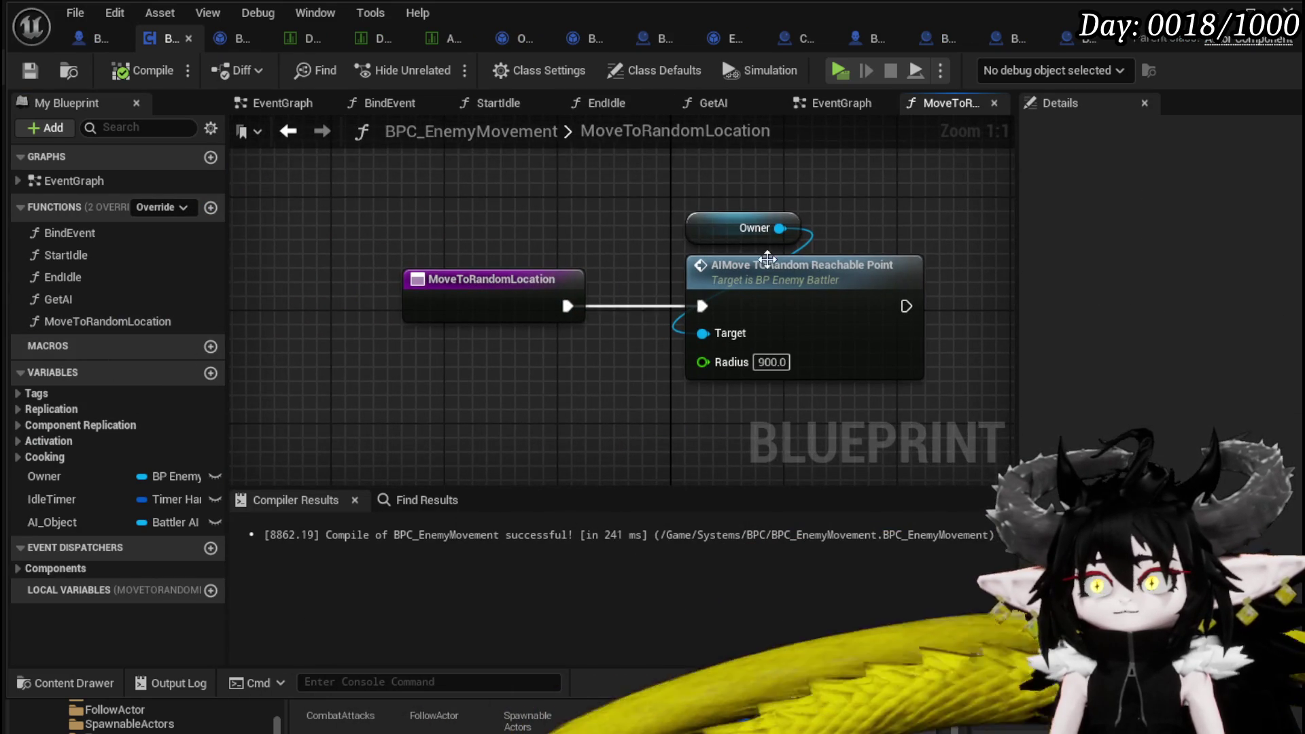
left_click(439, 155)
mouse_move(439, 155)
left_mouse_down()
mouse_move(403, 226)
mouse_move(479, 244)
mouse_move(333, 272)
left_mouse_up()
type("ge")
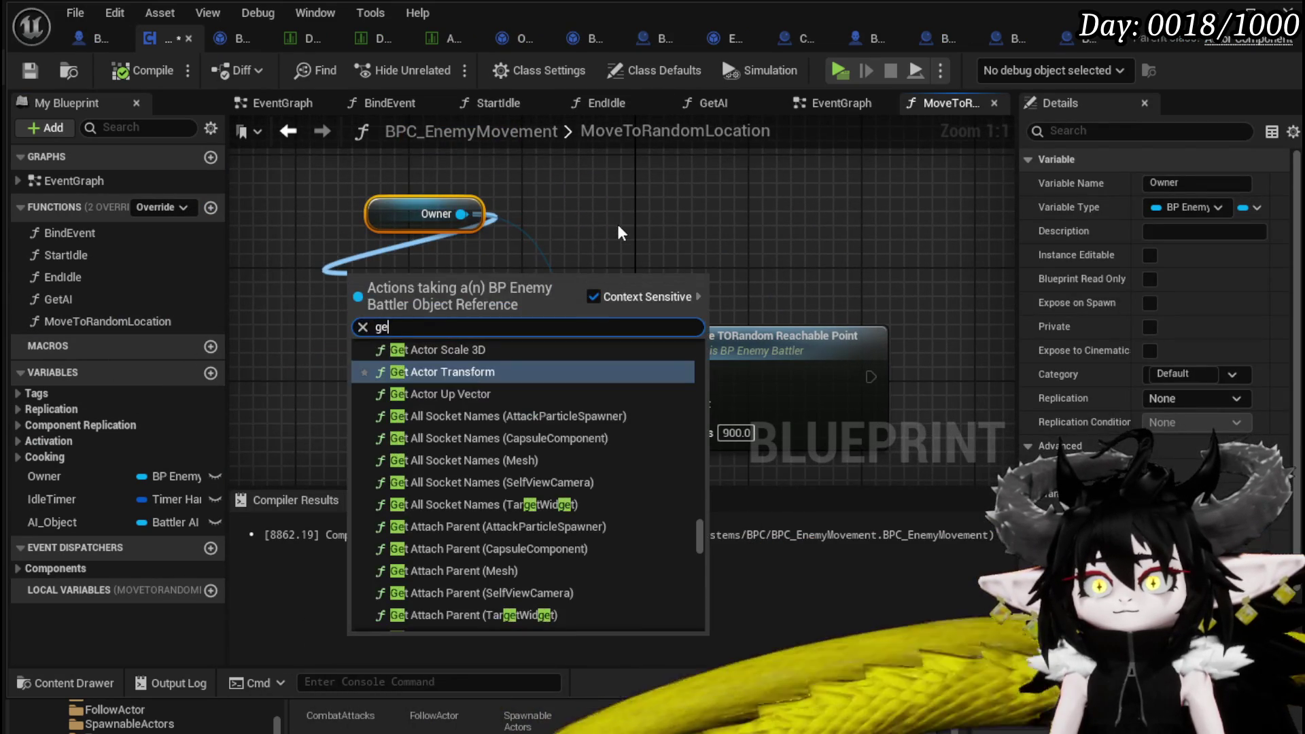
type("t Random")
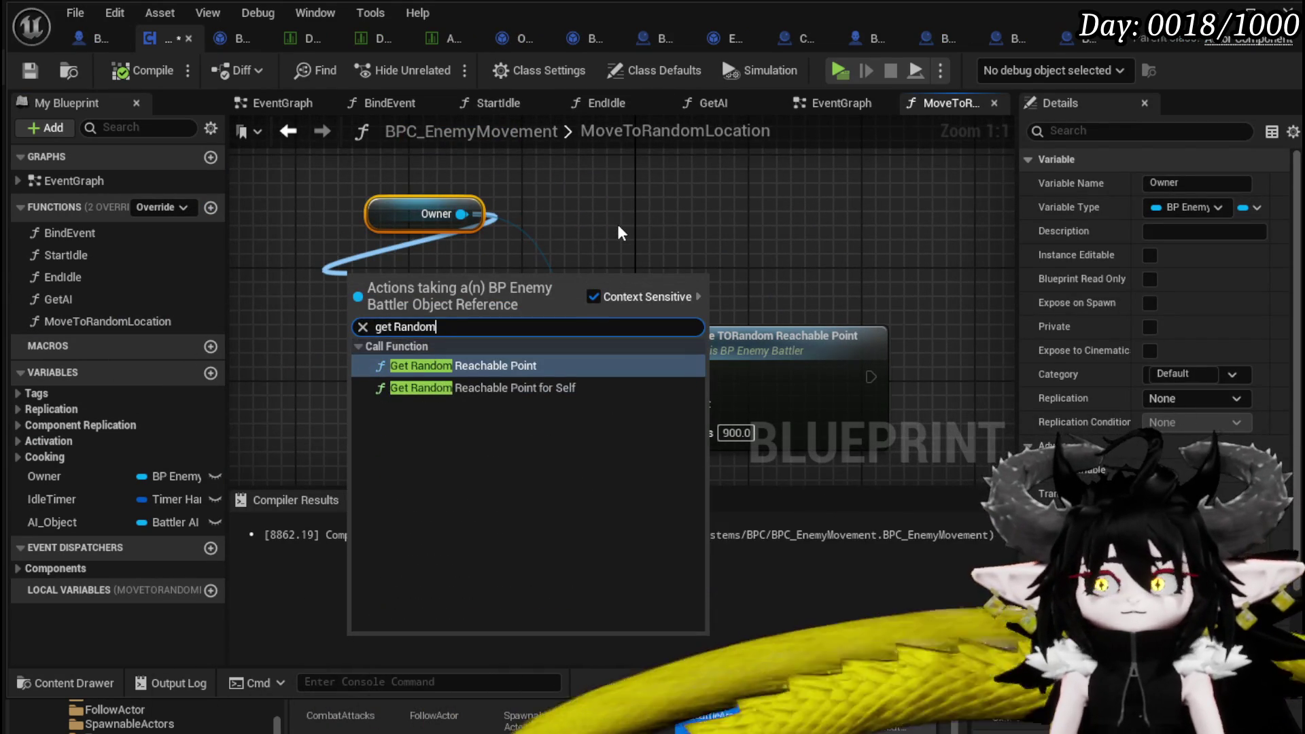
left_click(496, 365)
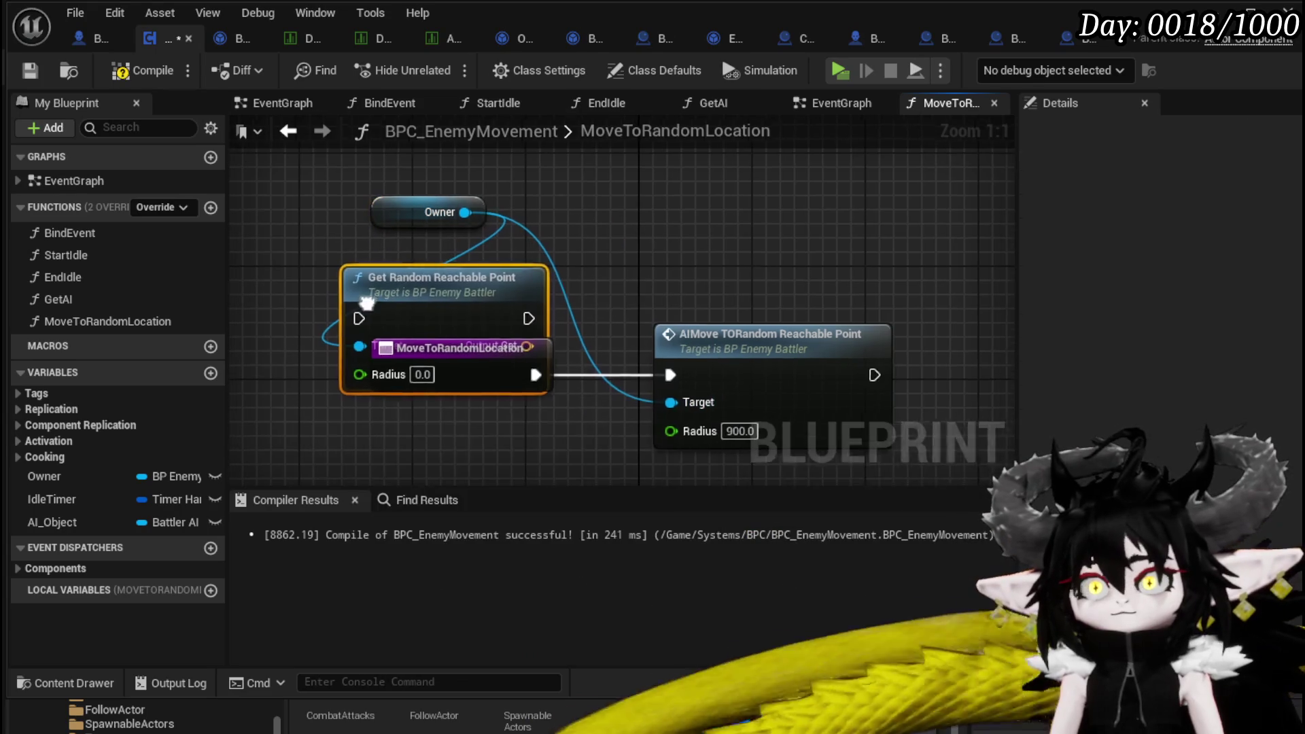
left_click_drag(363, 304, 519, 422)
mouse_move(499, 336)
left_mouse_down()
mouse_move(263, 328)
mouse_move(154, 245)
left_mouse_up()
mouse_move(286, 268)
left_mouse_down()
mouse_move(550, 340)
mouse_move(447, 249)
left_mouse_up()
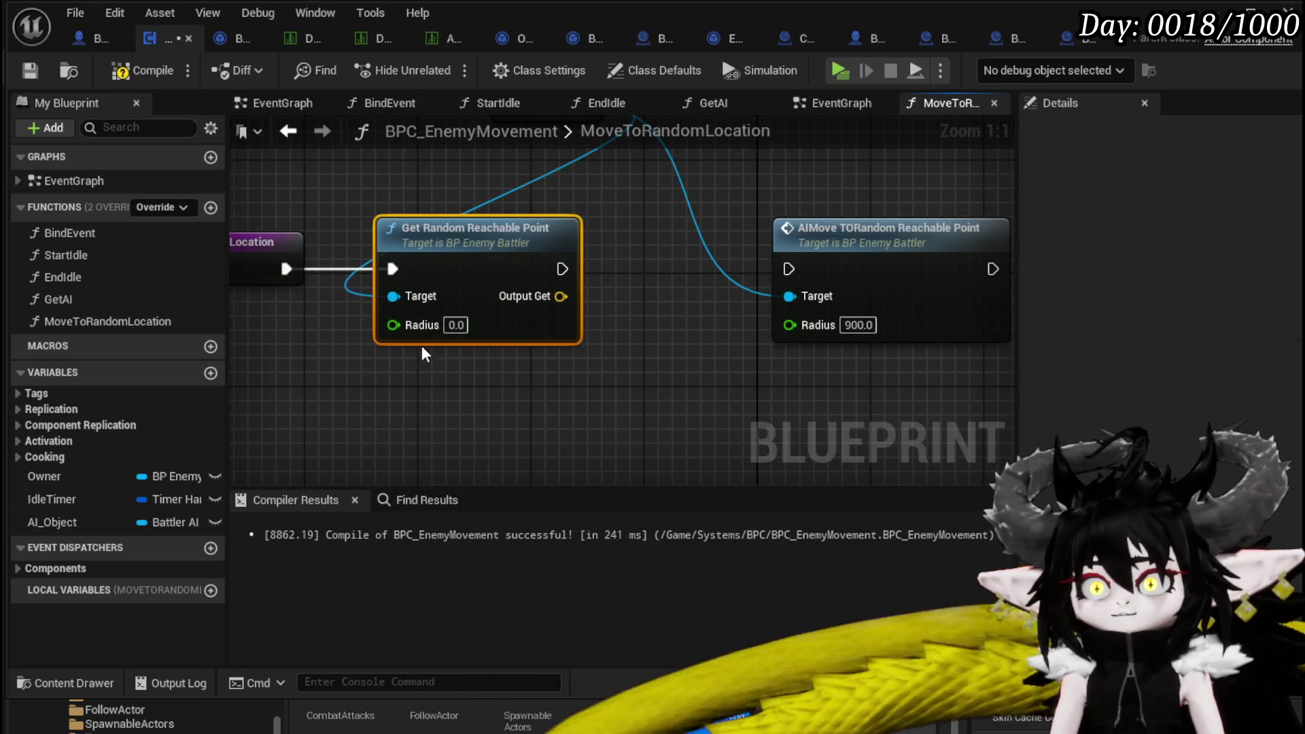
type("900")
left_click(673, 364)
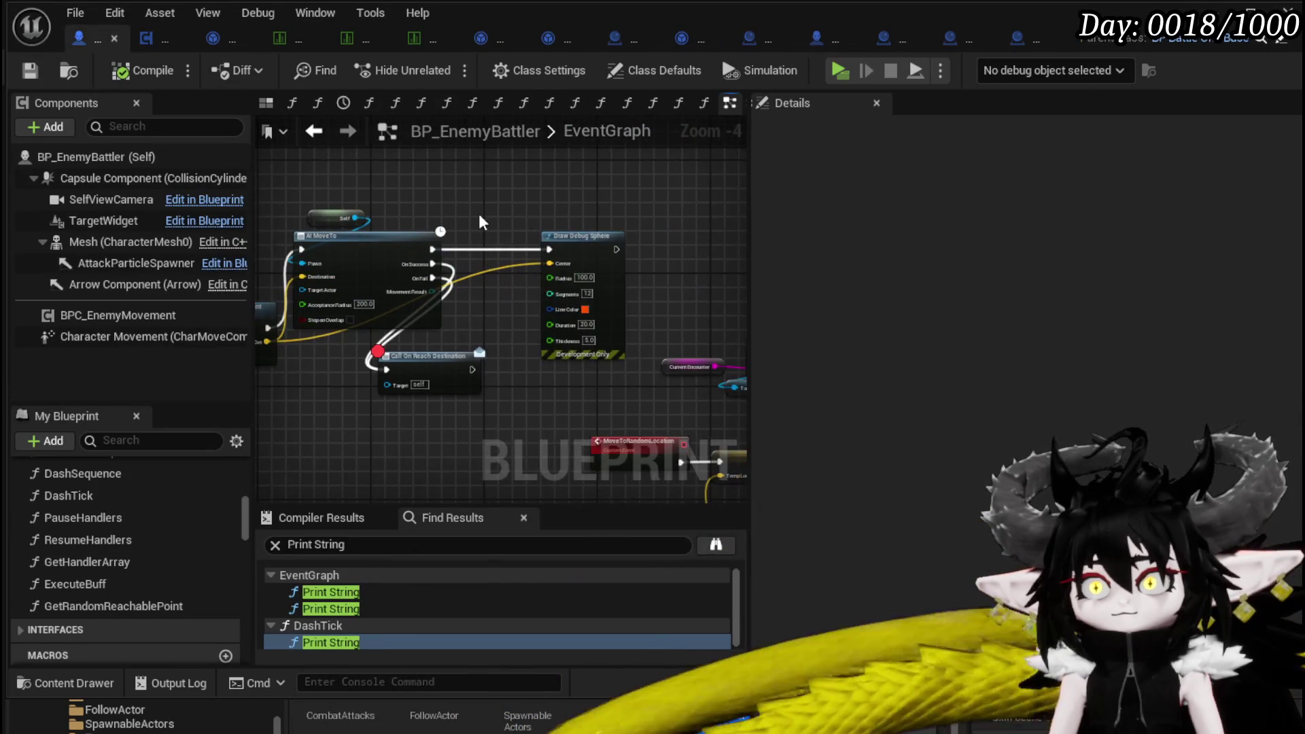
In GetRandomReachablePoint, paste a Draw Debug Sphere node and wire the function entry into it.
double_click(407, 323)
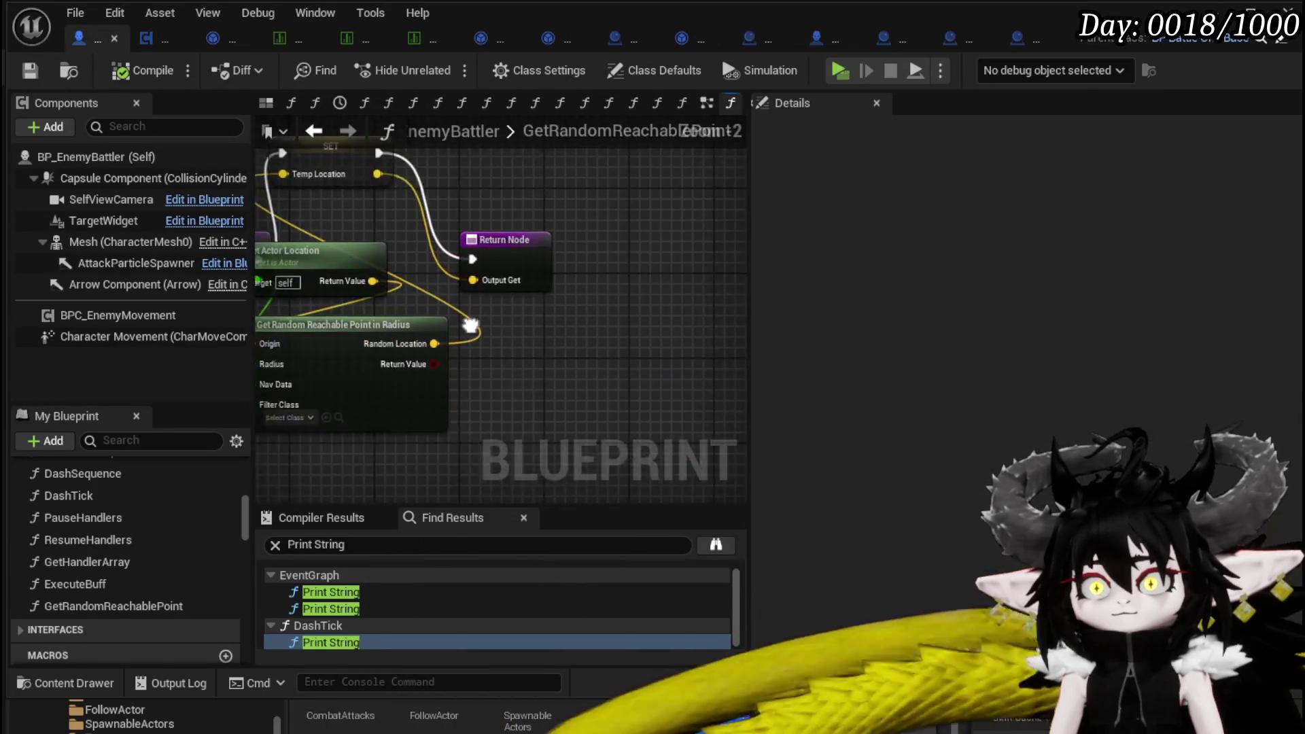
key("ctrl+v")
left_click_drag(401, 242, 697, 242)
mouse_move(613, 286)
left_mouse_down()
mouse_move(543, 240)
mouse_move(632, 250)
left_mouse_up()
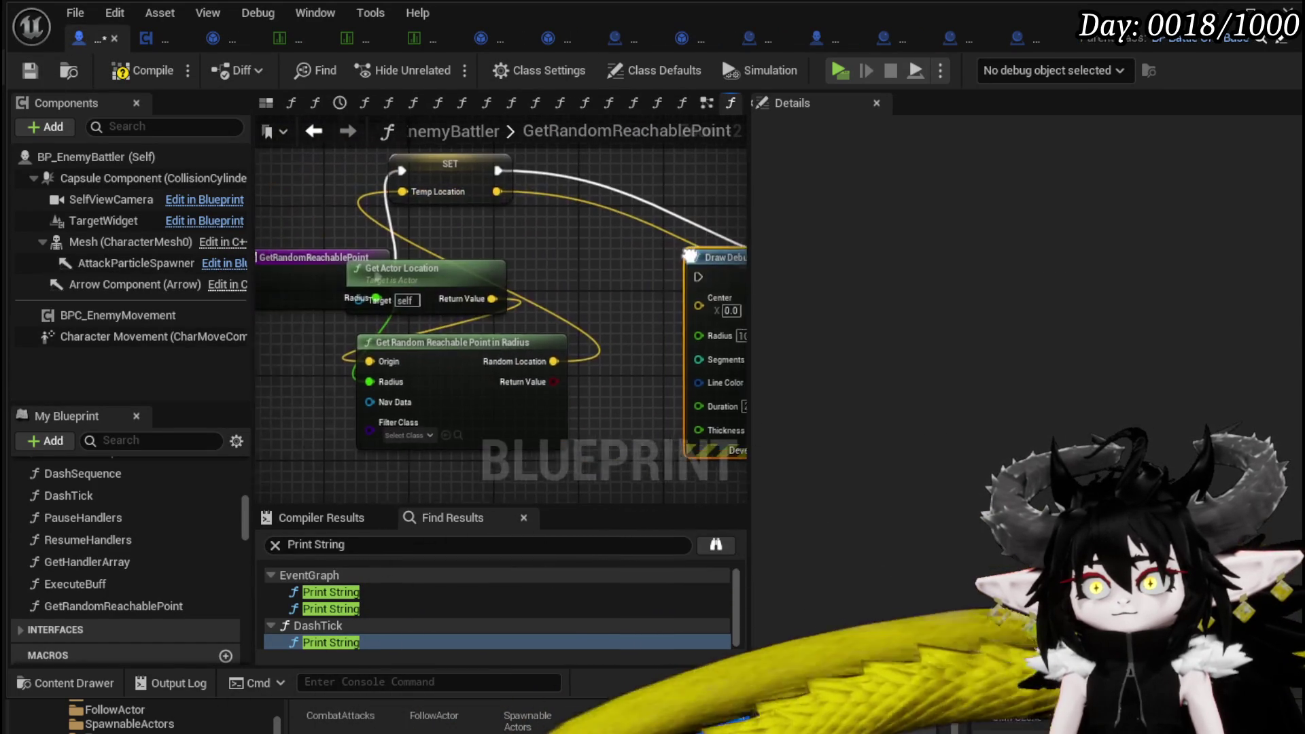
mouse_move(458, 244)
left_mouse_down()
mouse_move(499, 354)
mouse_move(465, 448)
left_mouse_up()
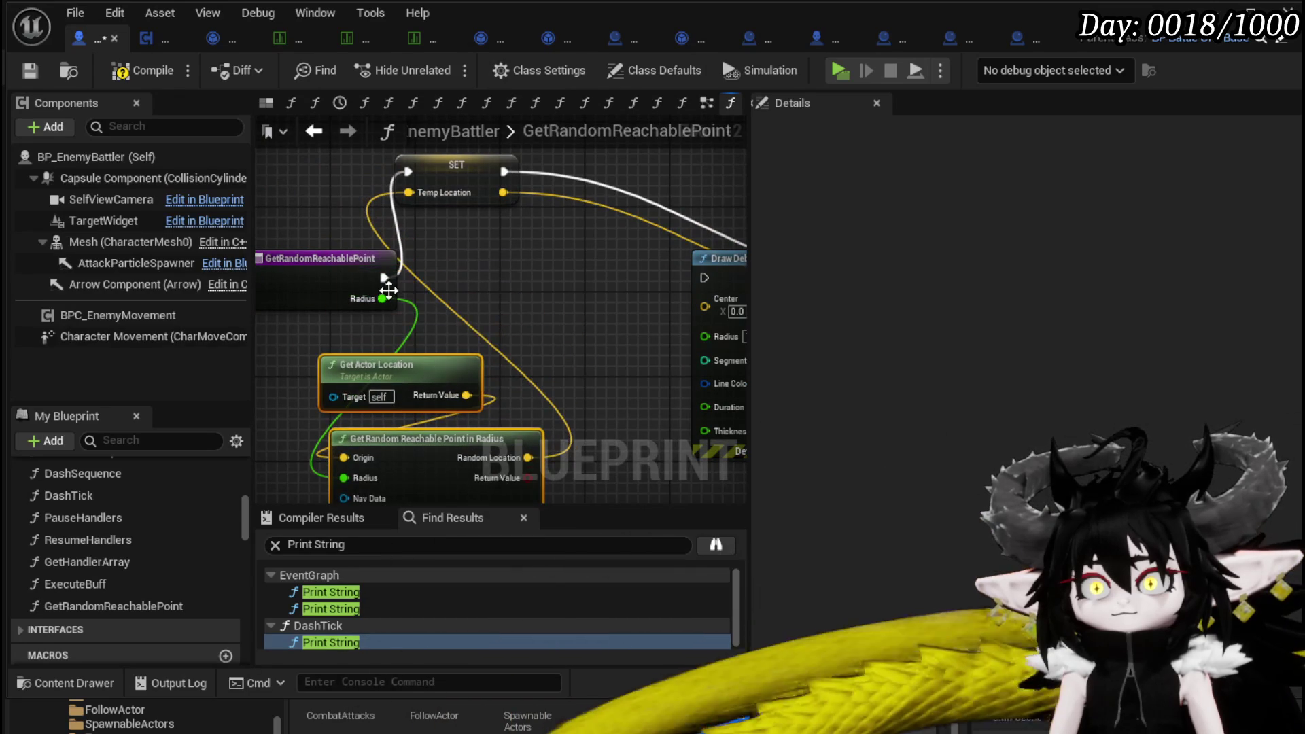
mouse_move(384, 277)
left_mouse_down()
mouse_move(769, 291)
mouse_move(607, 274)
left_mouse_up()
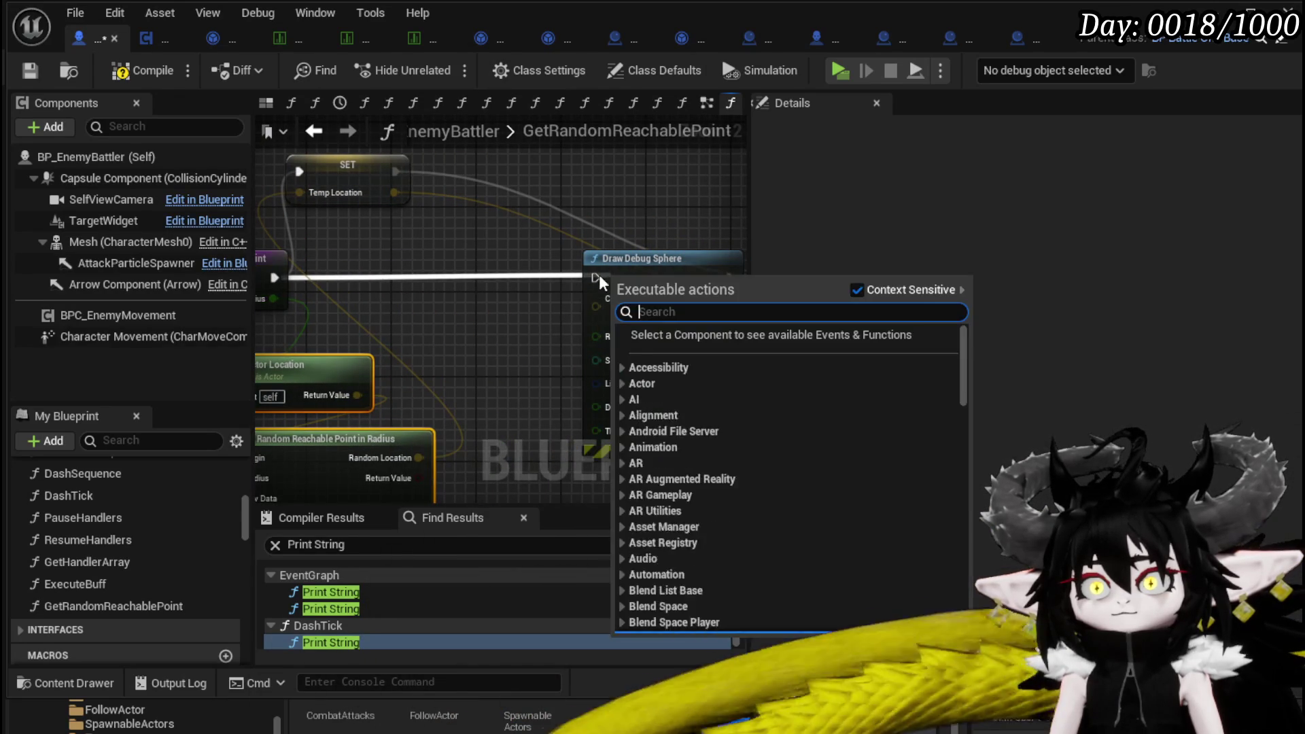
key("Escape")
left_click_drag(318, 292, 639, 291)
Insert SET TempLocation into the flow, feeding TempLocation to the sphere's Center and return value.
left_click(391, 179)
key("Delete")
left_click_drag(617, 239, 512, 195)
left_click_drag(358, 427, 515, 269)
left_click(430, 208)
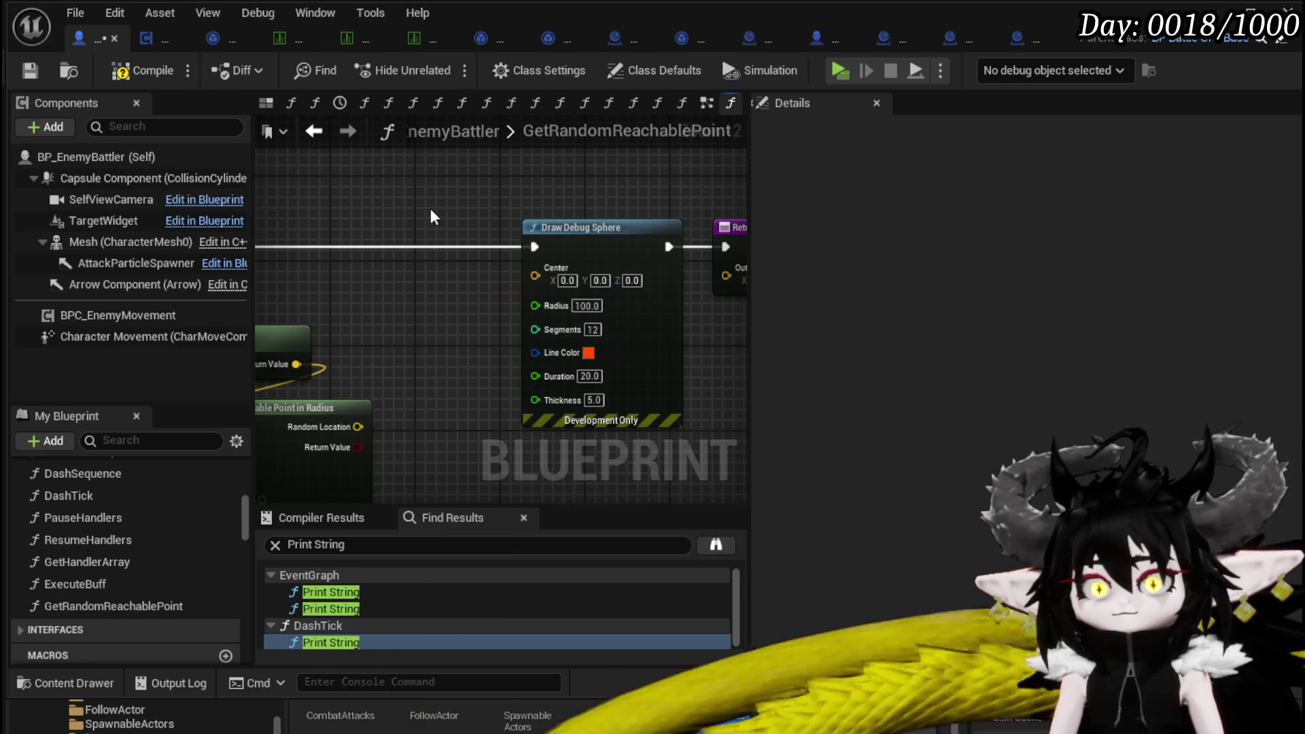
left_click_drag(363, 222, 537, 264)
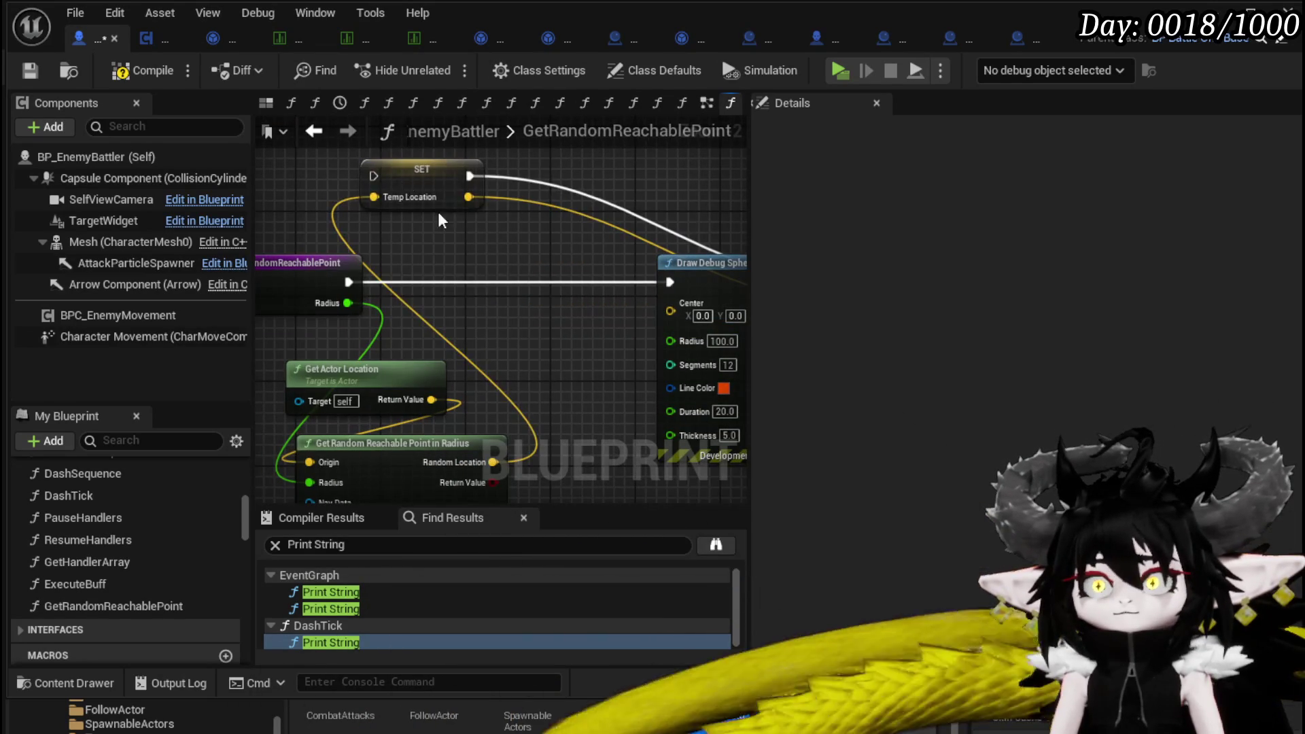
left_click_drag(416, 195, 501, 302)
left_click_drag(349, 282, 458, 282)
mouse_move(554, 303)
left_mouse_down()
mouse_move(674, 280)
mouse_move(674, 307)
left_mouse_up()
mouse_move(357, 300)
left_mouse_down()
mouse_move(708, 310)
mouse_move(687, 303)
left_mouse_up()
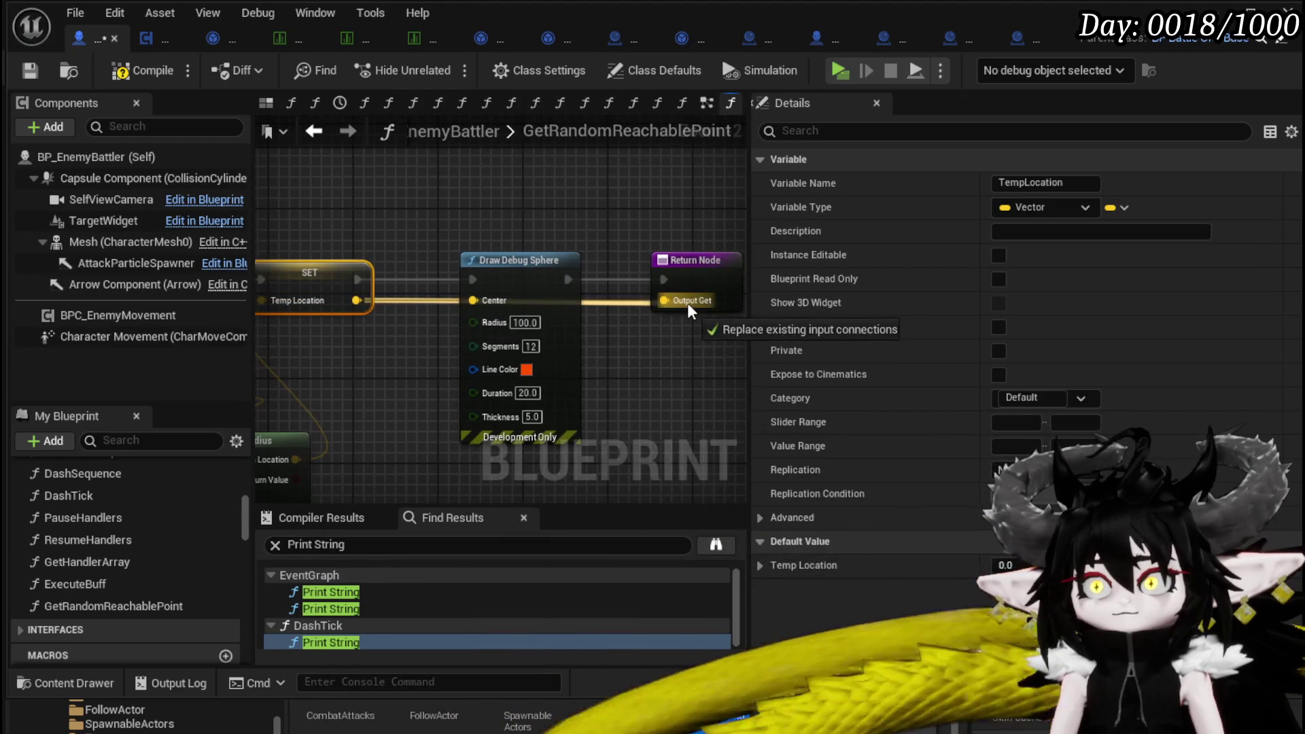
Compile and save the BP_EnemyBattler blueprint.
left_click(572, 242)
left_click(138, 74)
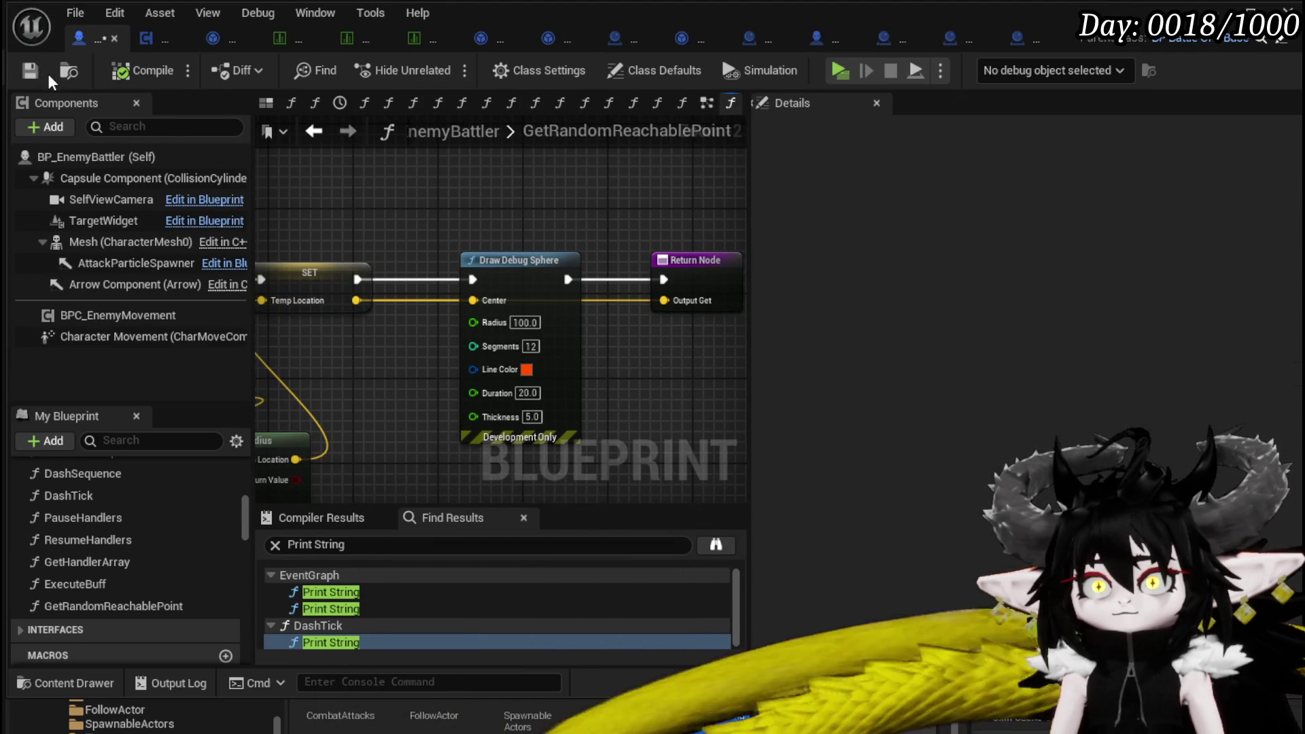
left_click(30, 70)
left_click(156, 39)
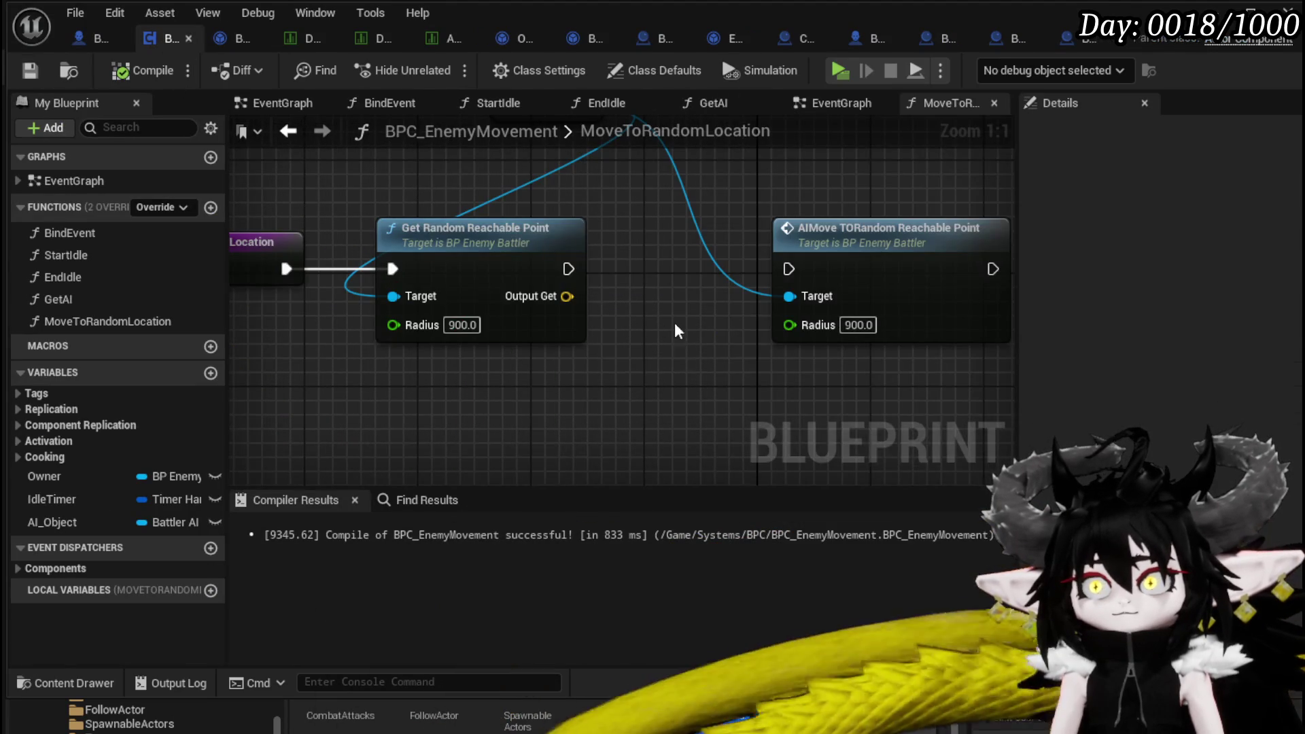
Move the Owner getter further left and browse action searches for 'local' and 'get loo'.
scroll(683, 345, "down", 3)
mouse_move(550, 230)
left_mouse_down()
mouse_move(305, 205)
mouse_move(430, 203)
left_mouse_up()
type("lo")
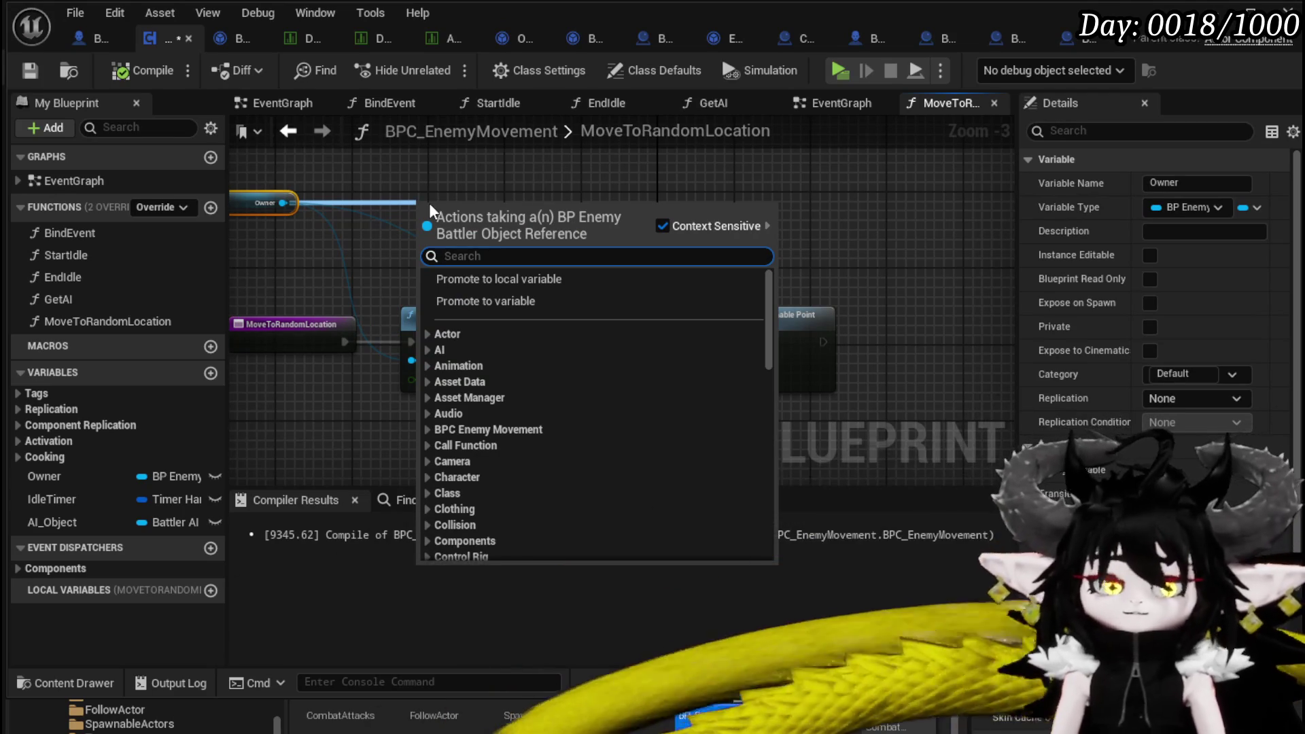
type("cal")
key("BackSpace")
key("BackSpace")
key("BackSpace")
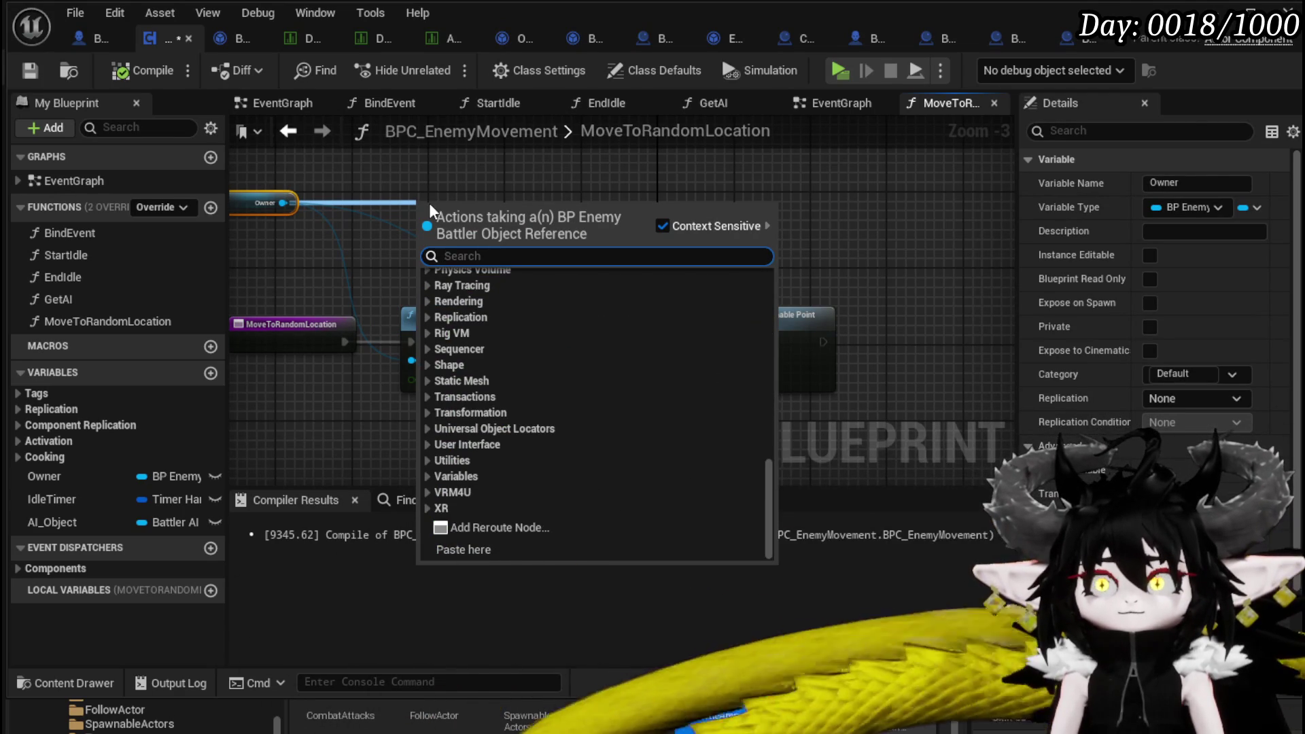
type("get loo")
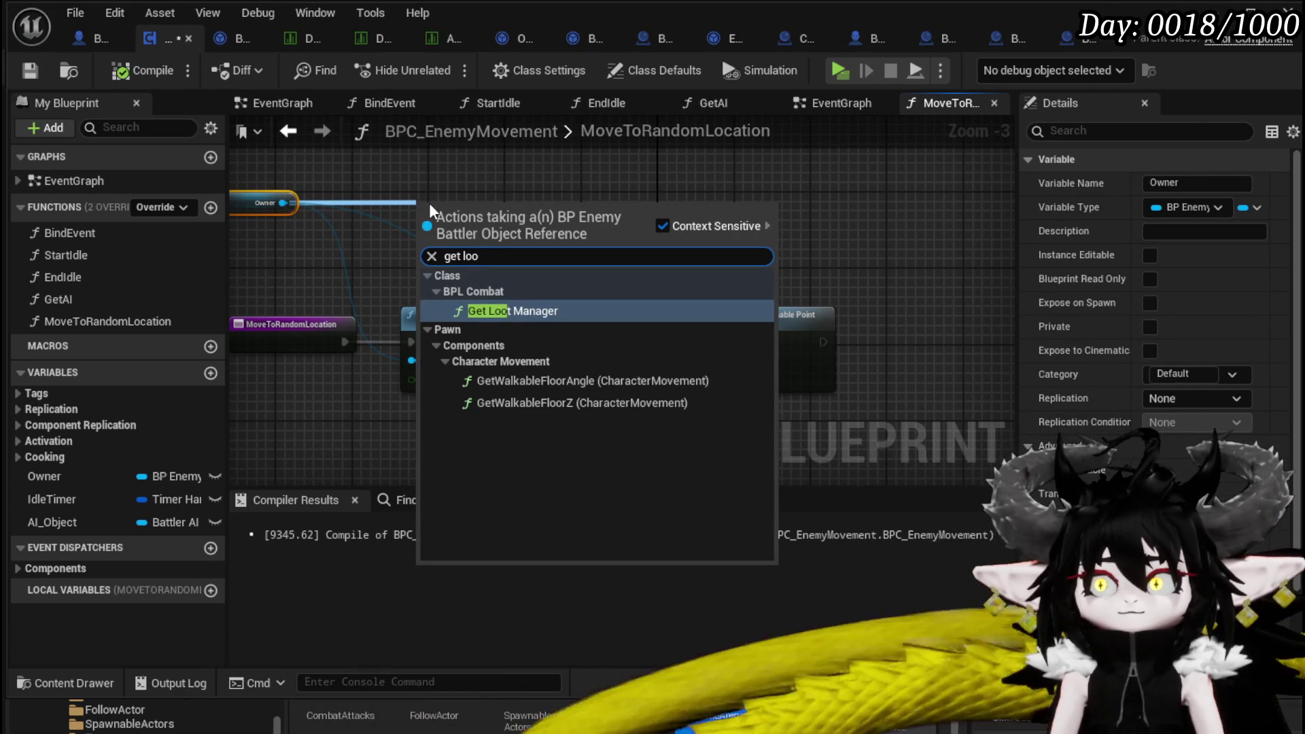
key("BackSpace")
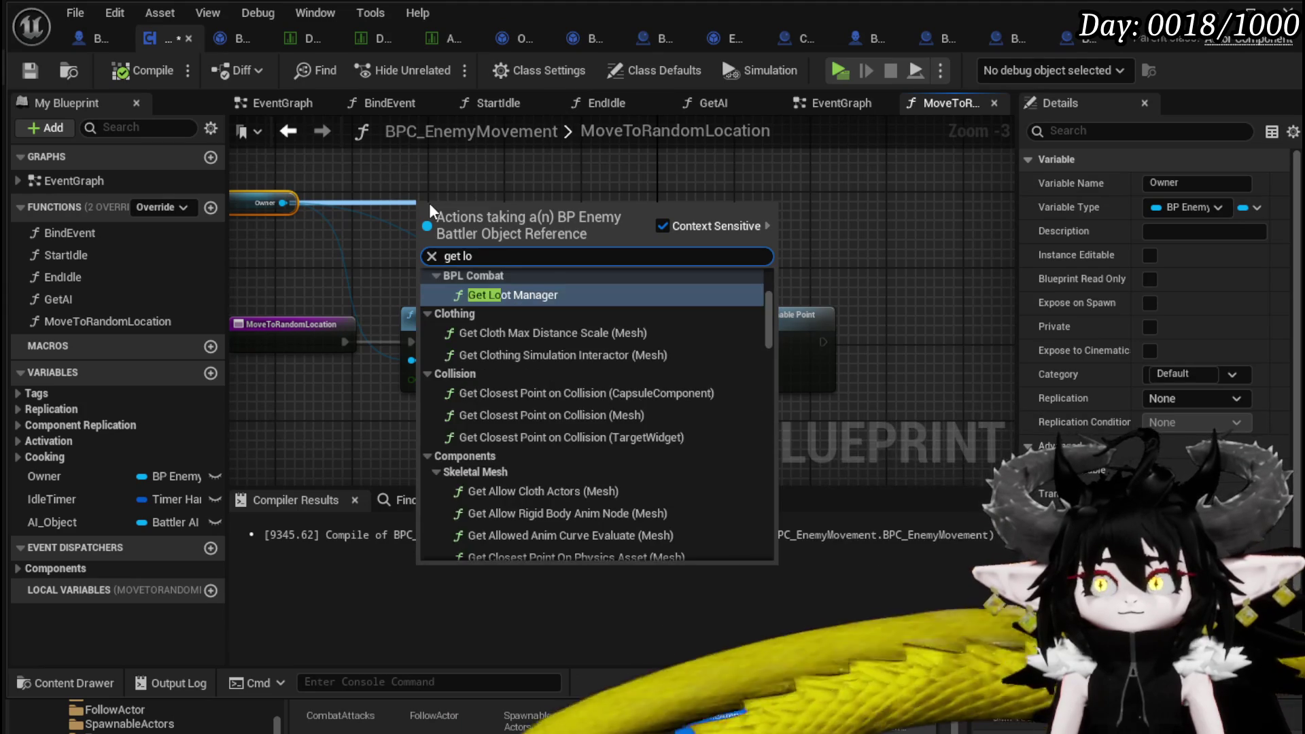
mouse_move(348, 215)
left_mouse_down()
mouse_move(556, 208)
mouse_move(407, 224)
left_mouse_up()
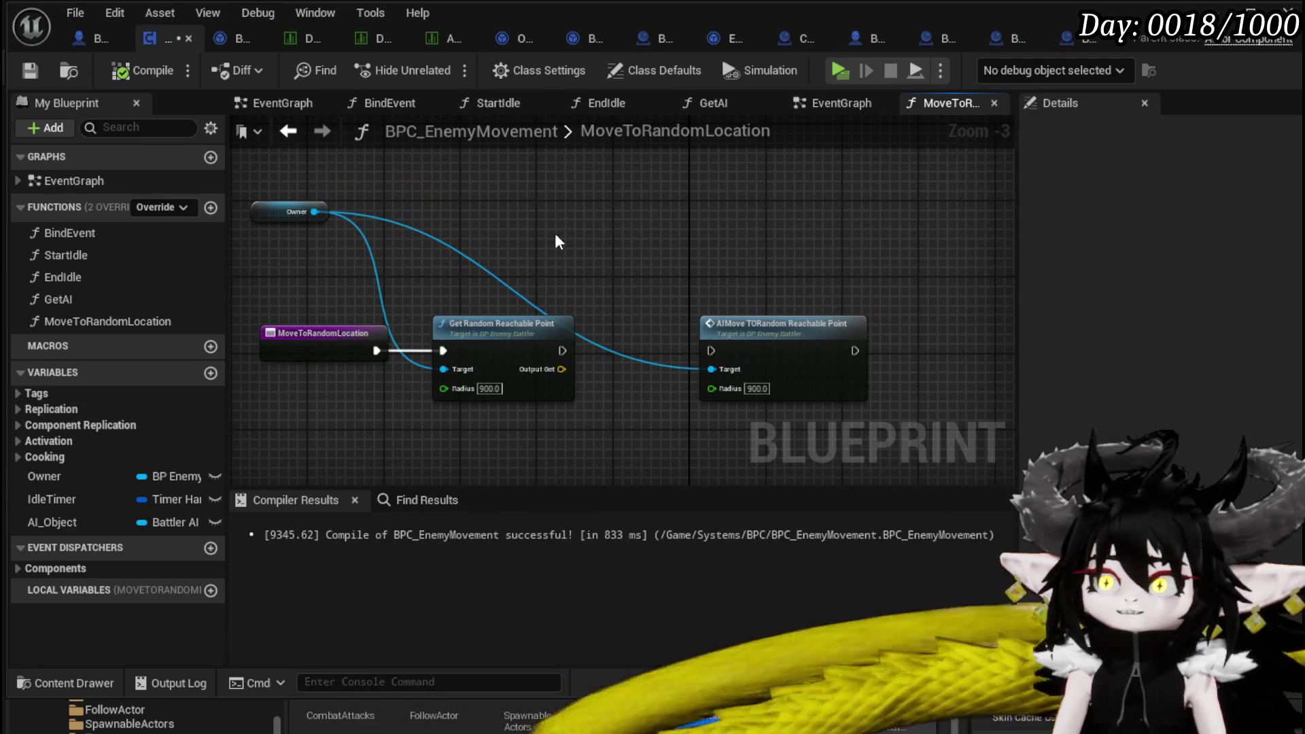
Save BPC_EnemyMovement with Ctrl+S after briefly browsing Owner's actions.
key("ctrl+s")
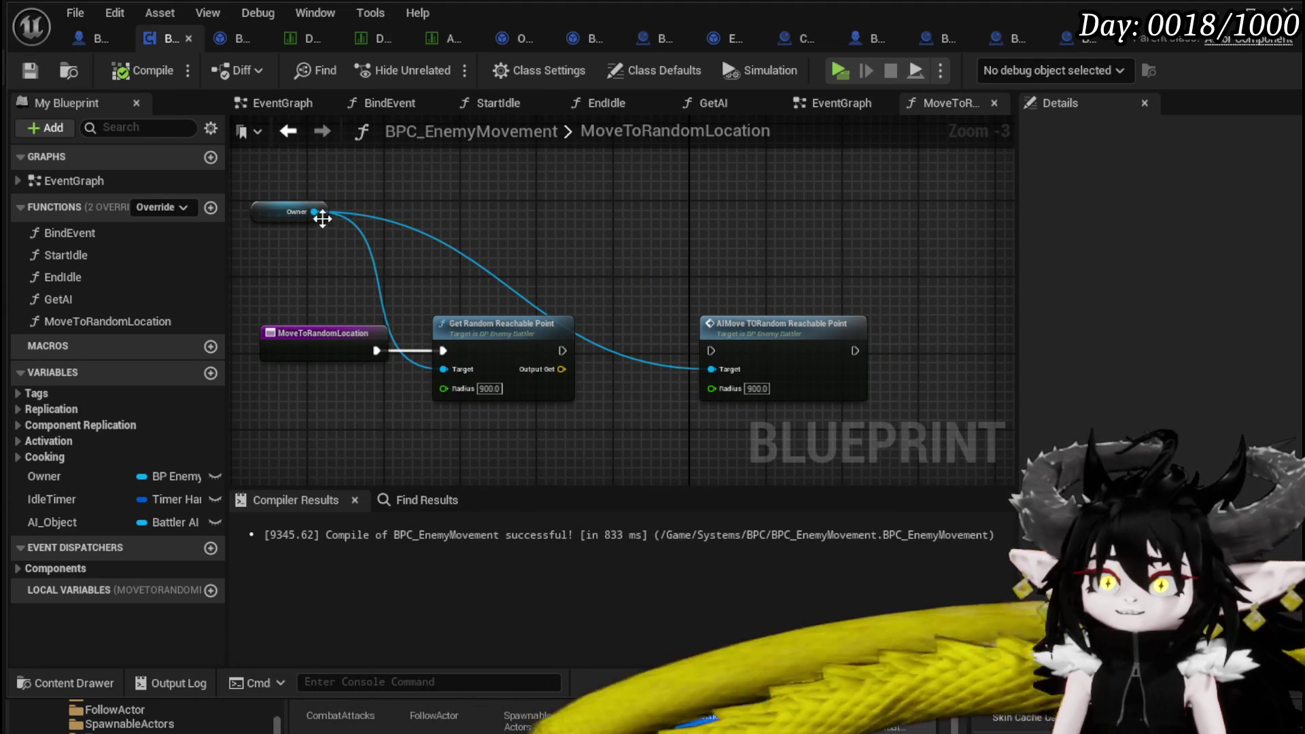
left_click_drag(431, 219, 435, 219)
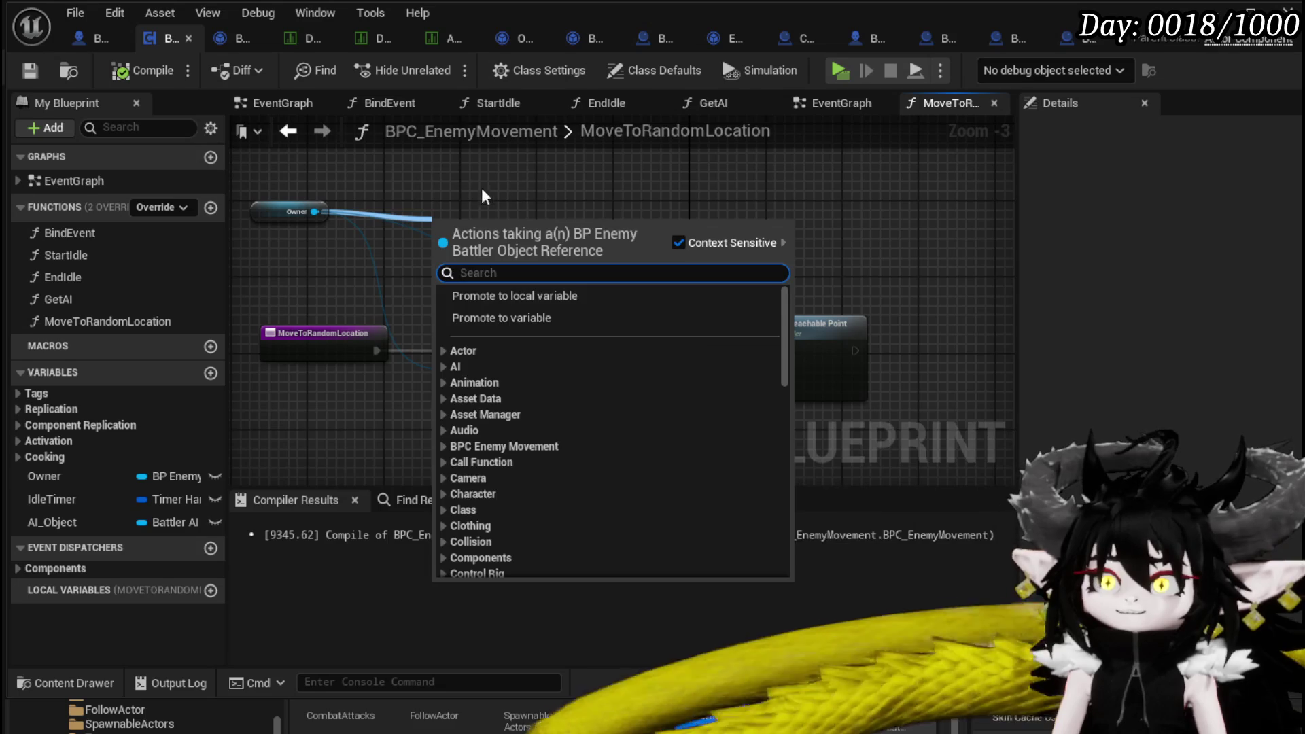
key("Escape")
left_click(90, 31)
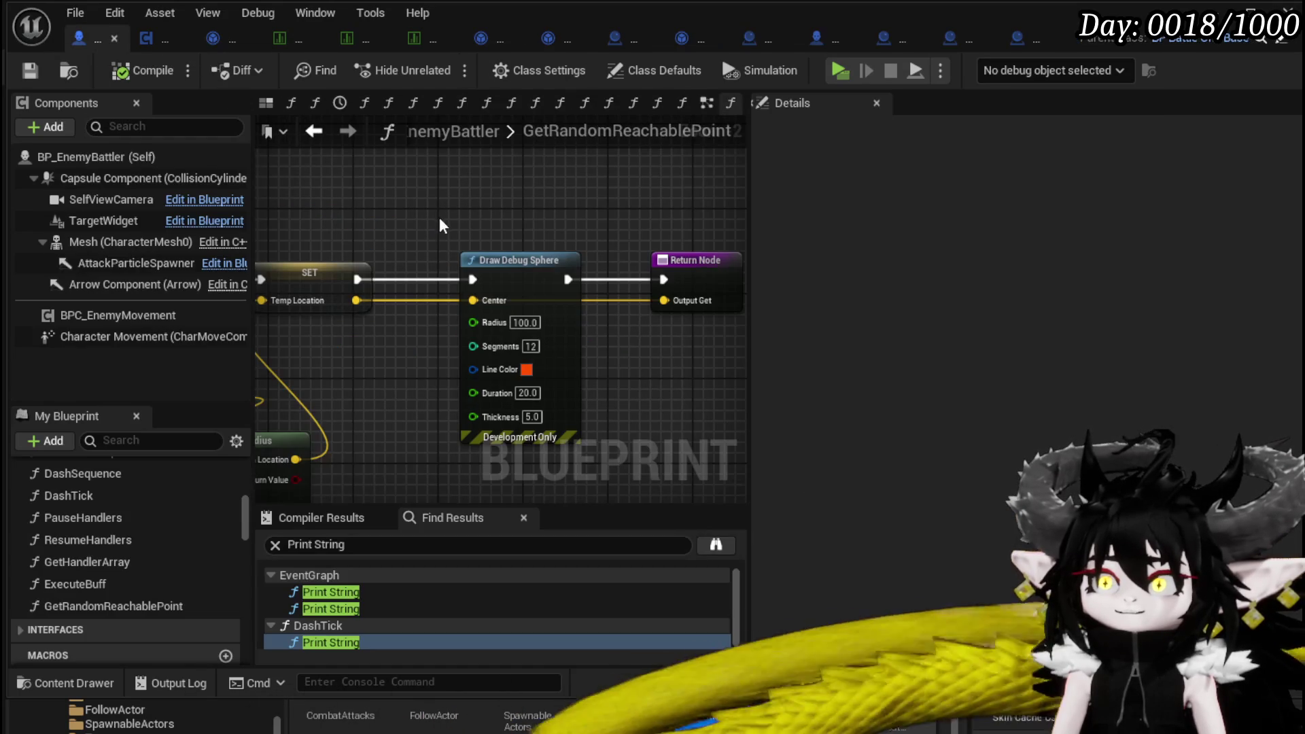
Search graph actions for 'get look' without adding a node, then return to BPC_EnemyMovement.
right_click(413, 211)
type("get look")
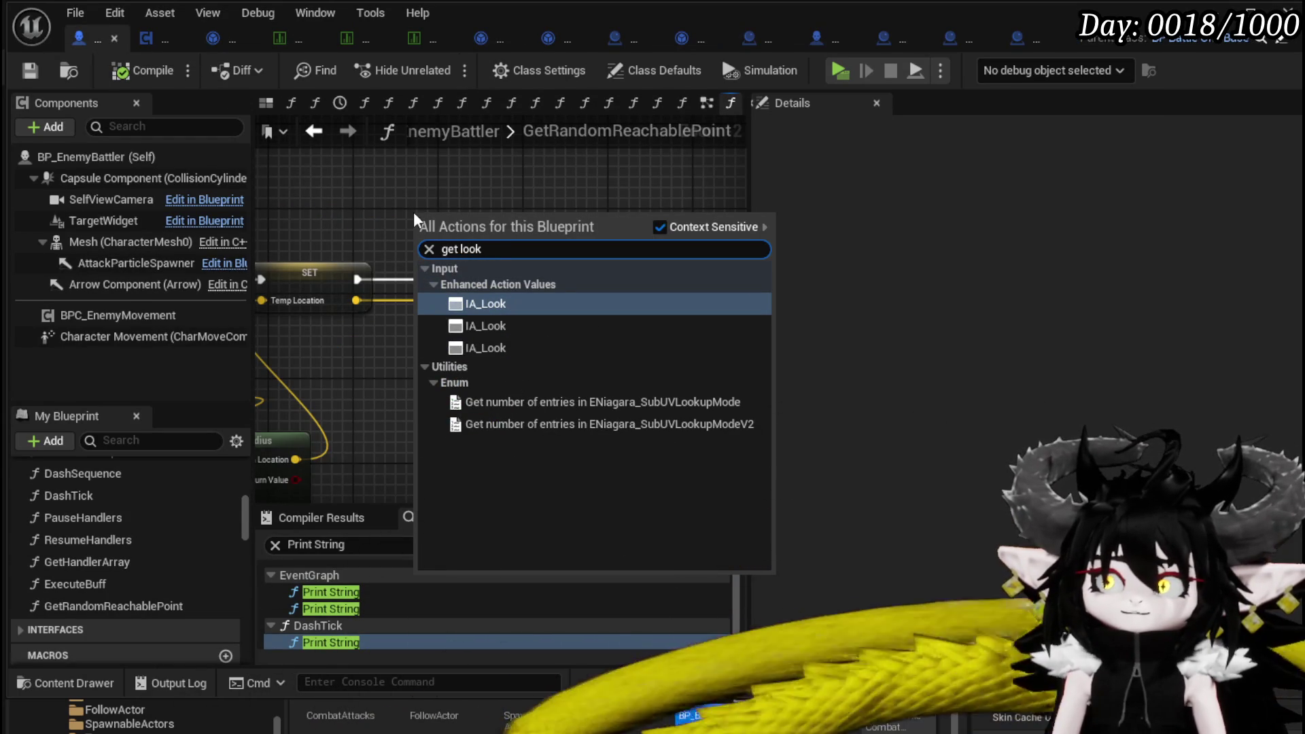
left_click(312, 218)
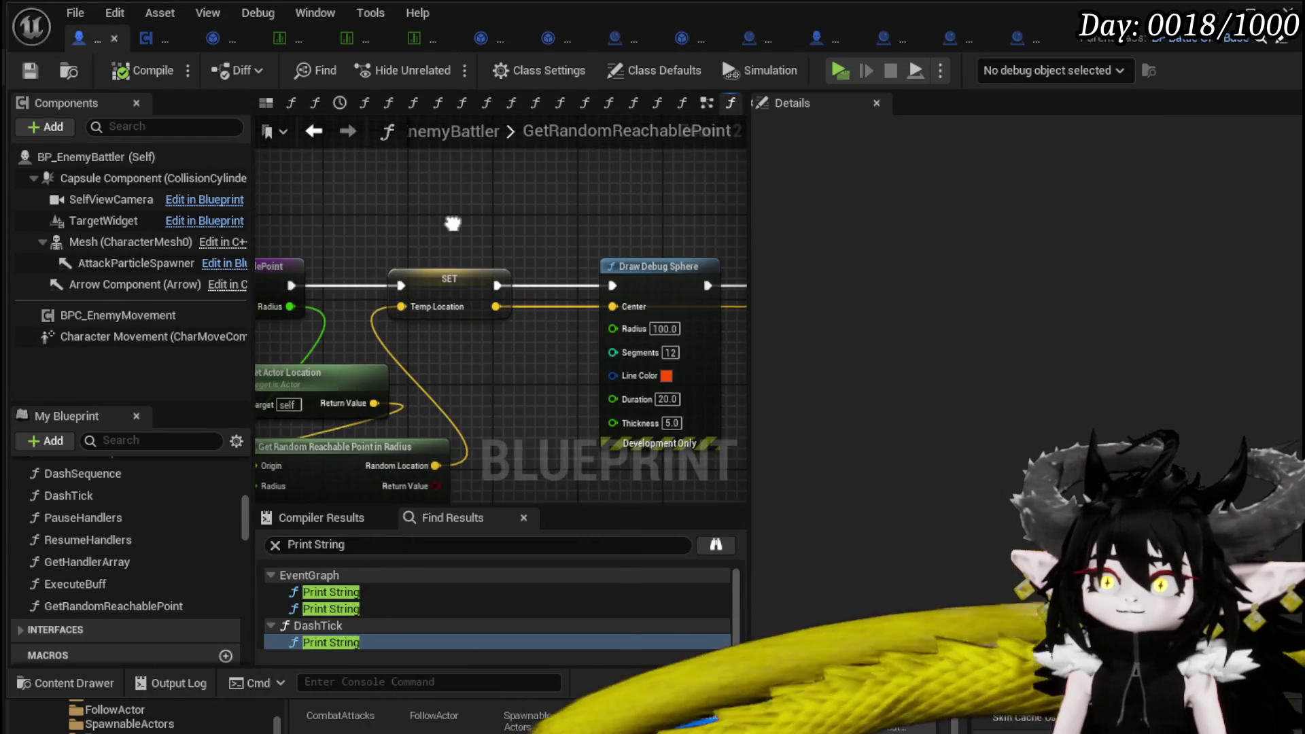
left_click(146, 36)
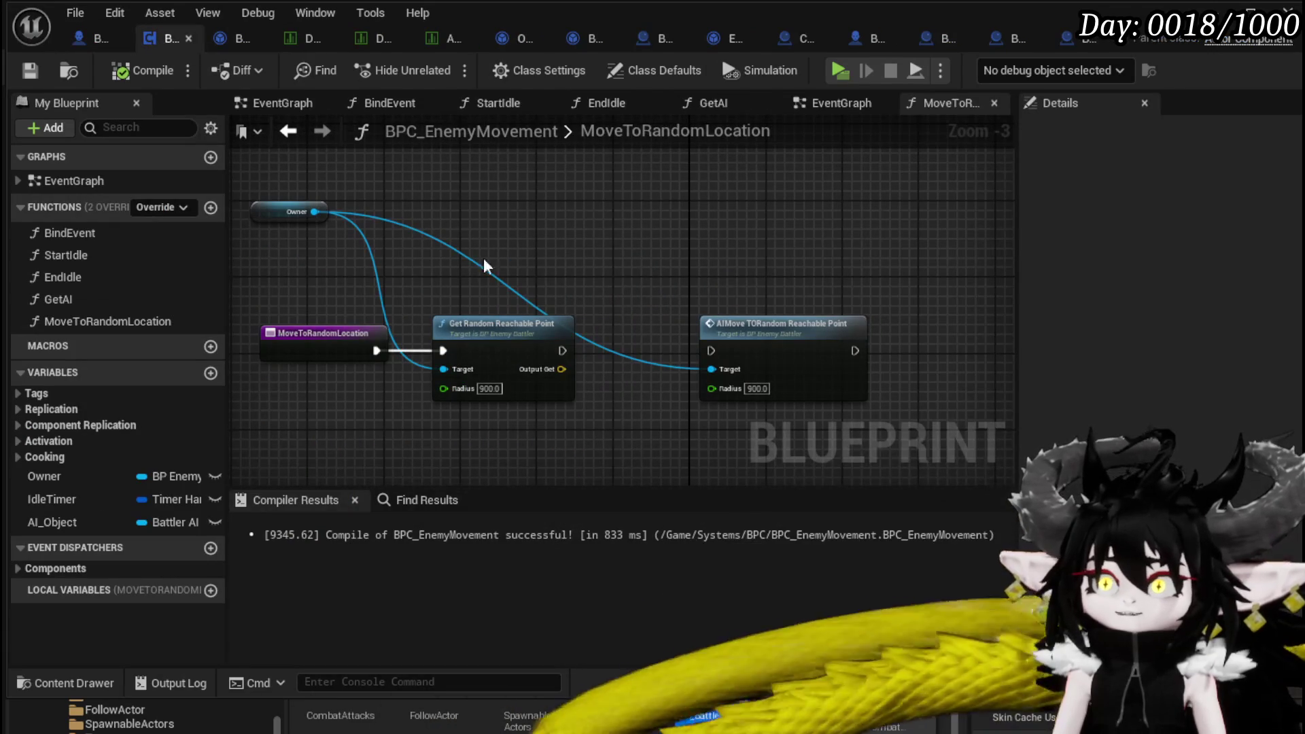
Add a Find Look at Rotation node with the random reachable point wired into its Target.
left_click_drag(315, 212, 455, 223)
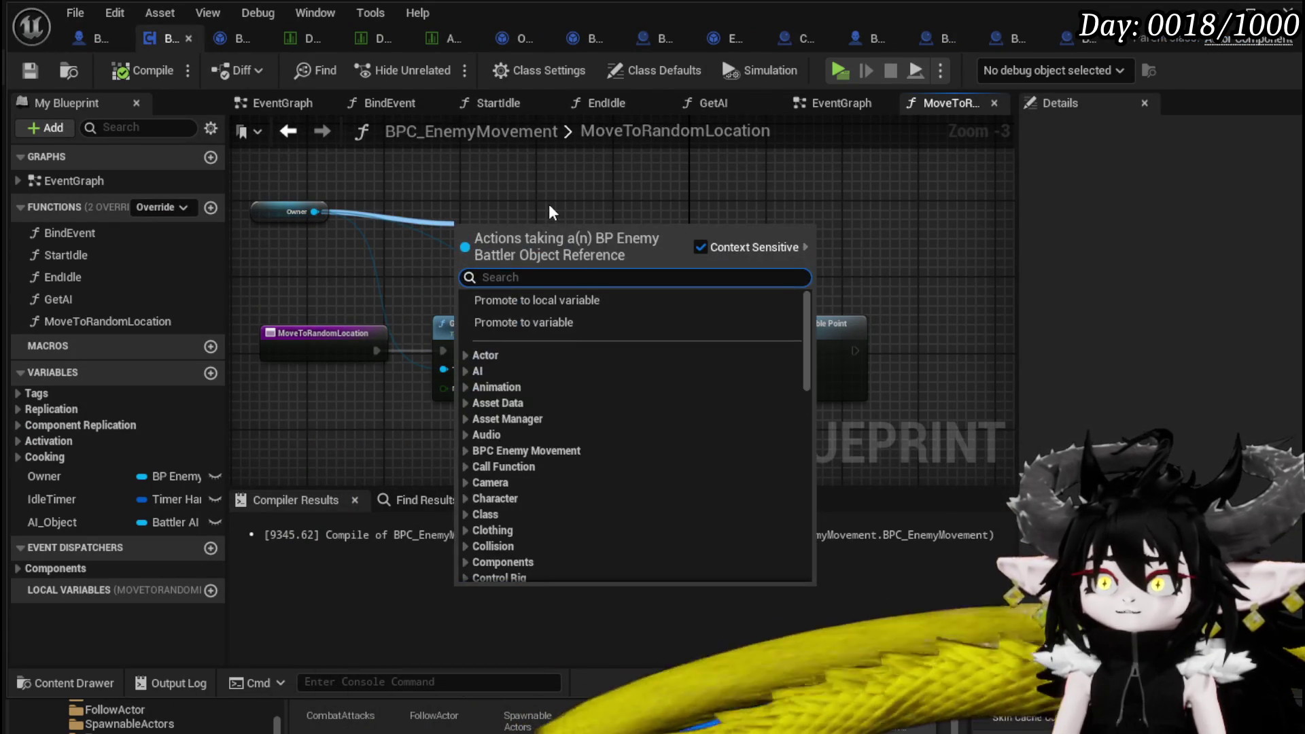
left_click(549, 205)
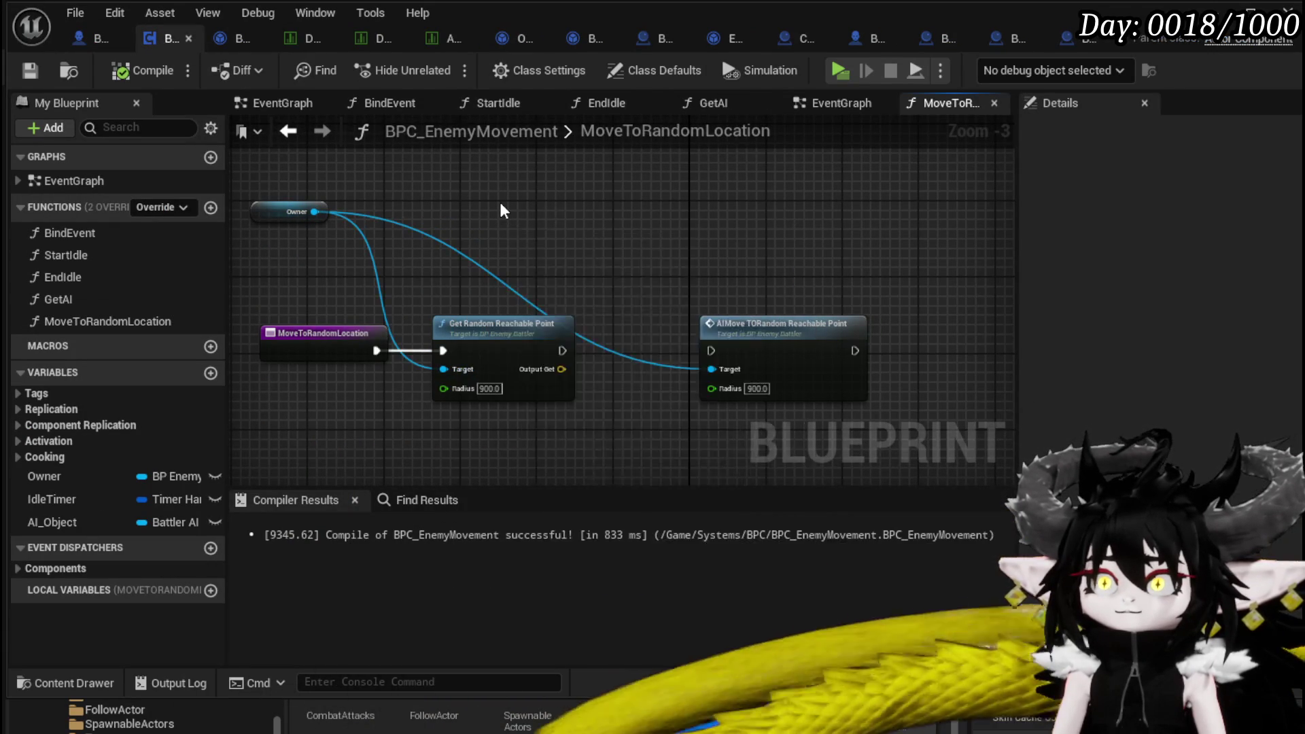
right_click(500, 202)
type("look")
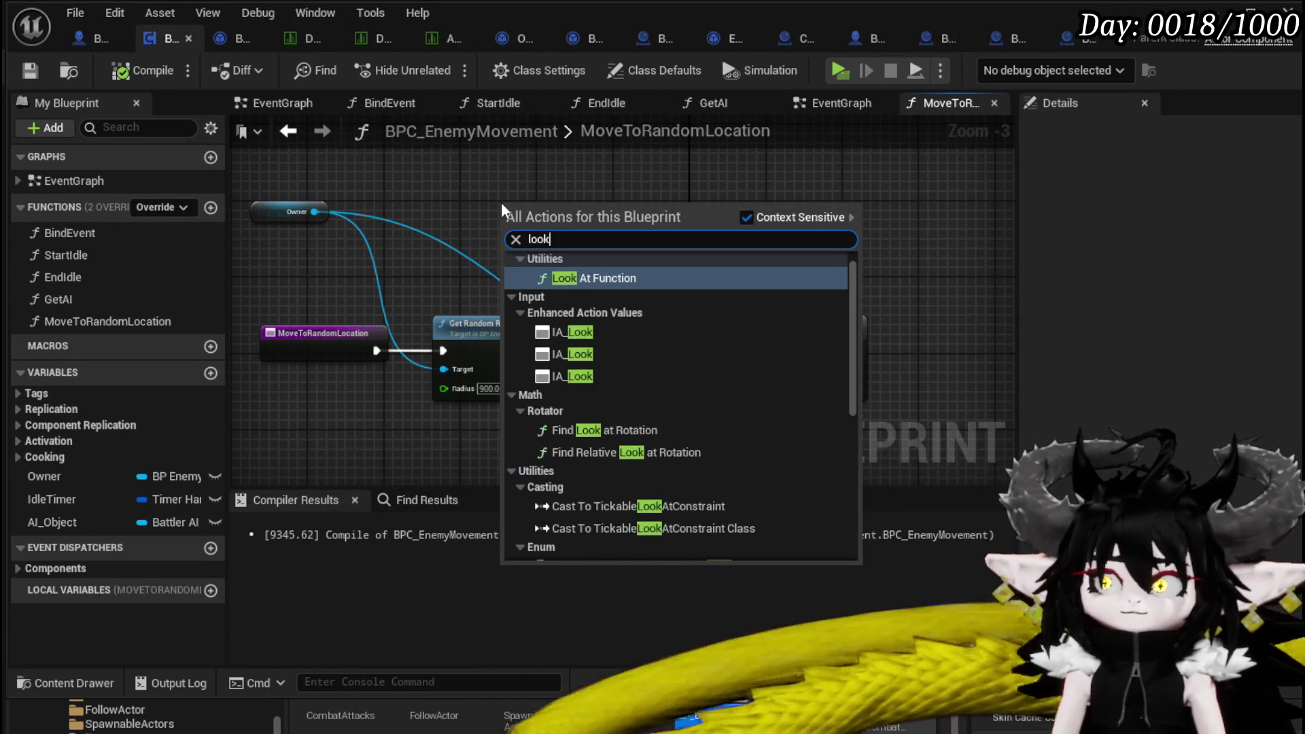
key("Return")
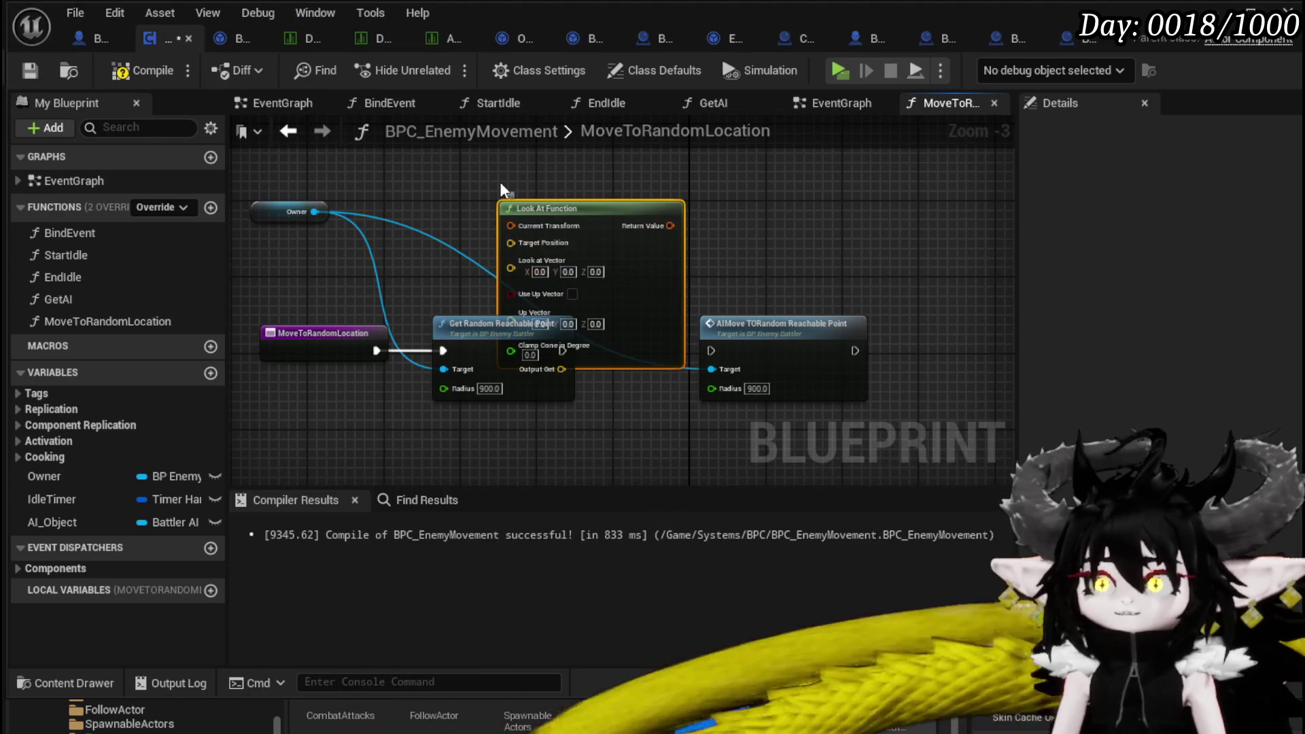
key("Delete")
right_click(512, 235)
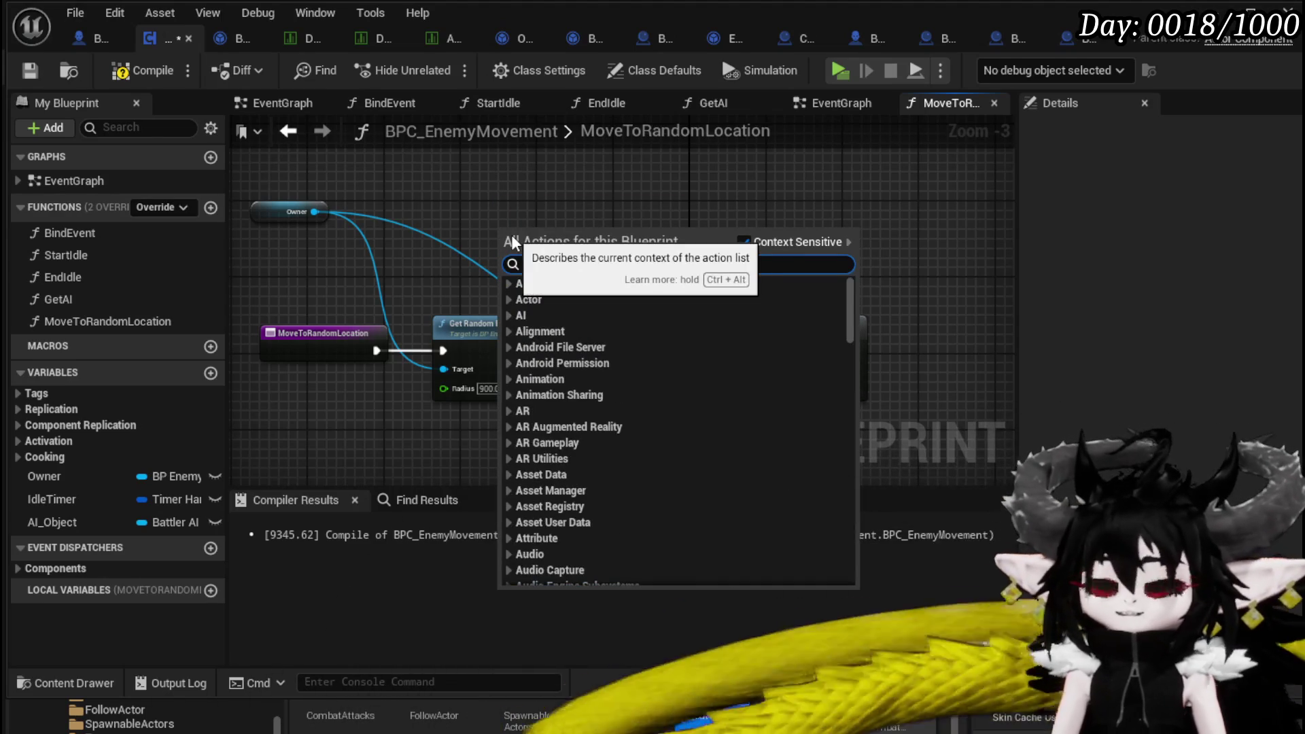
type("look at")
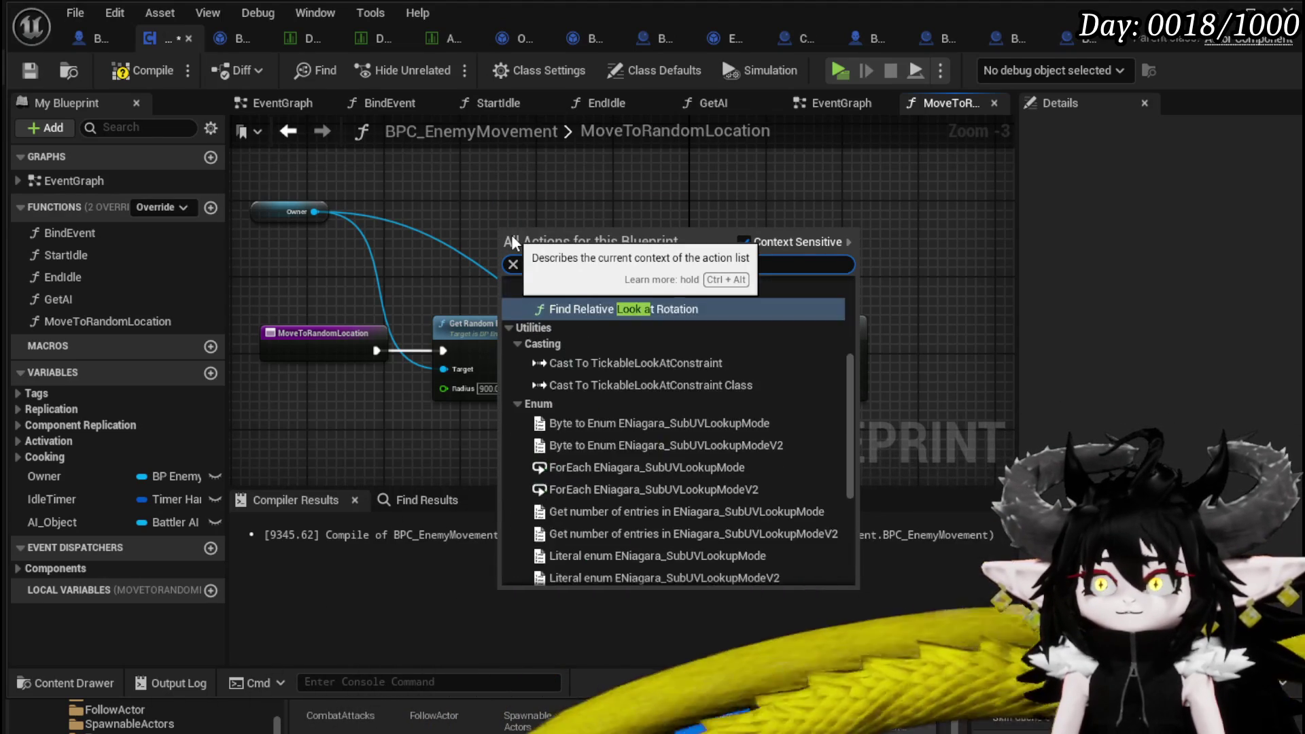
left_click(615, 357)
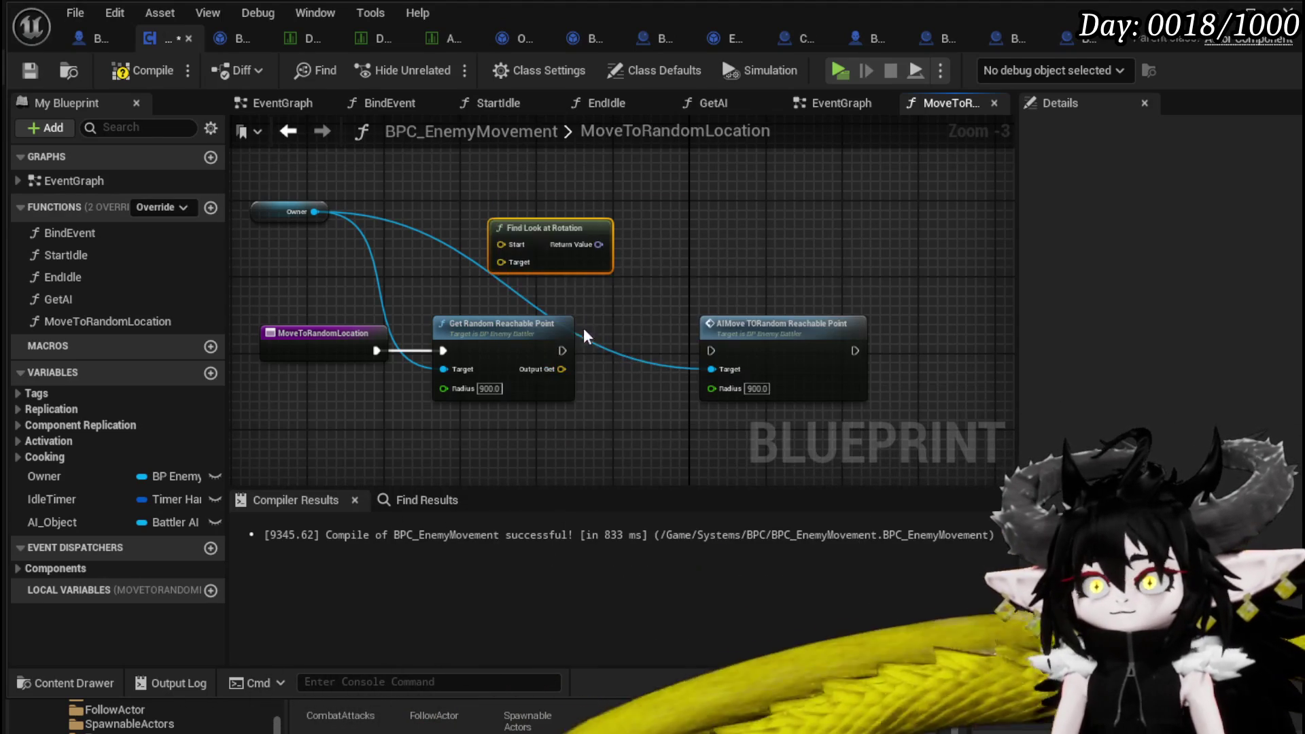
left_click_drag(428, 266, 500, 306)
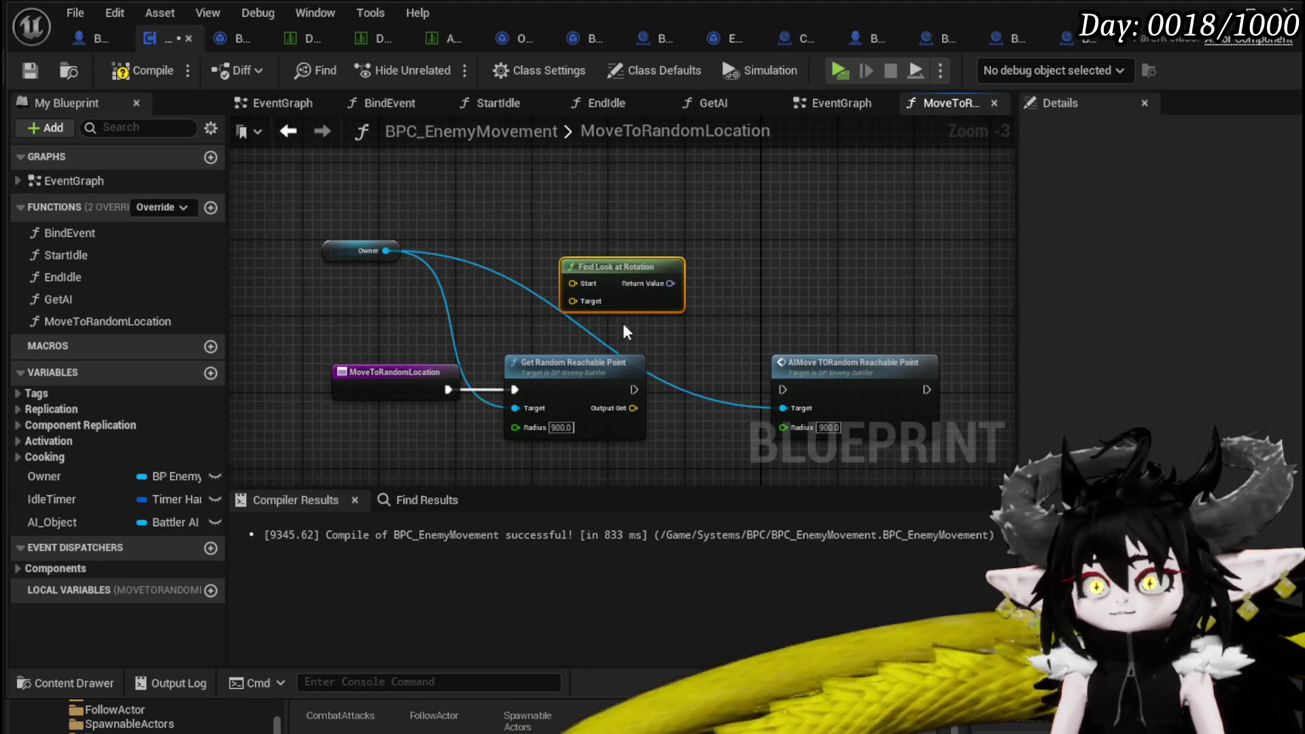
left_click_drag(632, 408, 582, 306)
Add Owner's Get Actor Location and connect it to Find Look at Rotation's Start.
mouse_move(385, 251)
left_mouse_down()
mouse_move(446, 214)
mouse_move(385, 201)
left_mouse_up()
type("get acto")
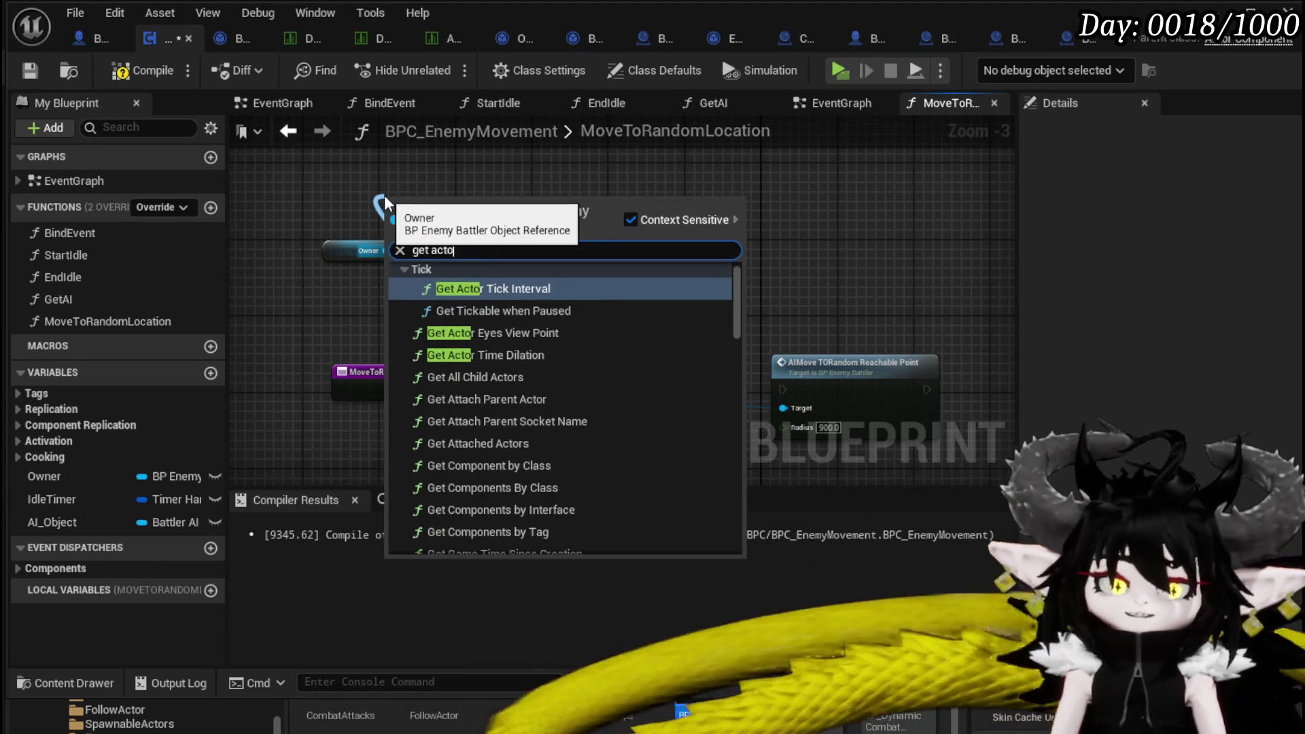
type("r rotation")
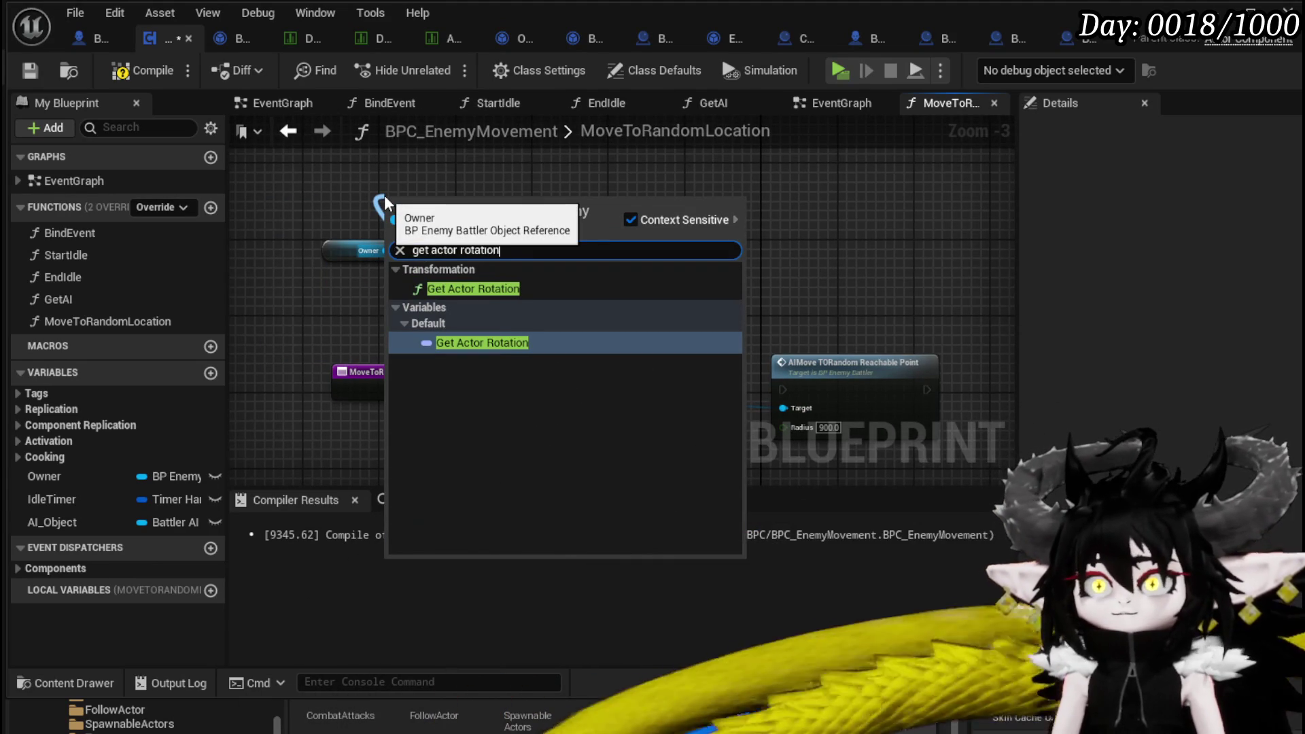
left_click(476, 289)
left_click_drag(489, 227, 576, 219)
key("Escape")
key("Delete")
left_click_drag(386, 251, 484, 216)
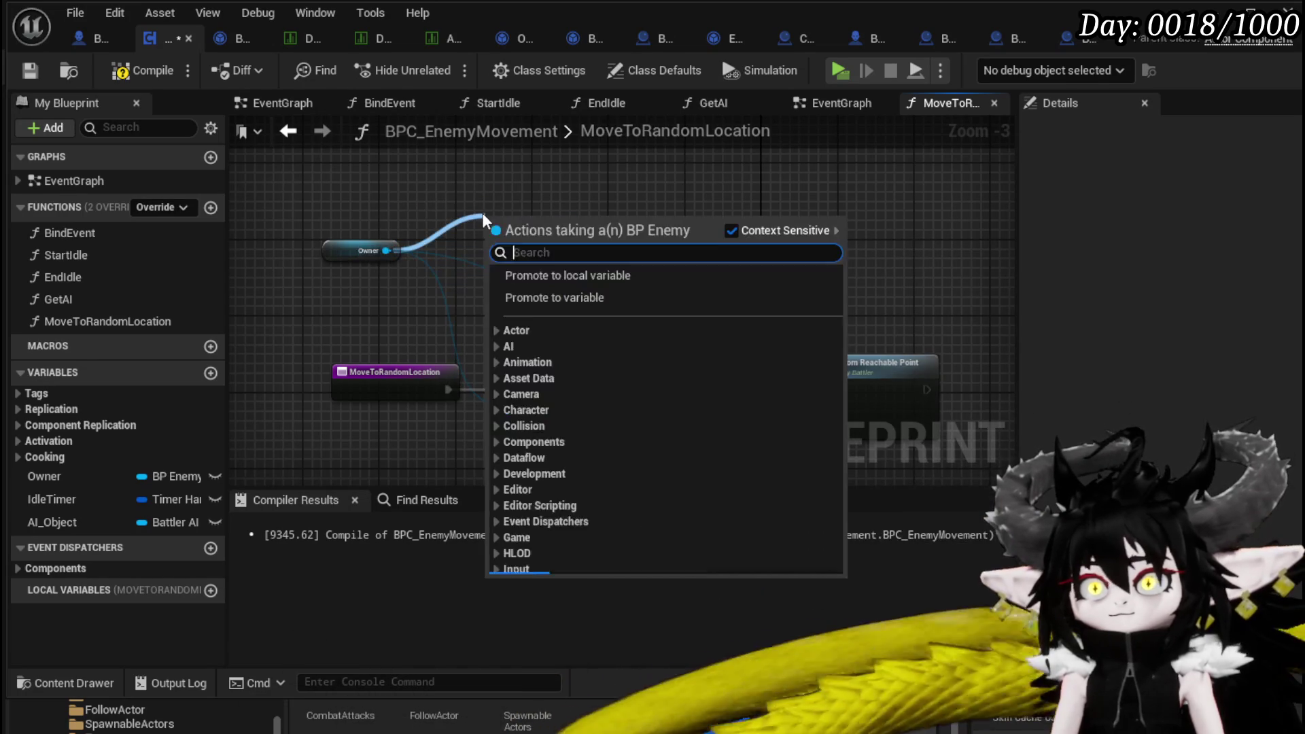
type("get actor ")
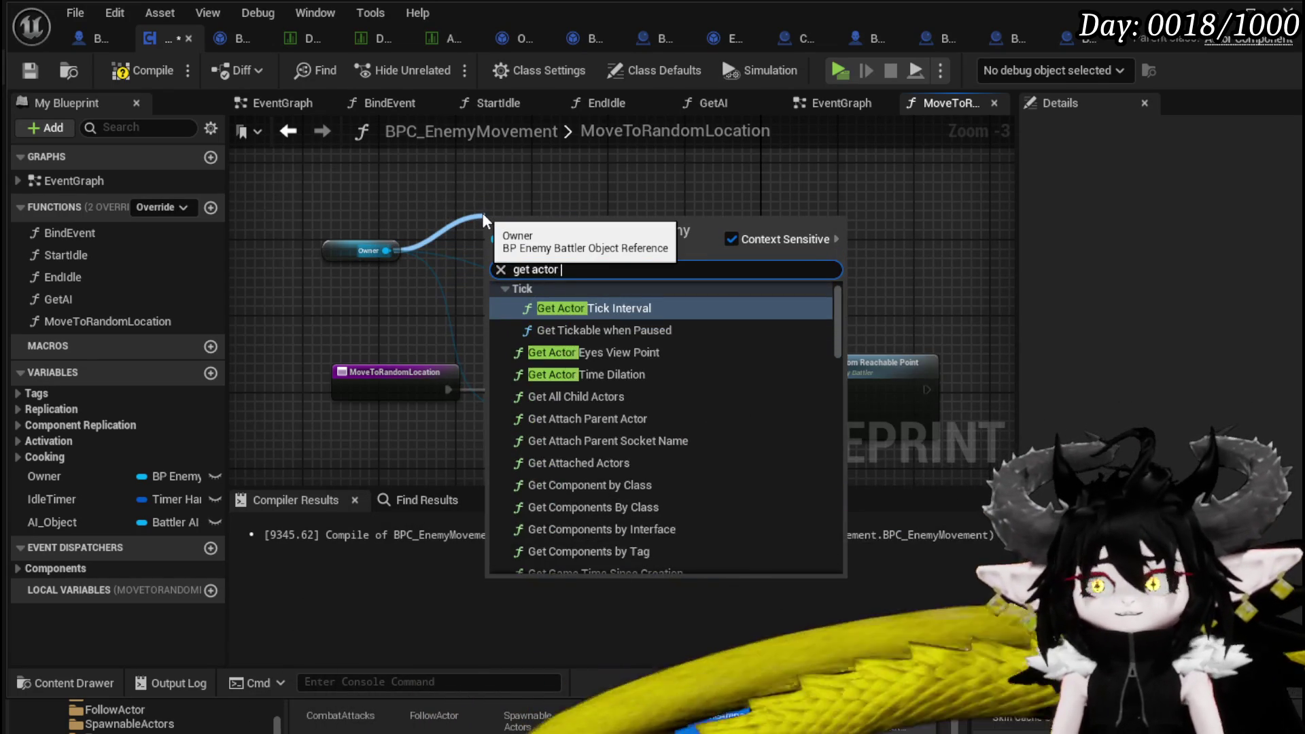
type("location")
left_click(575, 346)
left_click_drag(577, 228, 467, 182)
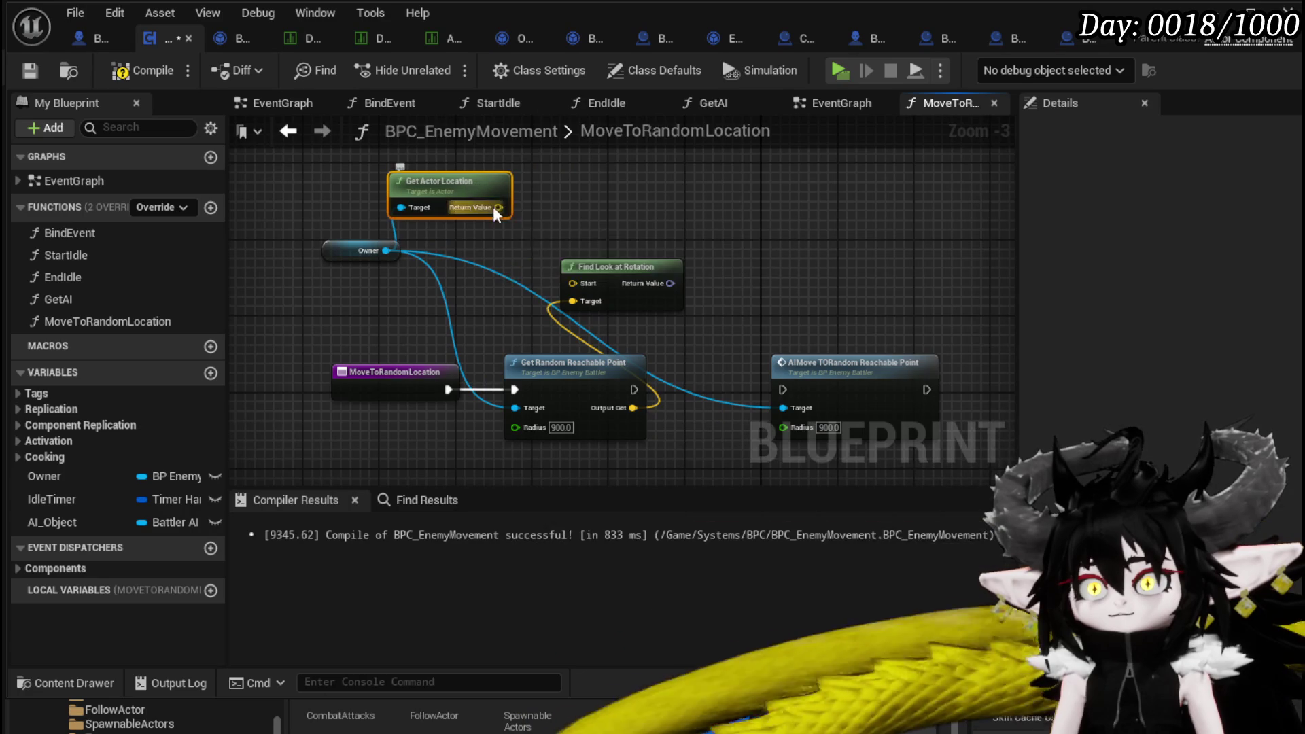
left_click_drag(587, 279, 588, 280)
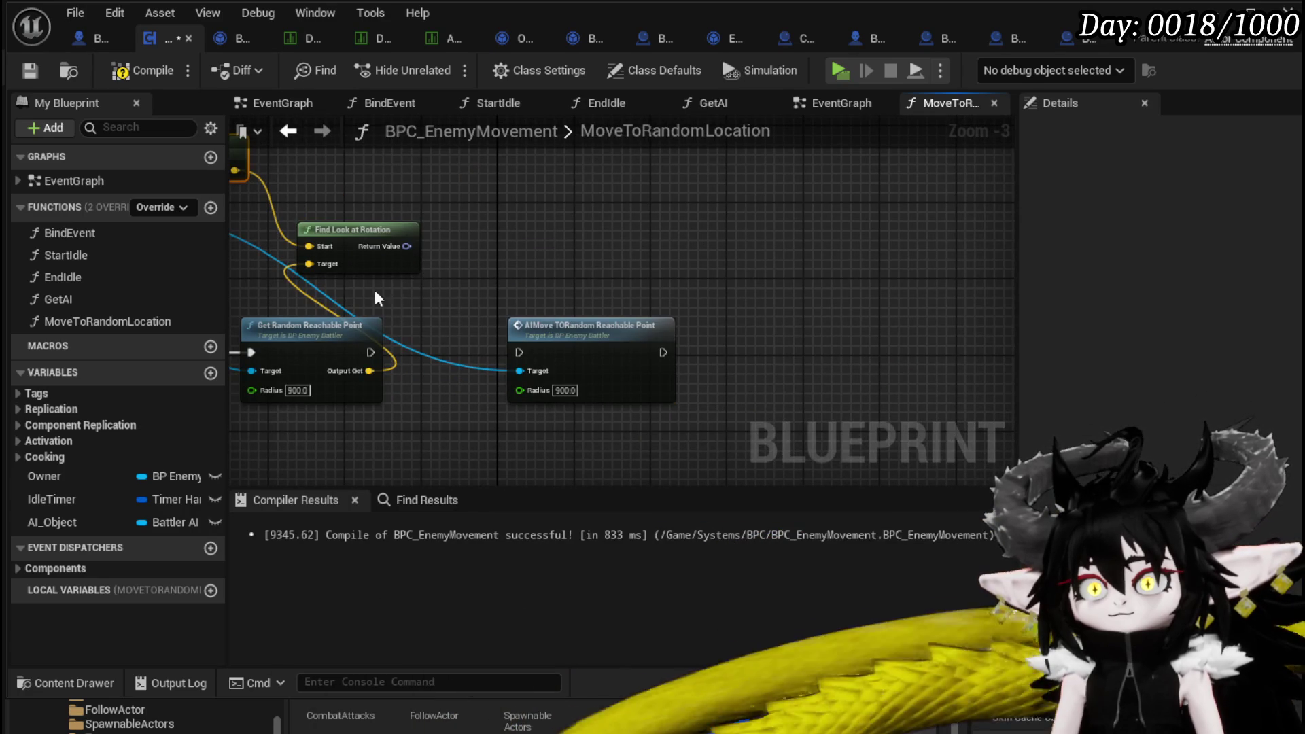
key("Home")
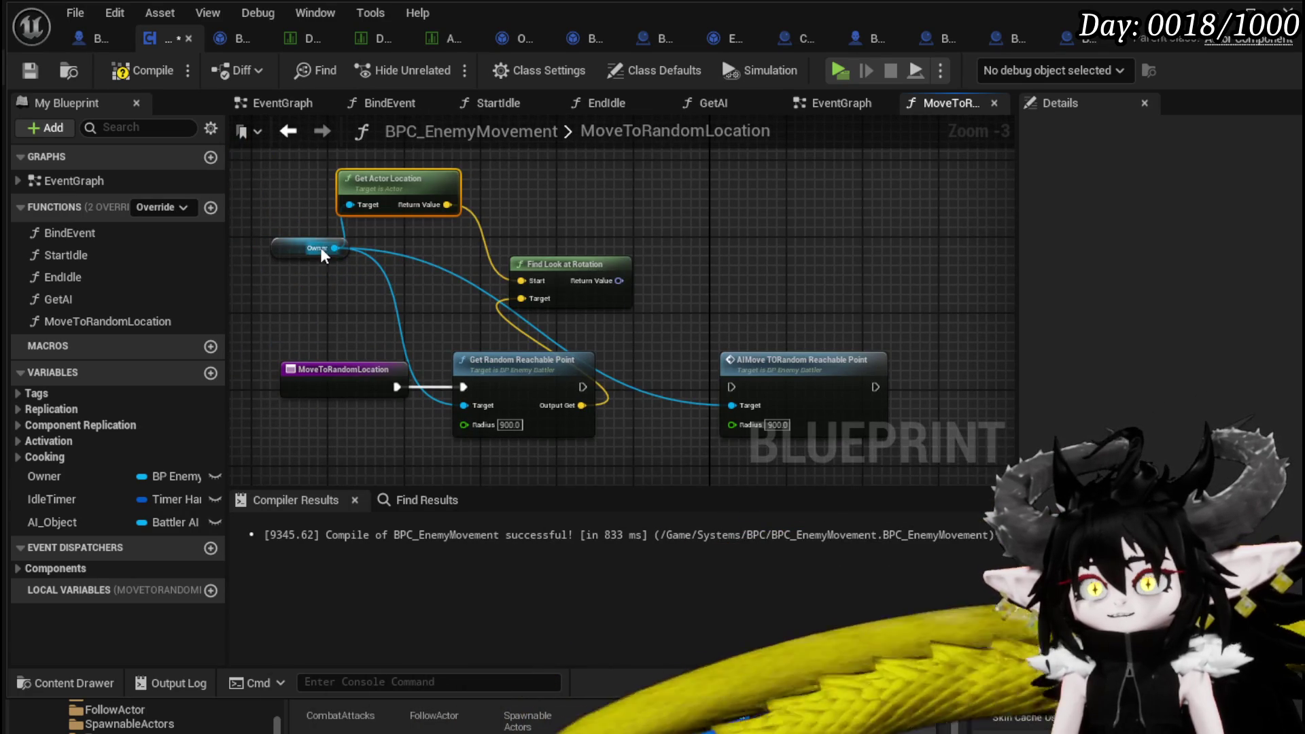
Run Set Actor Rotation with the look-at rotation after Get Random Reachable Point, moving AIMove right.
left_click_drag(335, 247, 672, 214)
type("Set")
type("actor rotation")
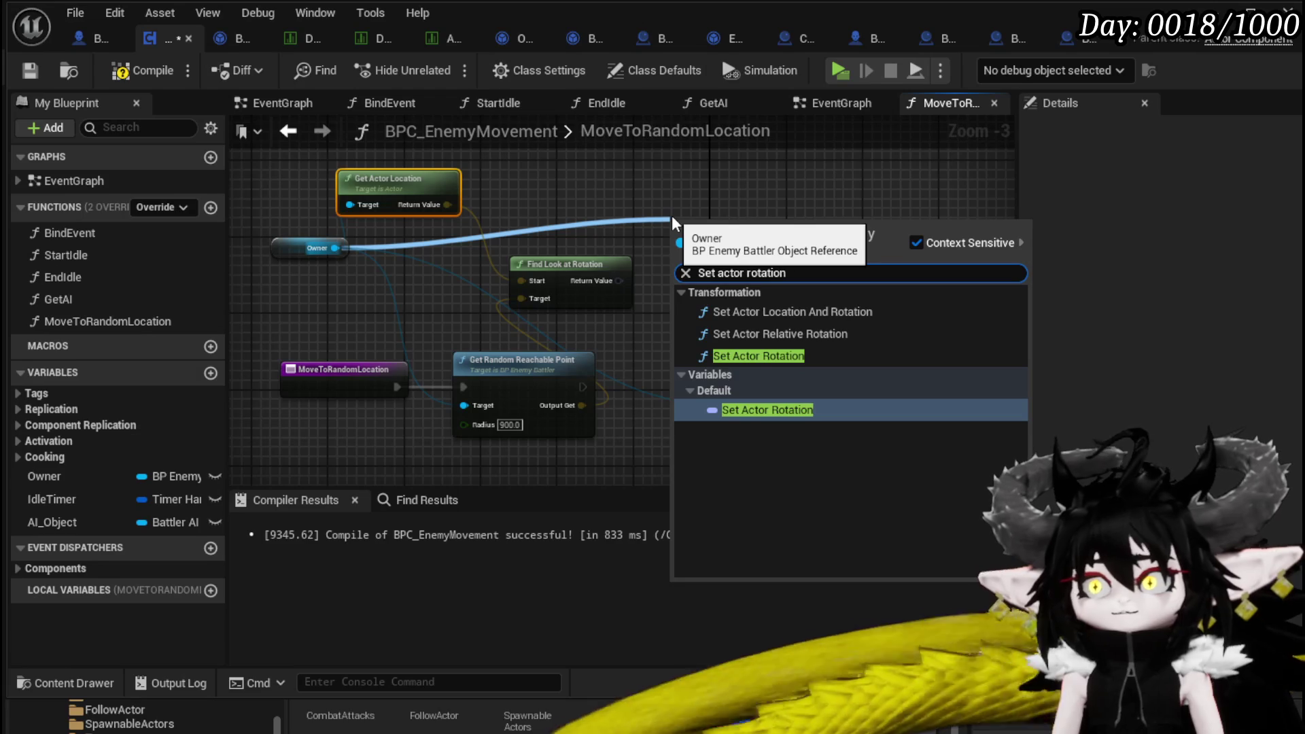
key("Escape")
left_click_drag(613, 282, 678, 294)
mouse_move(781, 371)
left_mouse_down()
mouse_move(577, 356)
mouse_move(738, 347)
left_mouse_up()
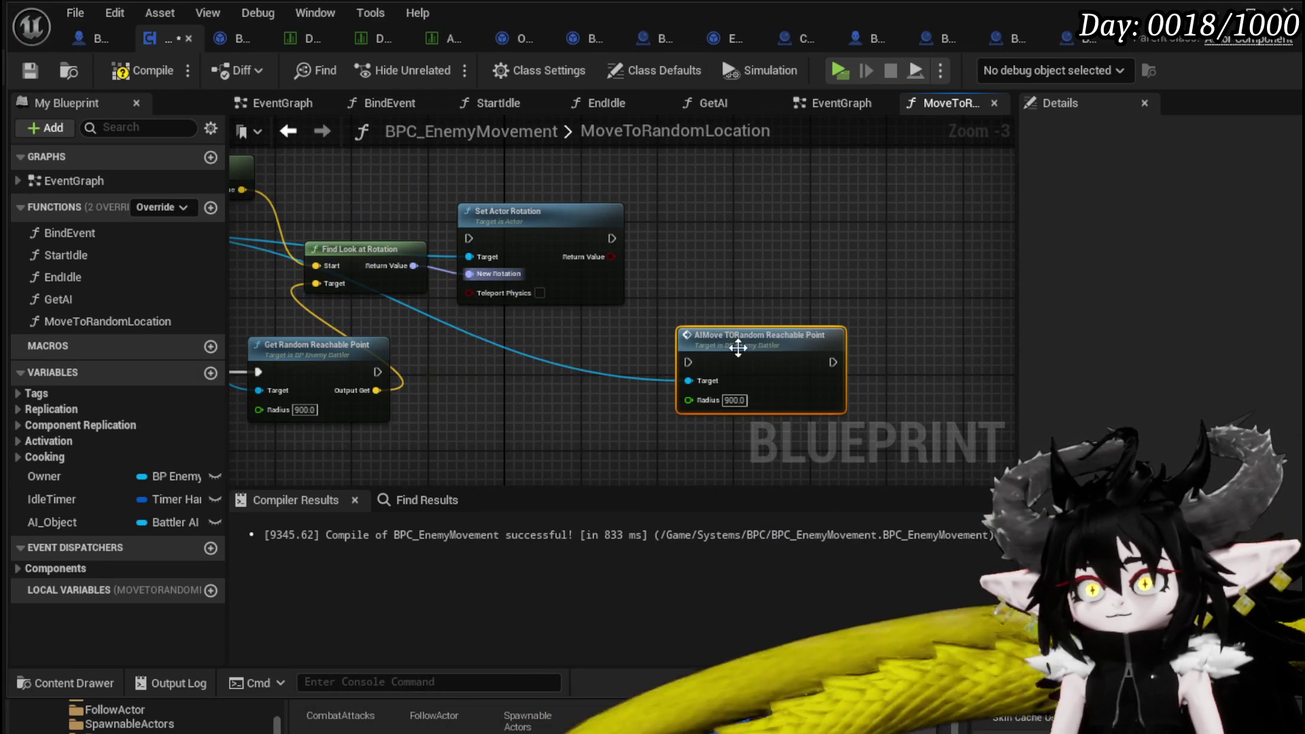
mouse_move(378, 372)
left_mouse_down()
mouse_move(470, 238)
mouse_move(584, 375)
mouse_move(568, 379)
left_mouse_up()
mouse_move(748, 352)
left_mouse_down()
mouse_move(836, 350)
mouse_move(877, 306)
left_mouse_up()
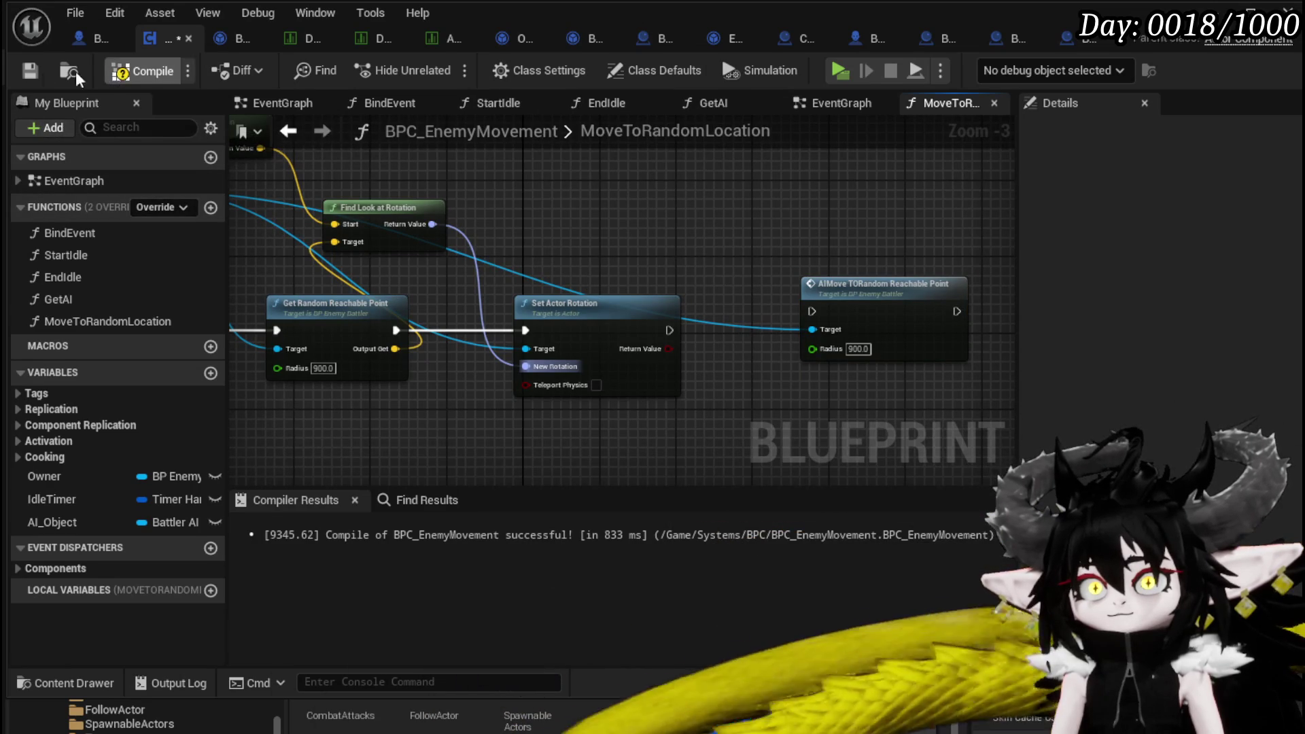
Compile the blueprint, then create a new function named MovementTick.
left_click(115, 71)
left_click(211, 207)
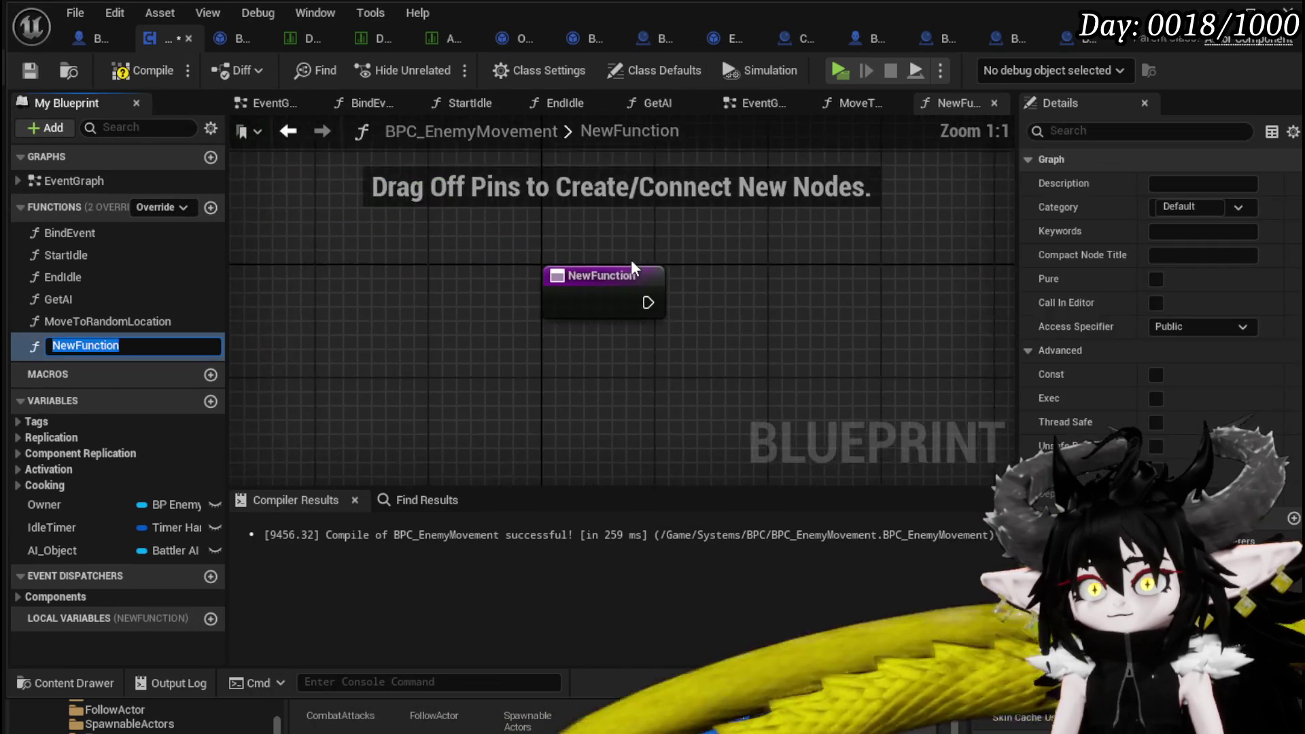
type("Movem")
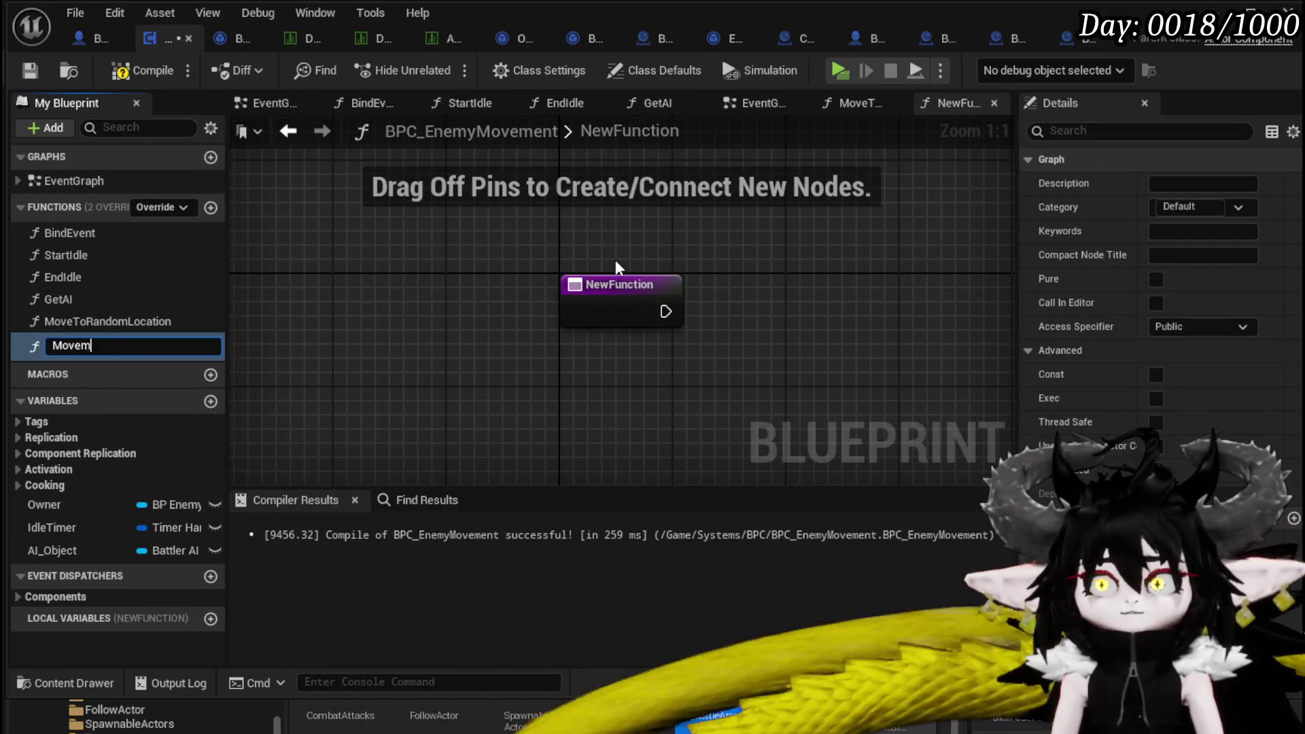
type("entTick")
key("Return")
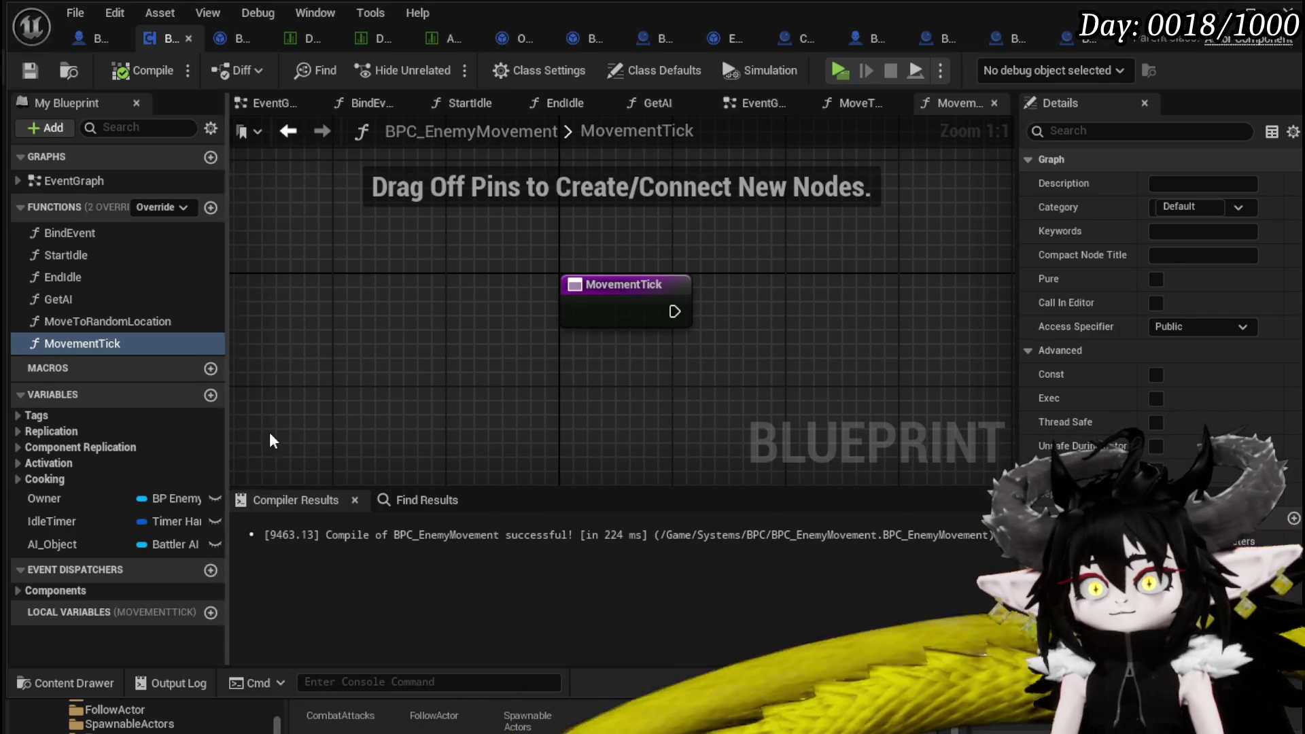
Place an Owner reference in MovementTick and add a Get Actor Forward Location node from it.
left_click_drag(50, 498, 442, 207)
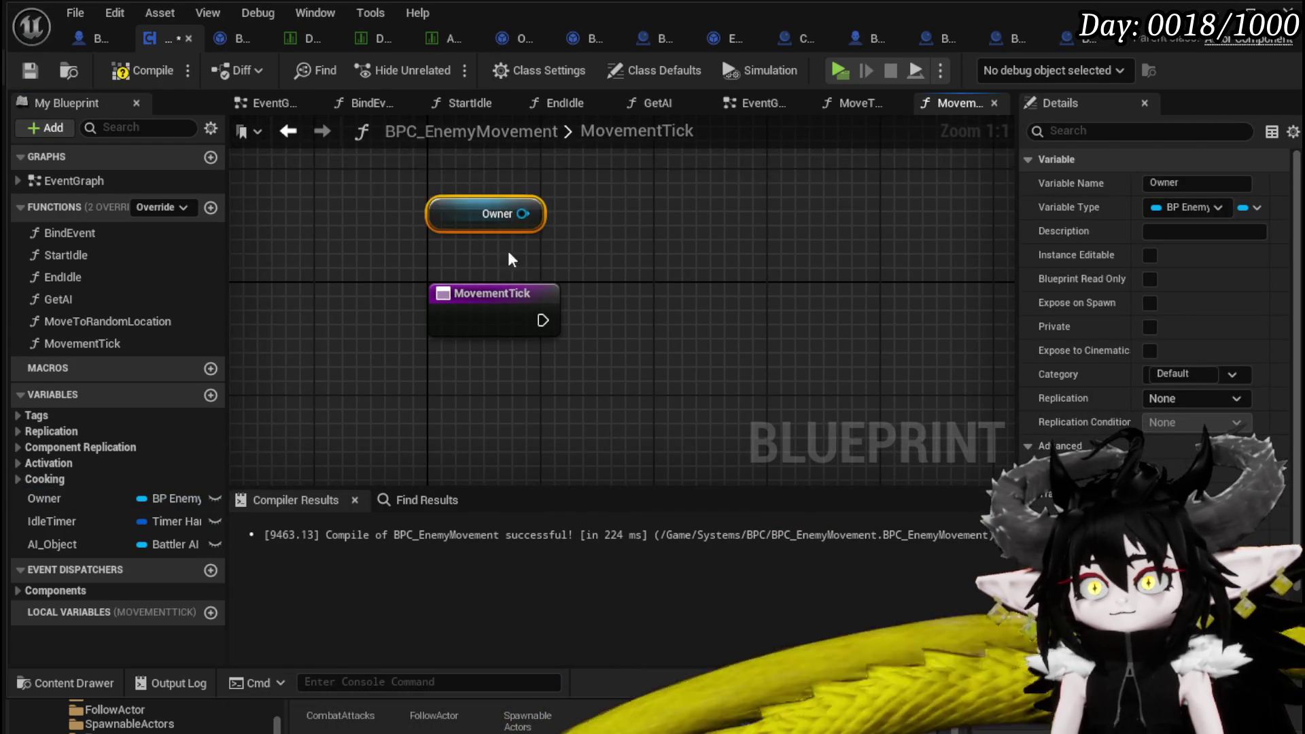
left_click_drag(425, 252, 523, 276)
type("get acto")
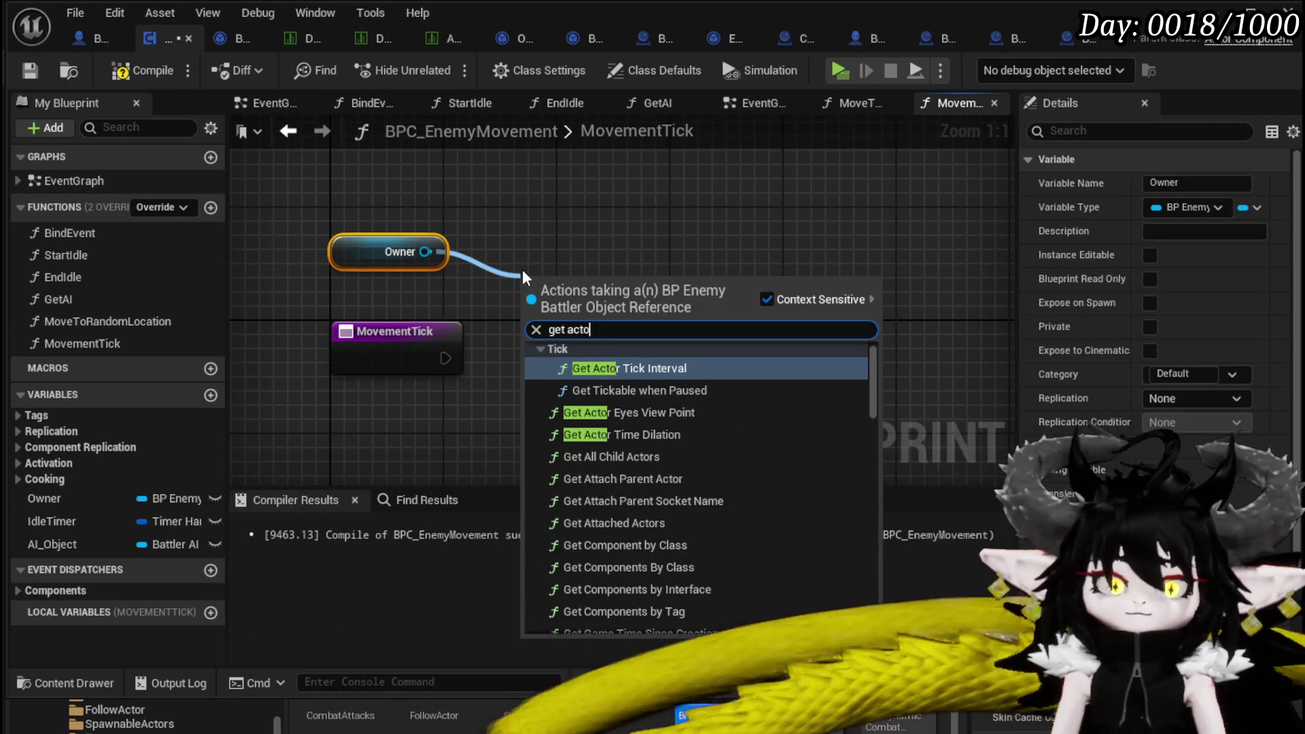
type("r forw")
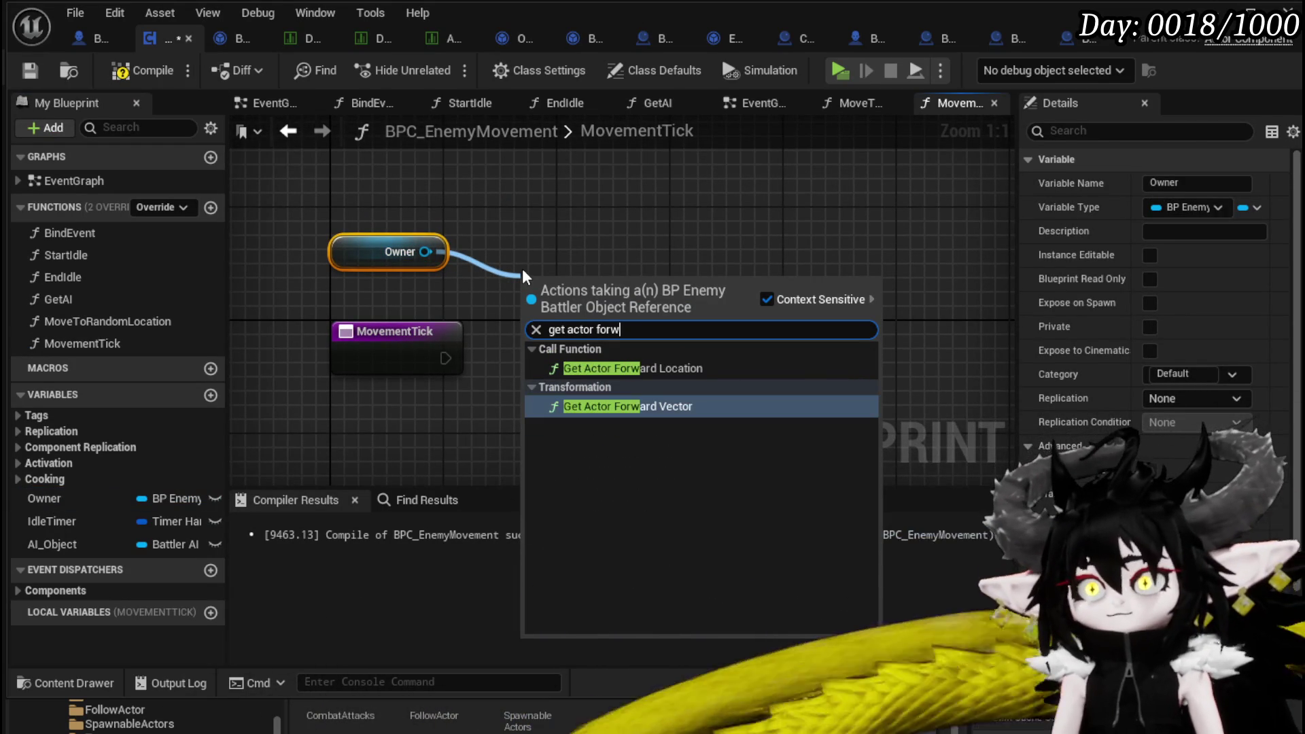
left_click(632, 367)
mouse_move(637, 295)
left_mouse_down()
mouse_move(508, 432)
mouse_move(476, 327)
mouse_move(461, 335)
mouse_move(470, 410)
left_mouse_up()
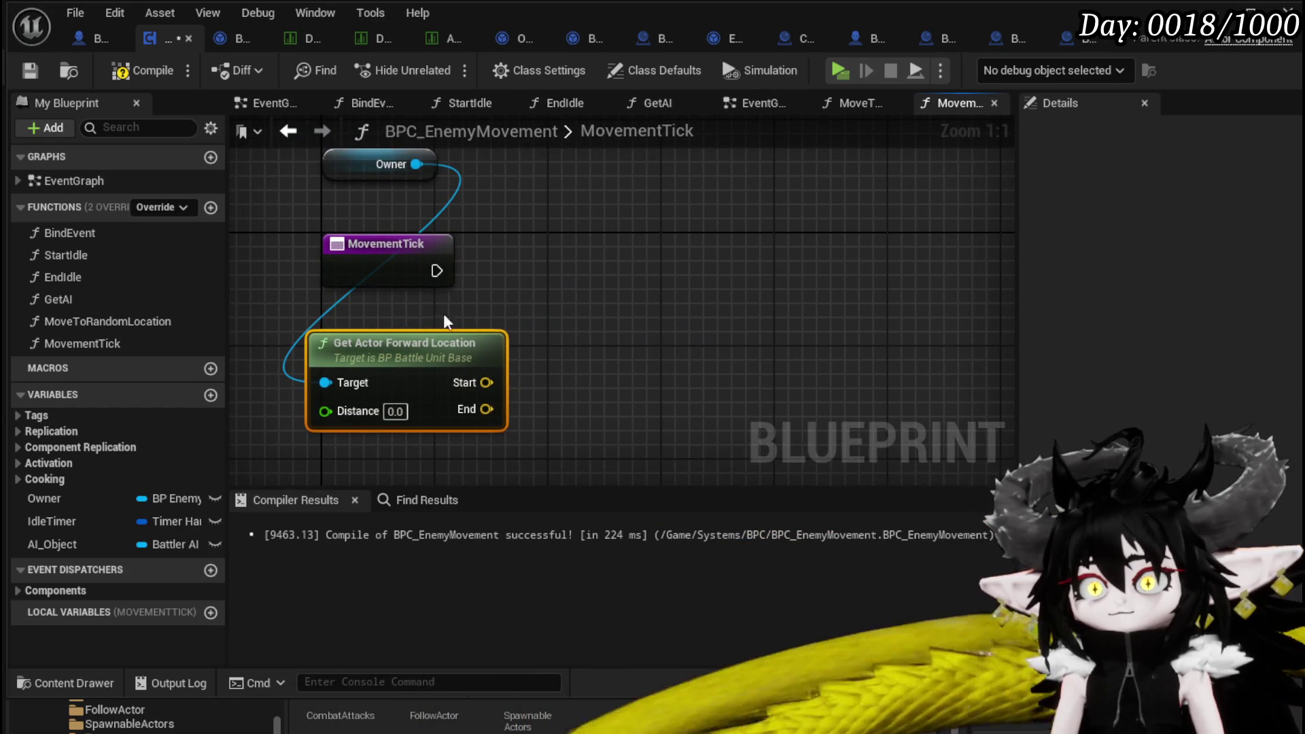
left_click_drag(428, 313, 410, 210)
Add Set Actor Location on Owner, run it from MovementTick, and feed it the forward End location.
left_click_drag(610, 226, 615, 224)
type("Set ac")
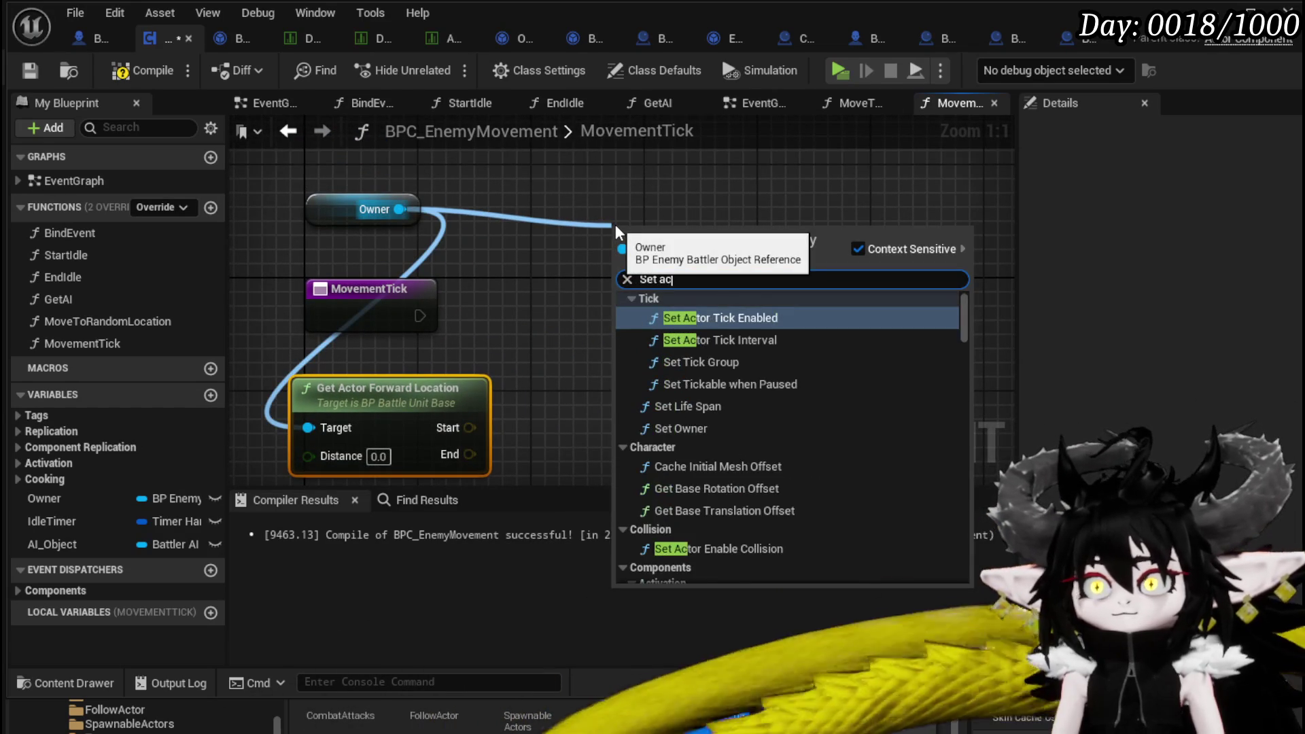
type("tor locati")
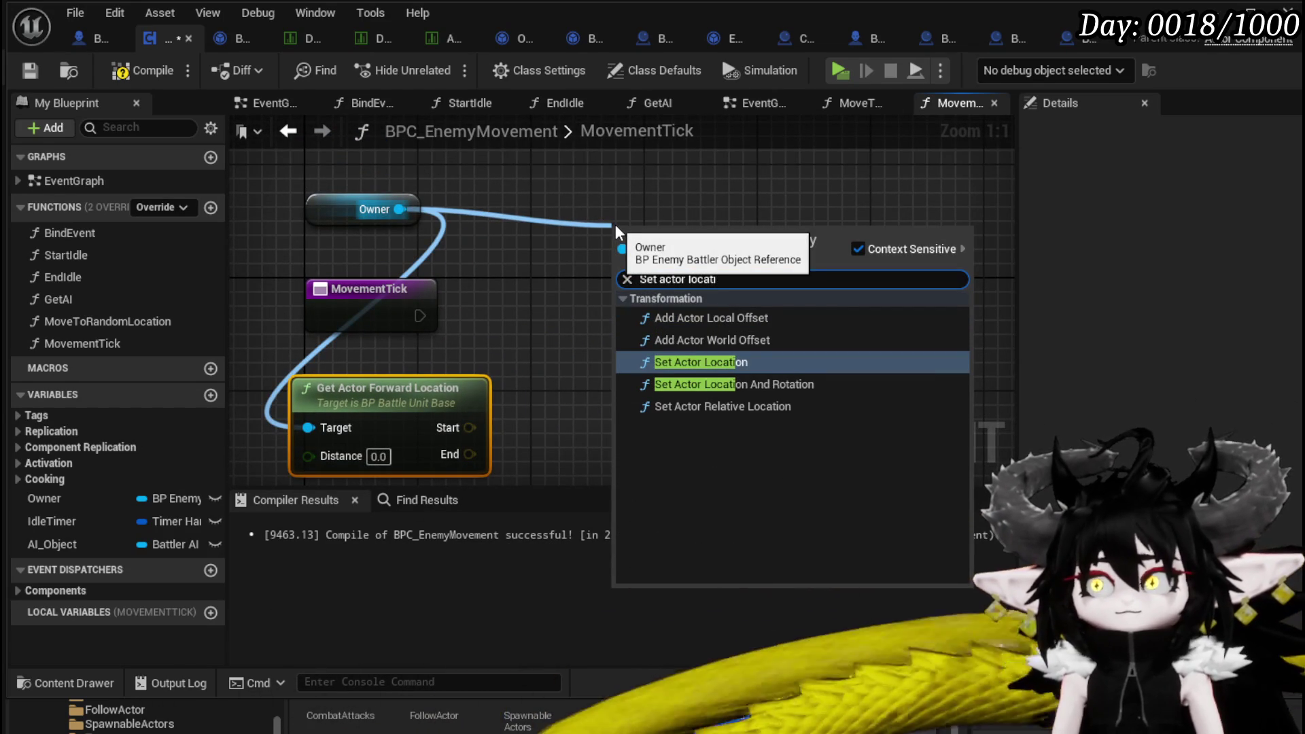
key("Return")
mouse_move(419, 316)
left_mouse_down()
mouse_move(605, 275)
mouse_move(619, 286)
left_mouse_up()
left_click_drag(703, 305, 689, 334)
left_click_drag(469, 454, 604, 369)
left_click_drag(395, 349, 418, 293)
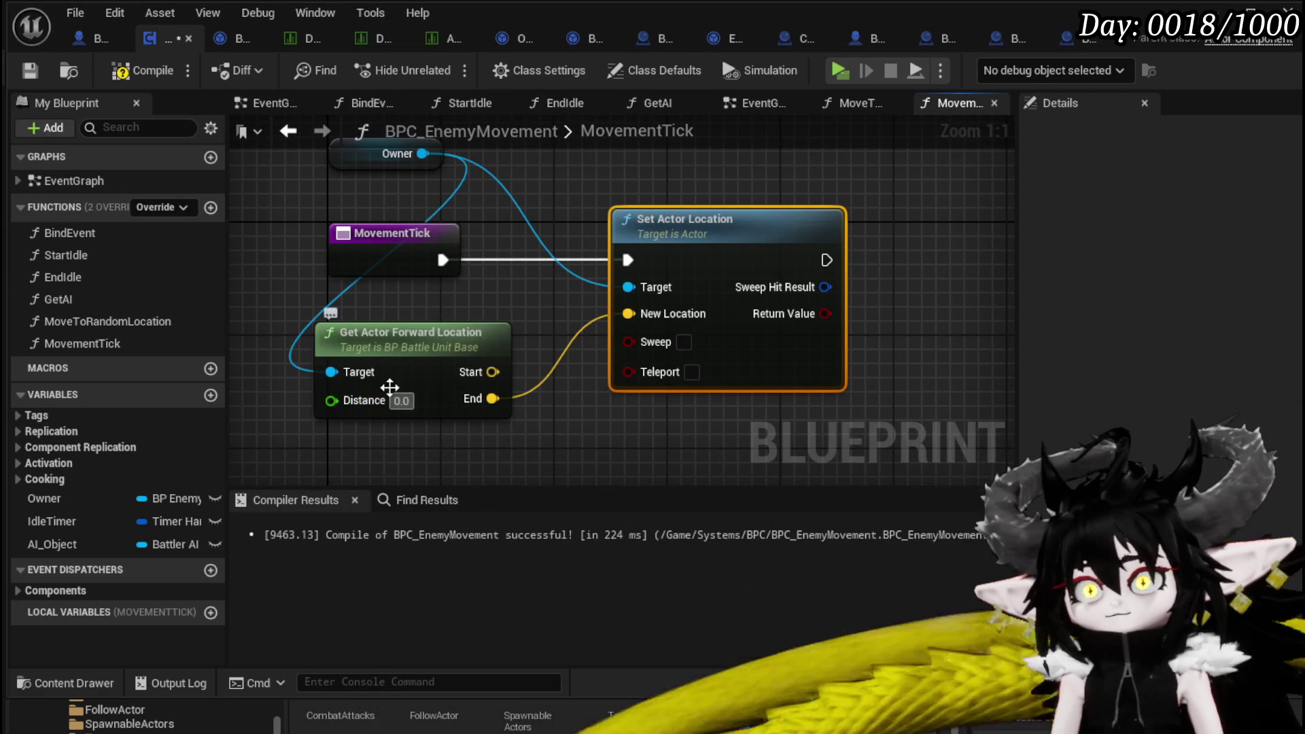
type("1")
Set the forward distance to 1.0, enable Sweep, and compile.
left_click(466, 316)
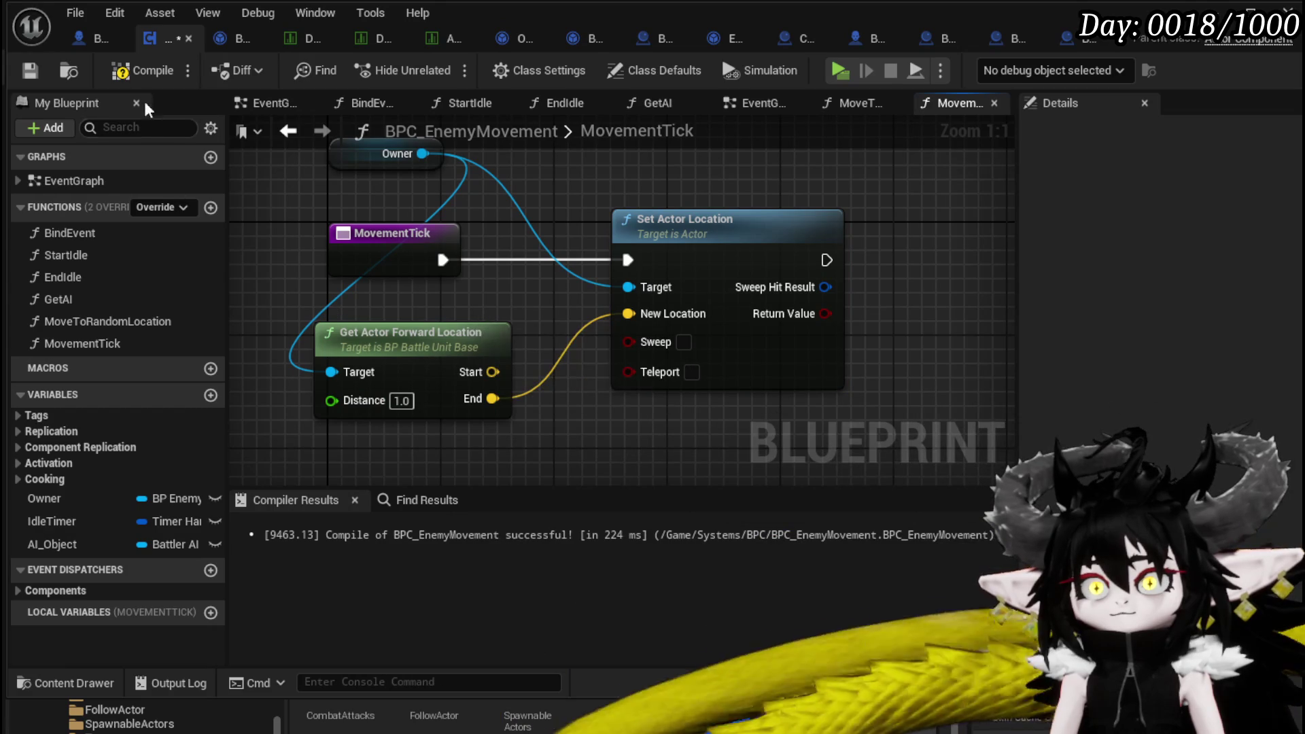
left_click(108, 72)
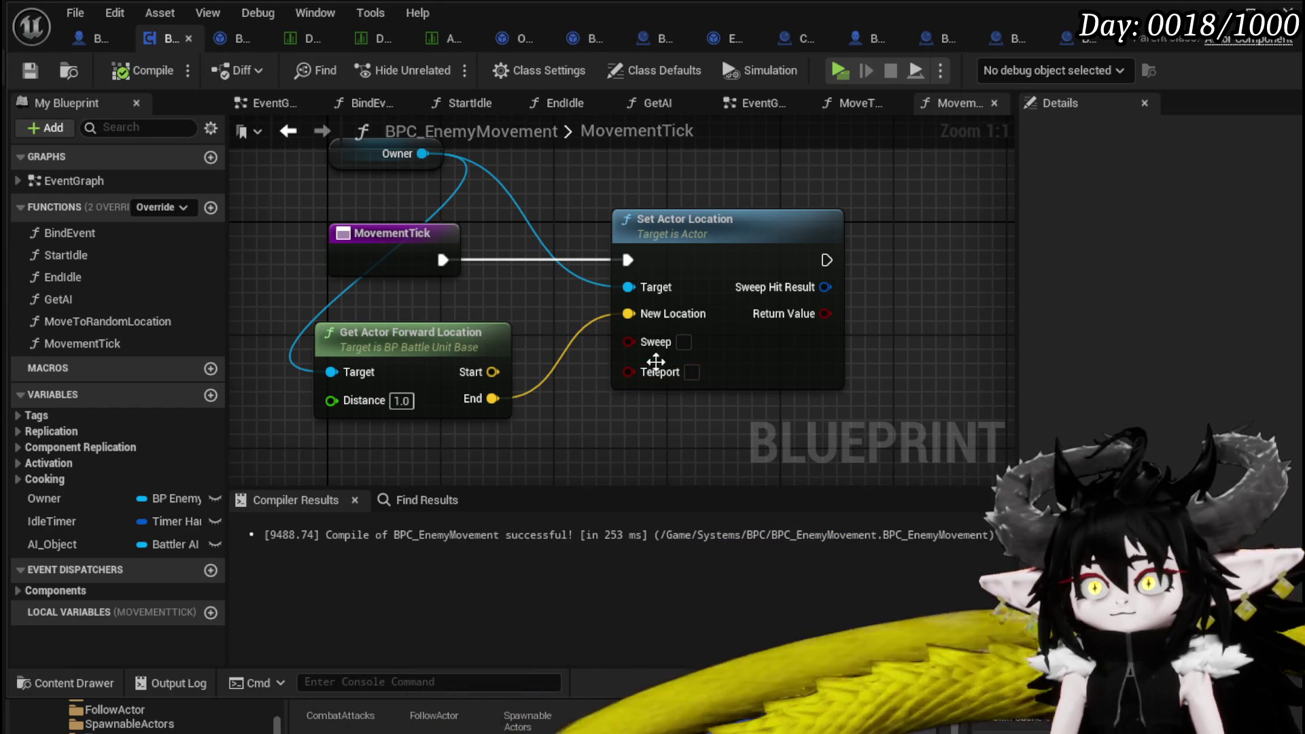
left_click(684, 342)
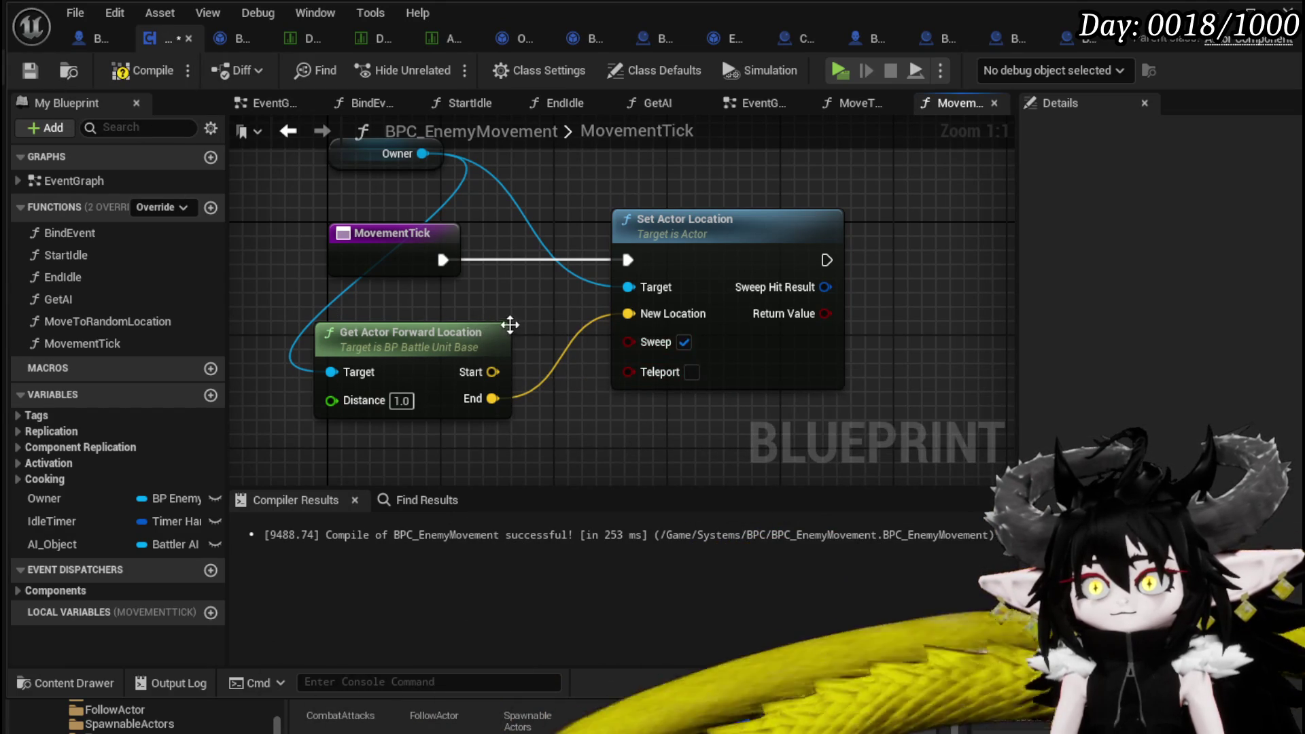
left_click(117, 71)
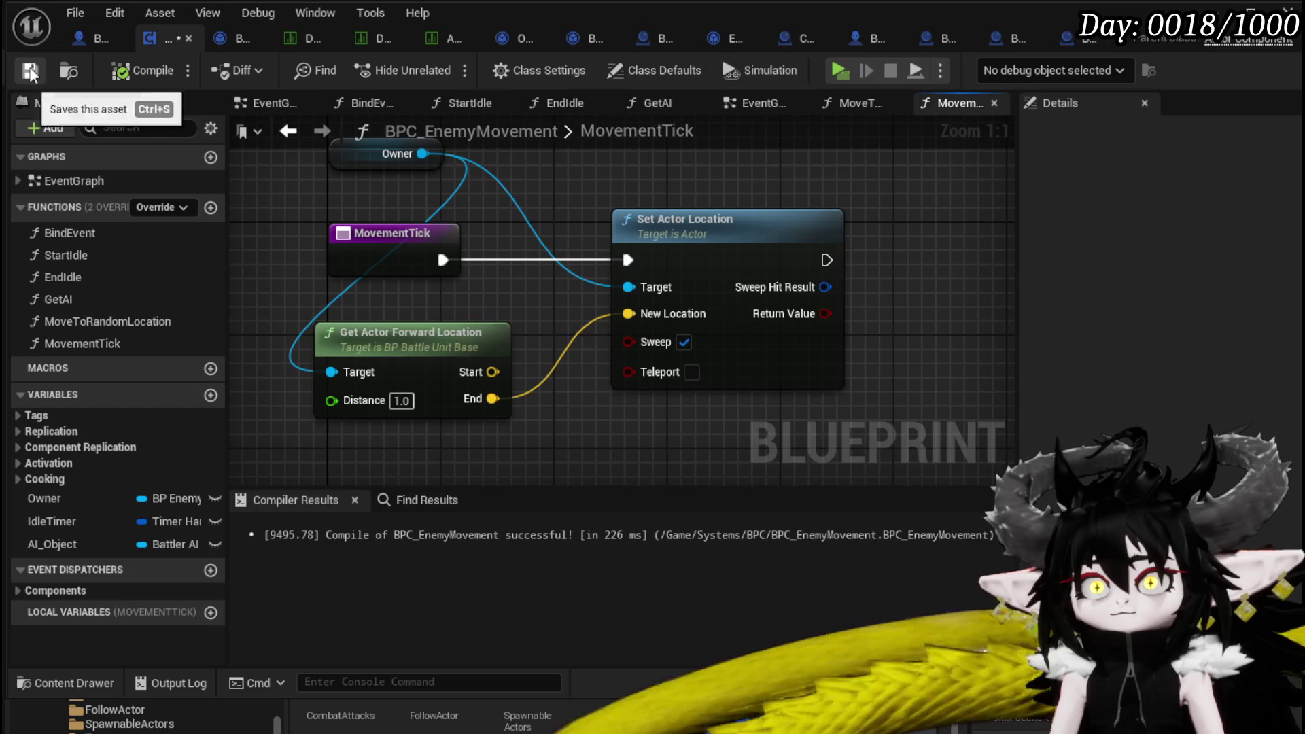
left_click_drag(731, 202, 680, 210)
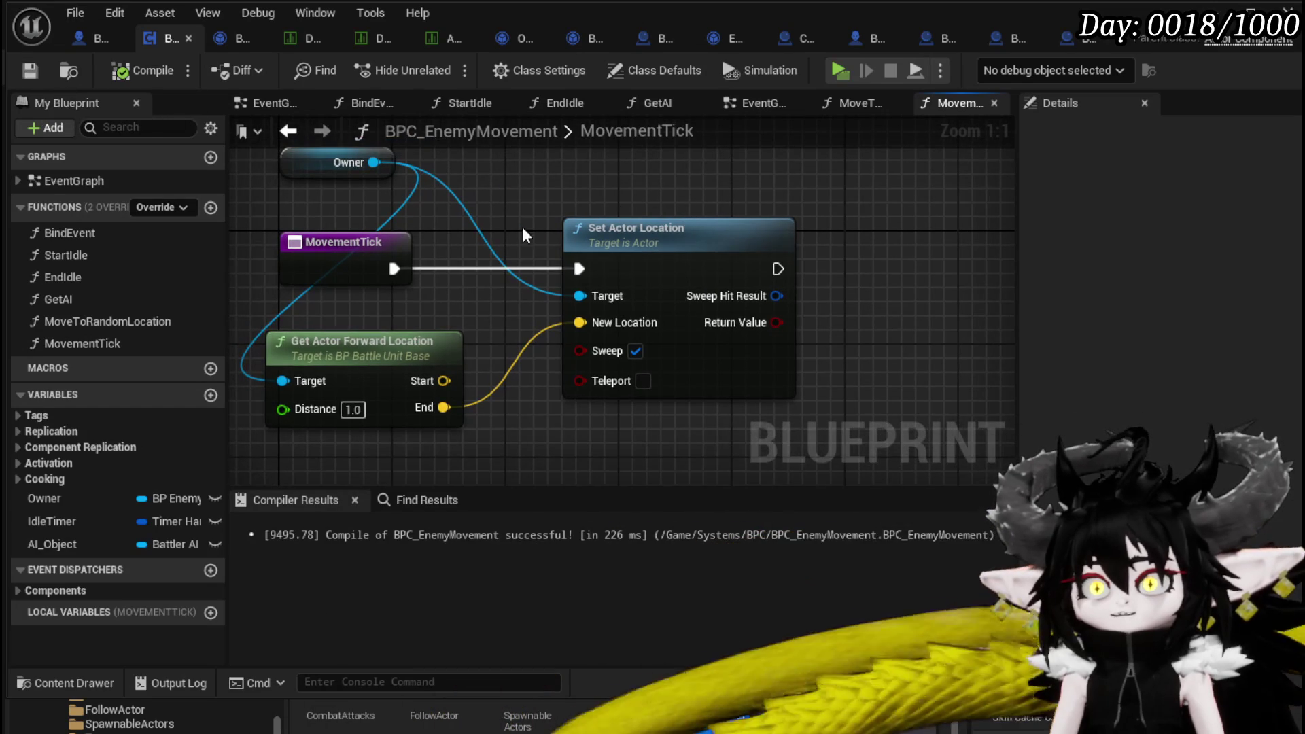
double_click(135, 322)
In MoveToRandomLocation, add a Set Timer by Function Name node that runs after the rotation is set.
left_click_drag(730, 305, 589, 295)
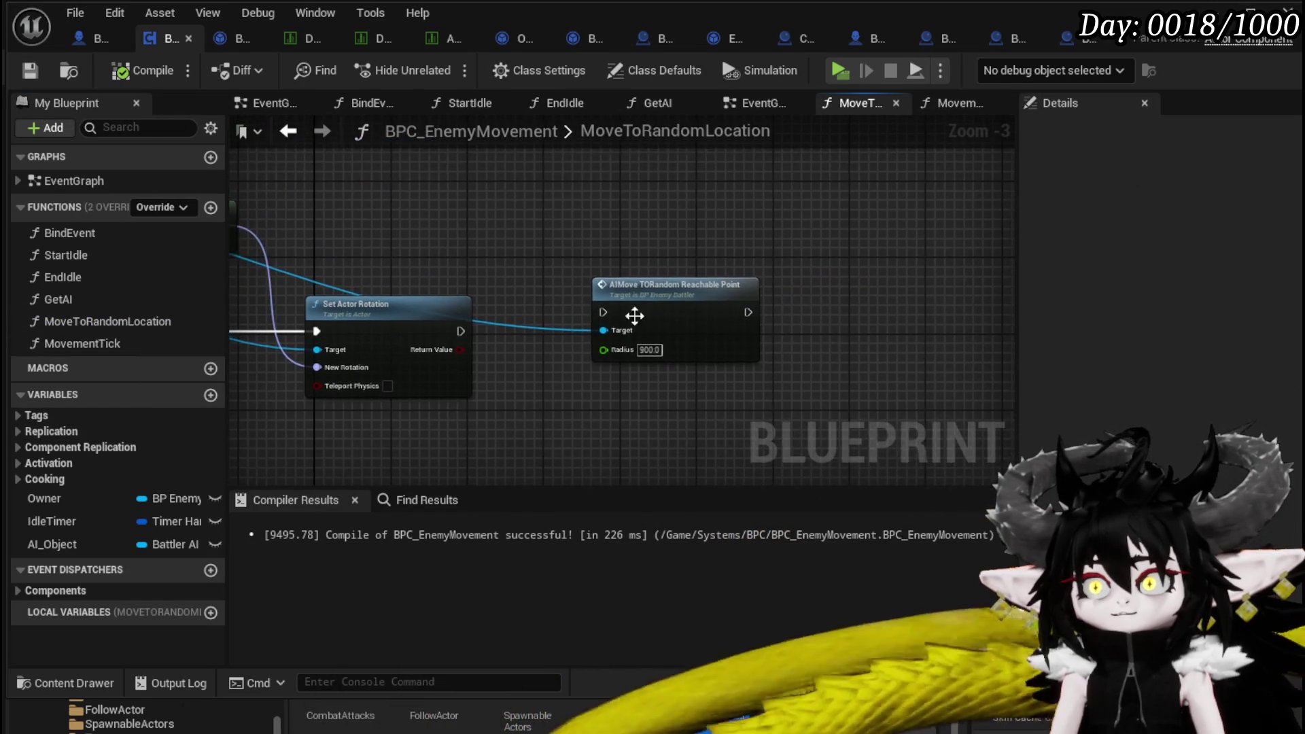
right_click(591, 314)
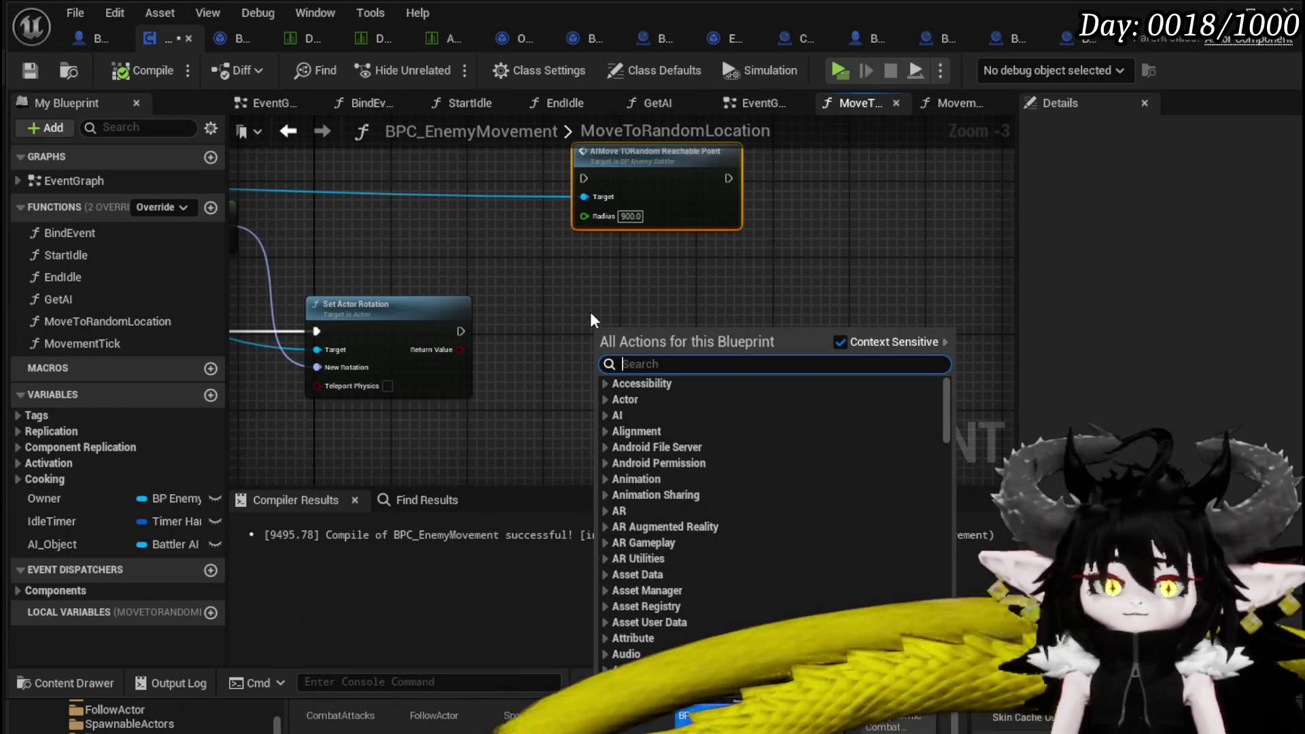
type("Timer by func")
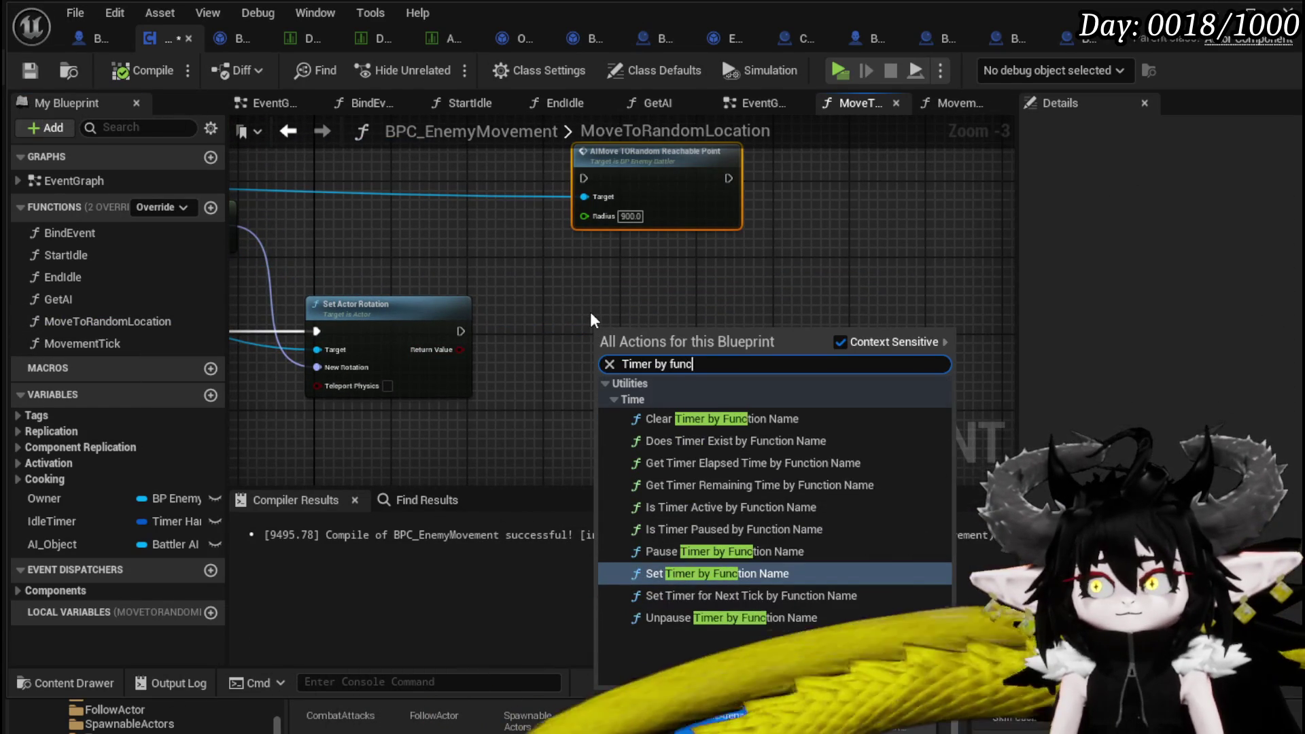
left_click(704, 573)
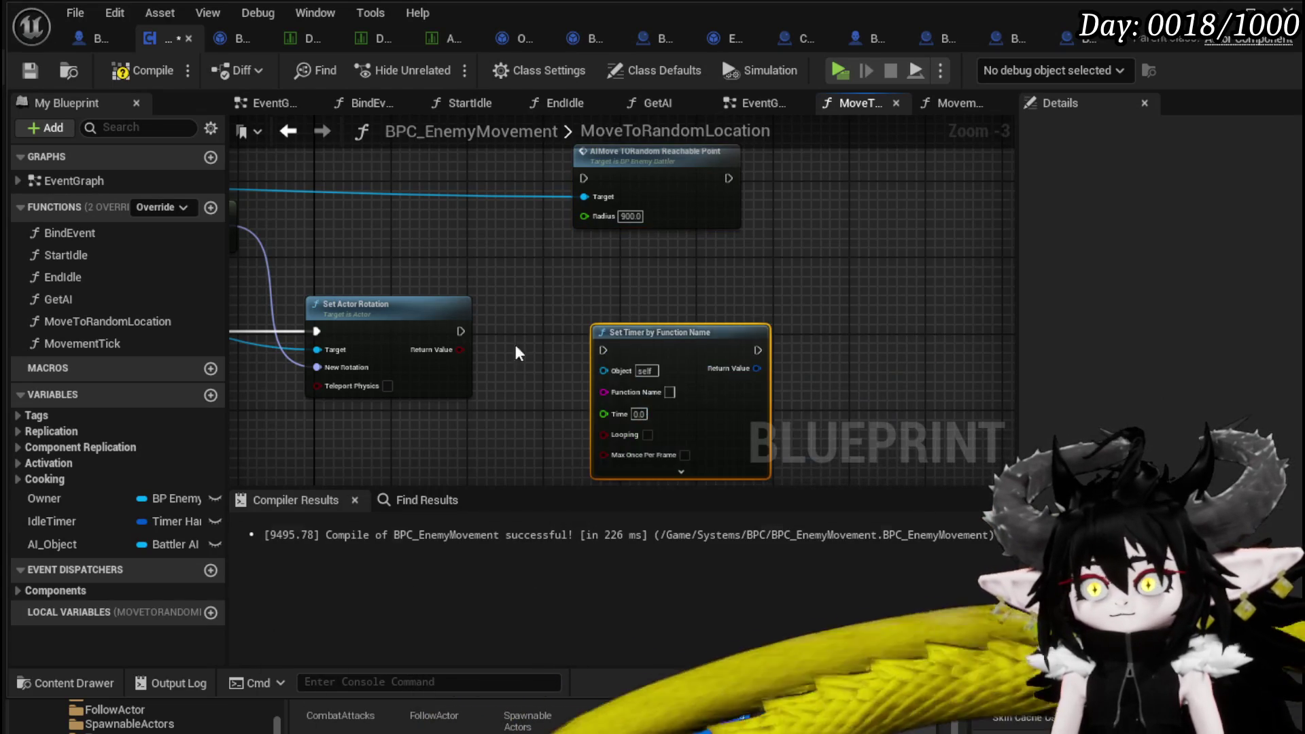
mouse_move(467, 334)
left_mouse_down()
mouse_move(598, 369)
mouse_move(646, 321)
left_mouse_up()
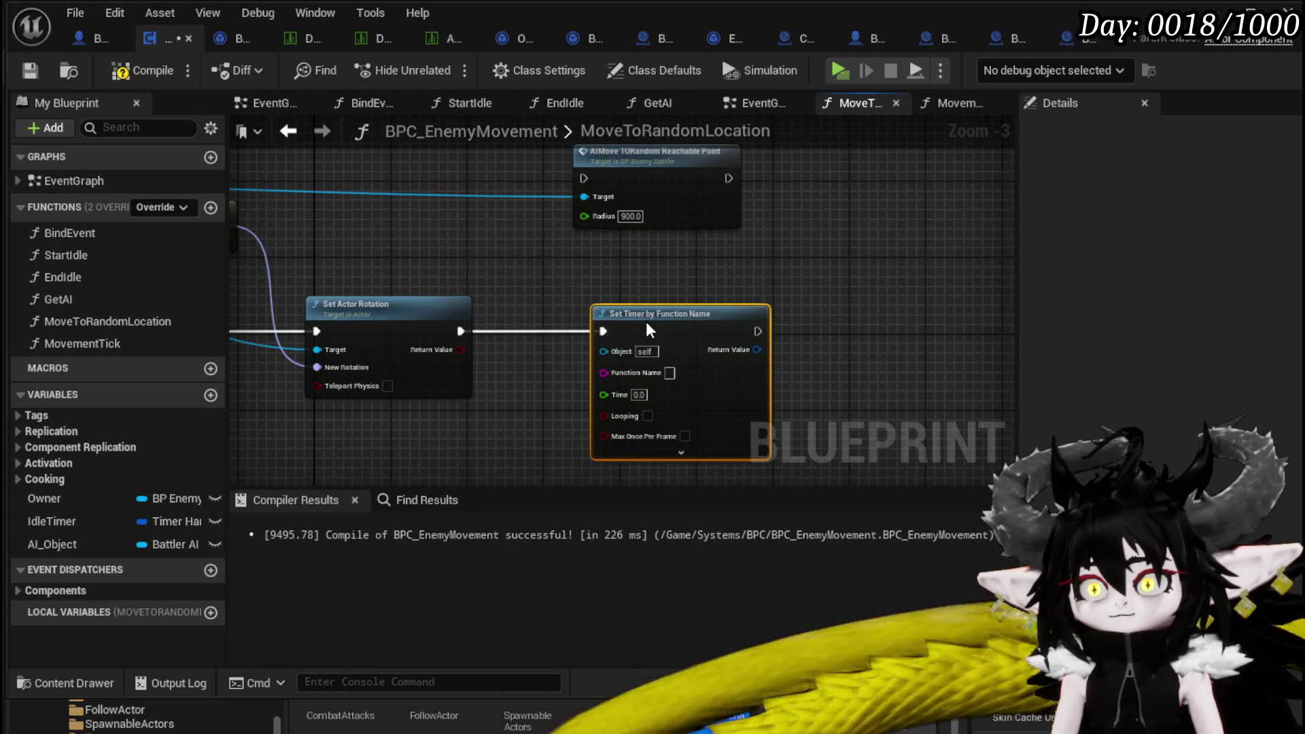
Copy the MovementTick name into the timer's function name field.
right_click(83, 341)
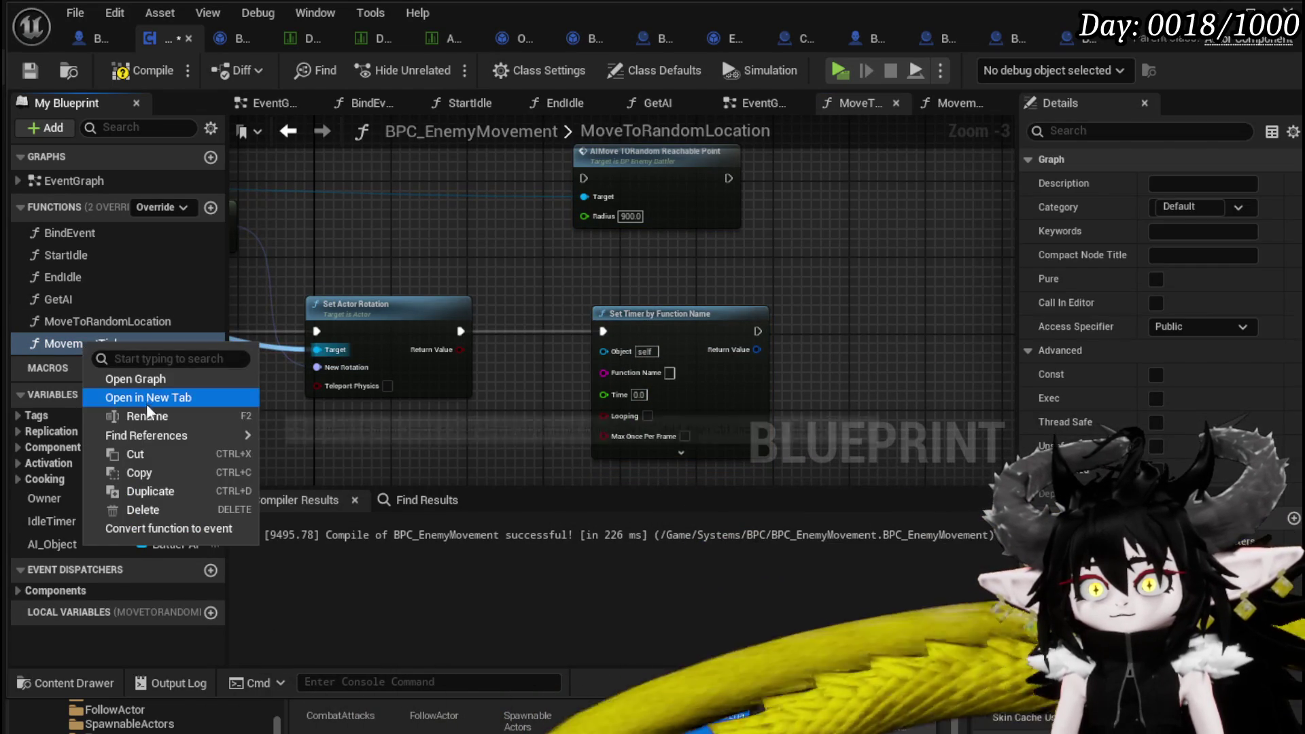
left_click(133, 414)
key("ctrl+c")
left_click(669, 372)
key("ctrl+v")
key("Return")
Give the timer a 0.01 interval and make it looping.
scroll(550, 341, "up", 3)
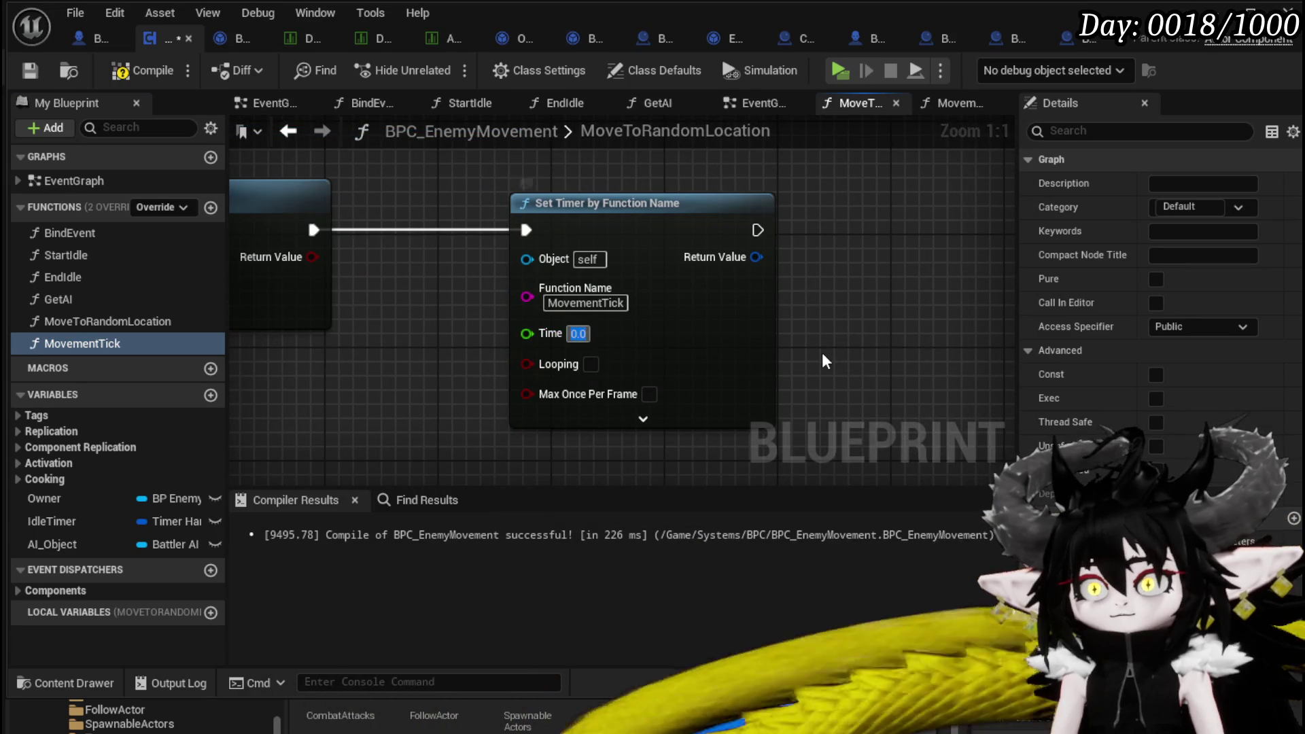
type("1")
key("Return")
left_click_drag(600, 359, 687, 345)
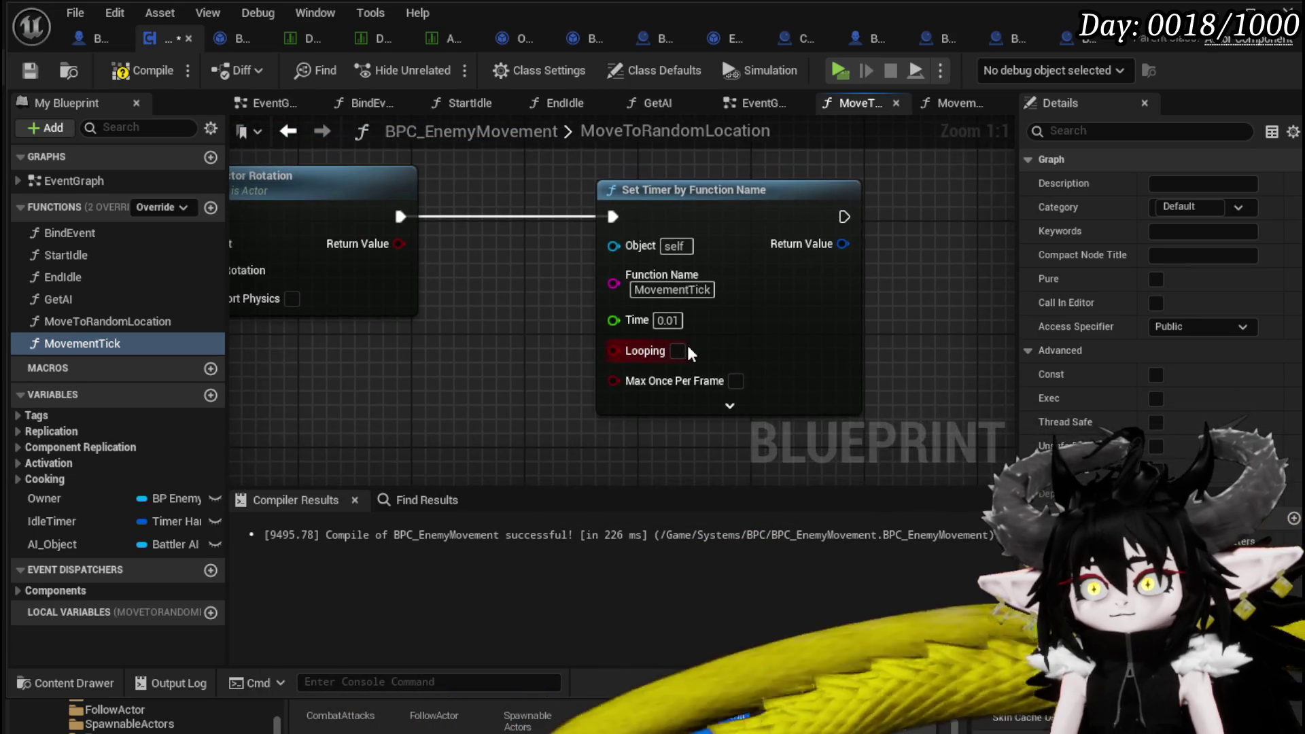
left_click(676, 352)
Store the timer's return handle in a new variable named MovementTickHandler.
left_click_drag(838, 261, 592, 312)
right_click(597, 293)
left_click(663, 355)
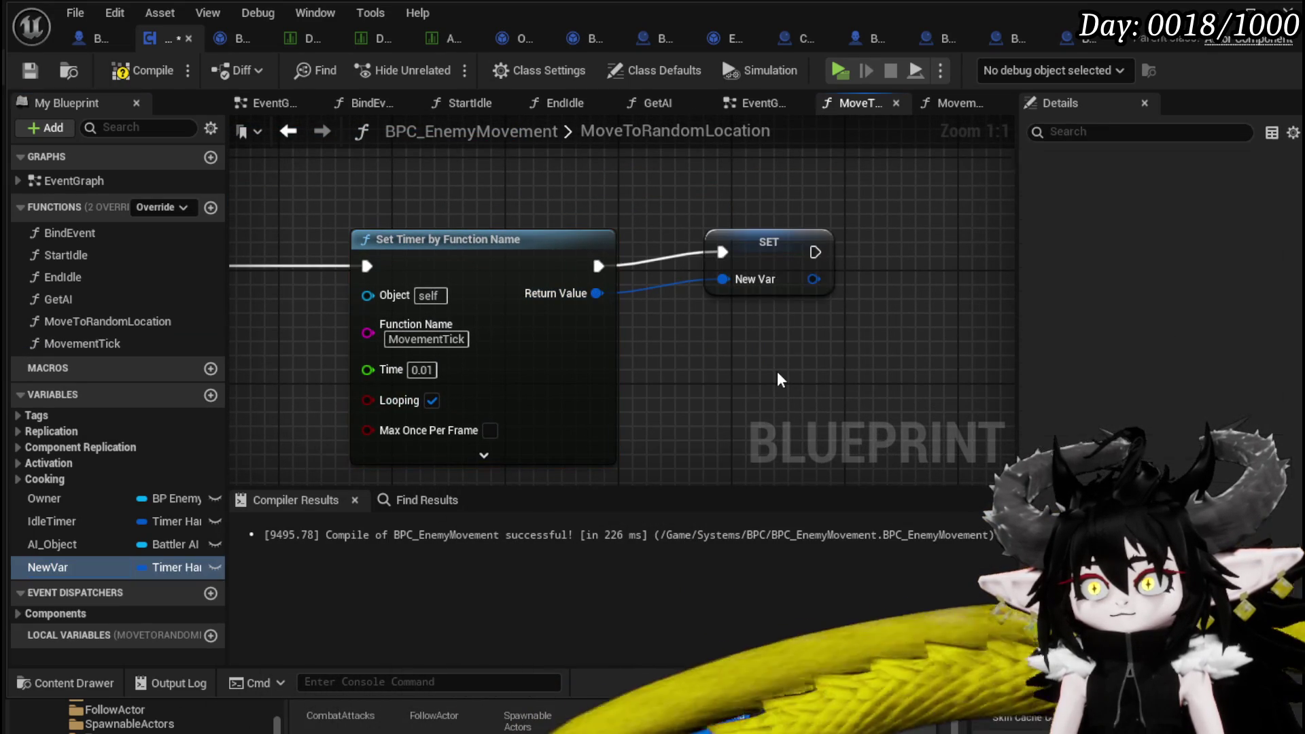
right_click(40, 568)
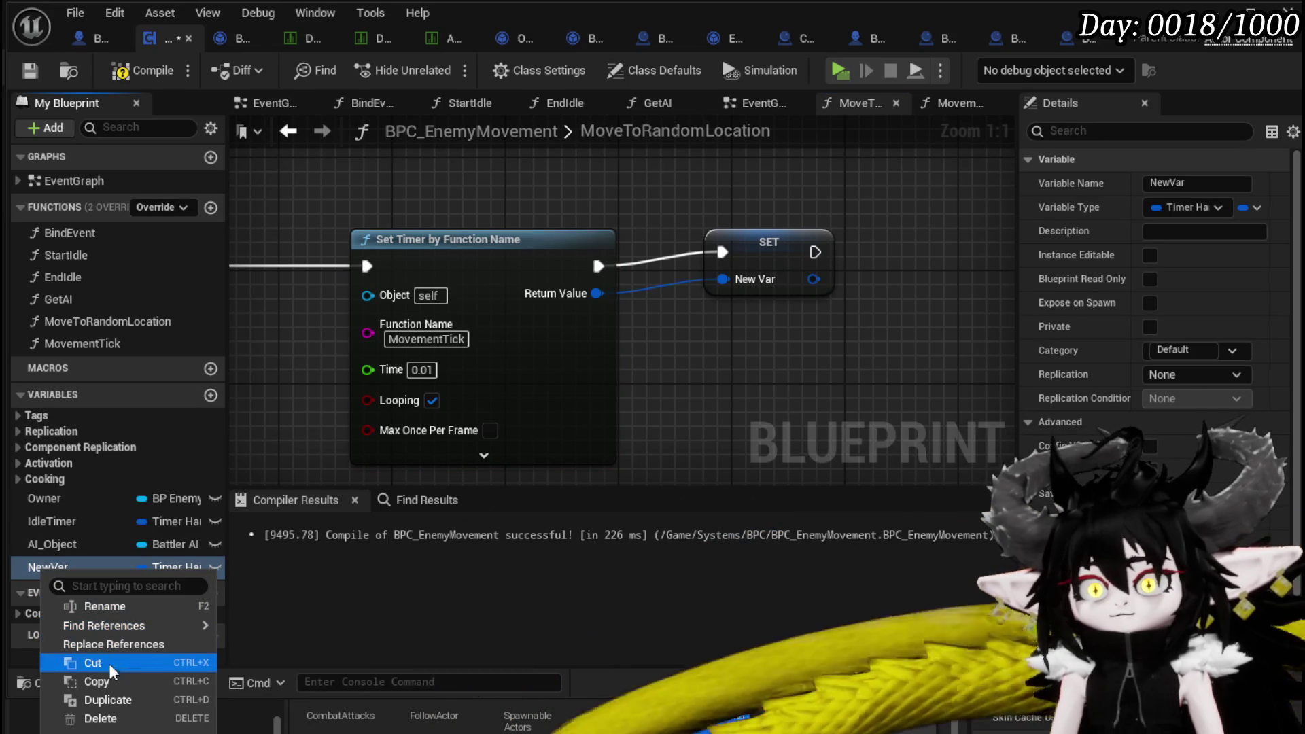
left_click(110, 607)
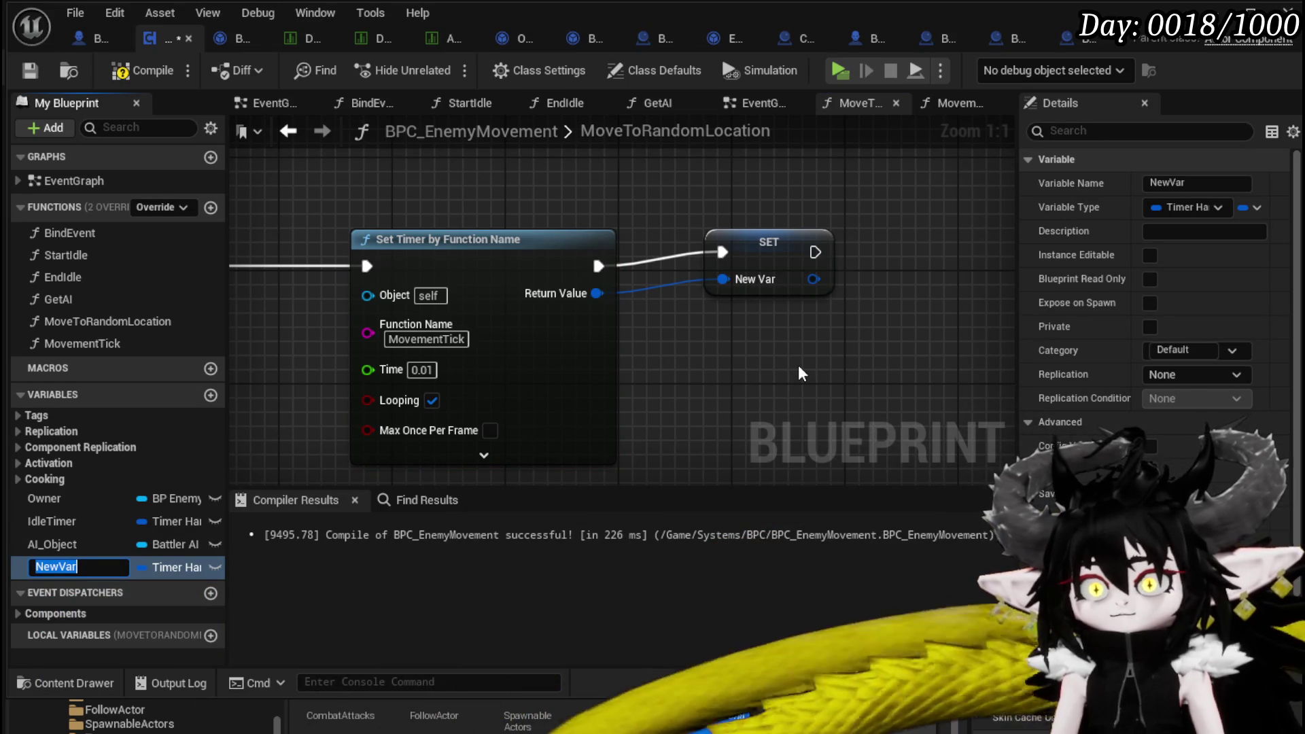
left_click(81, 566)
type("Movement")
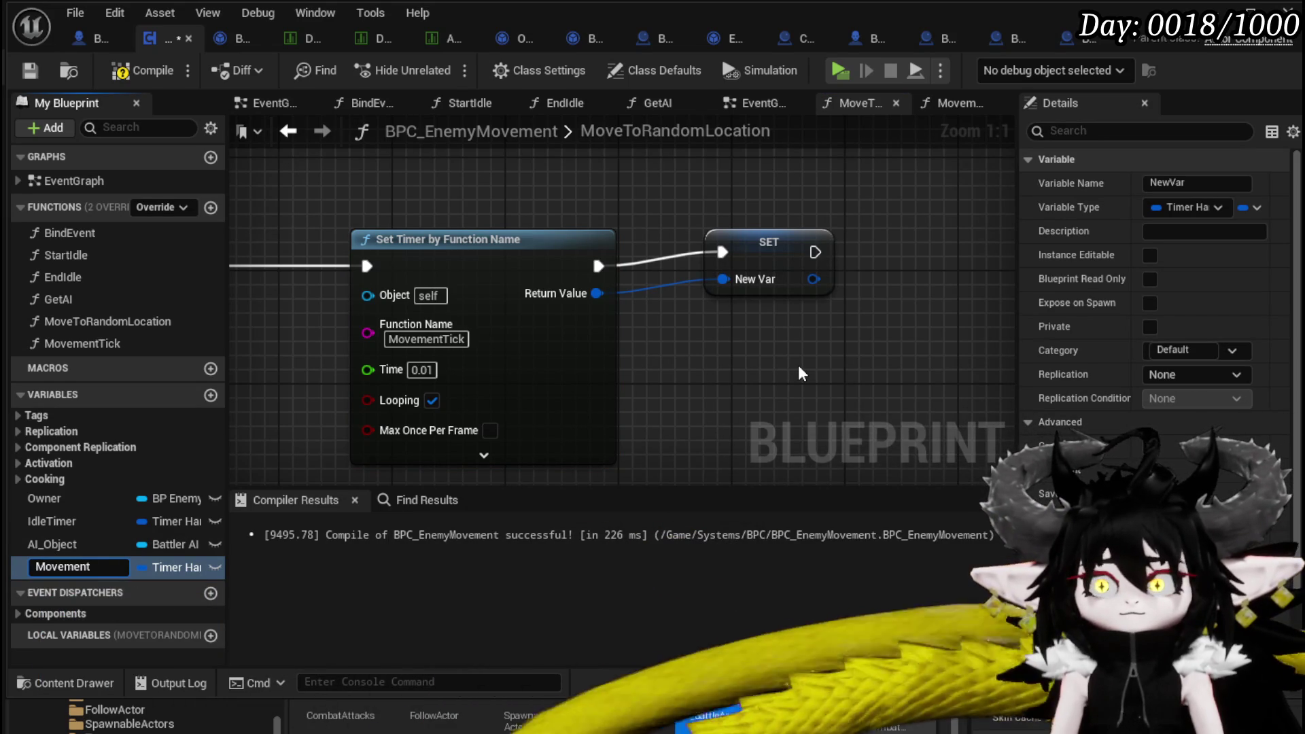
type("Tick")
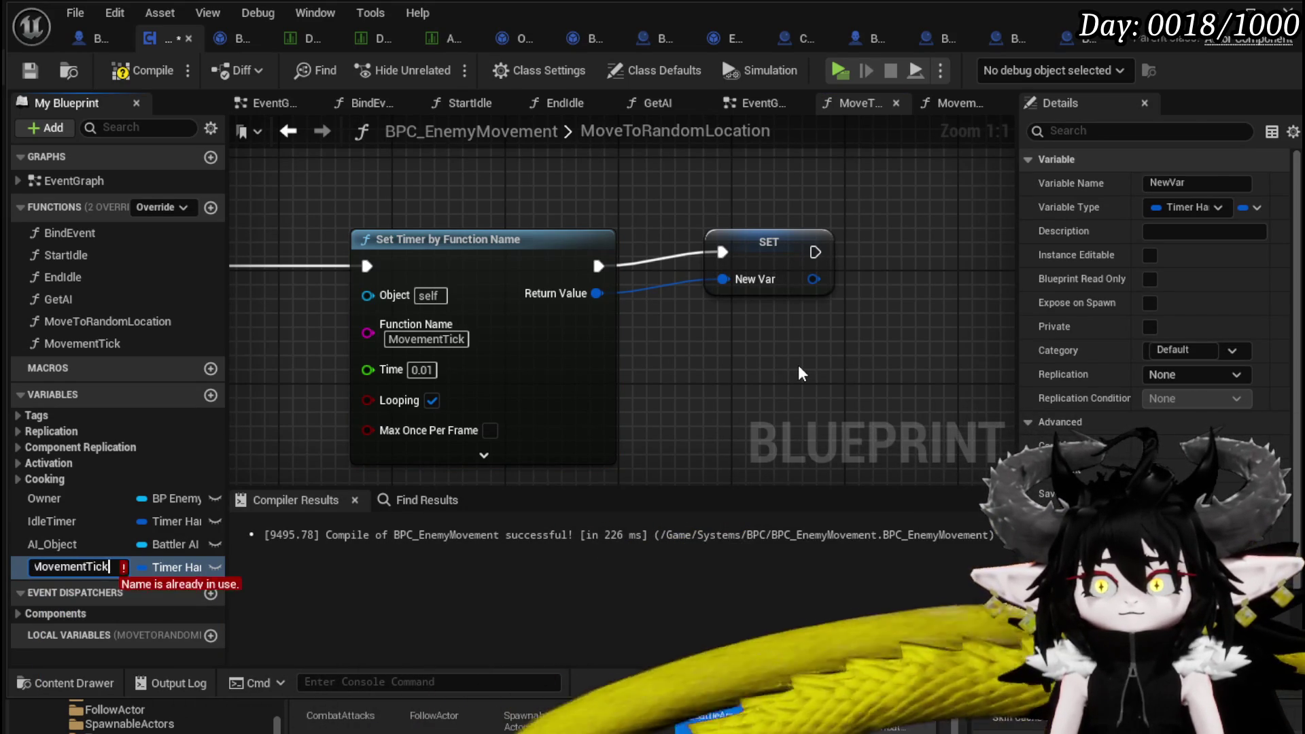
type("Handler")
key("Return")
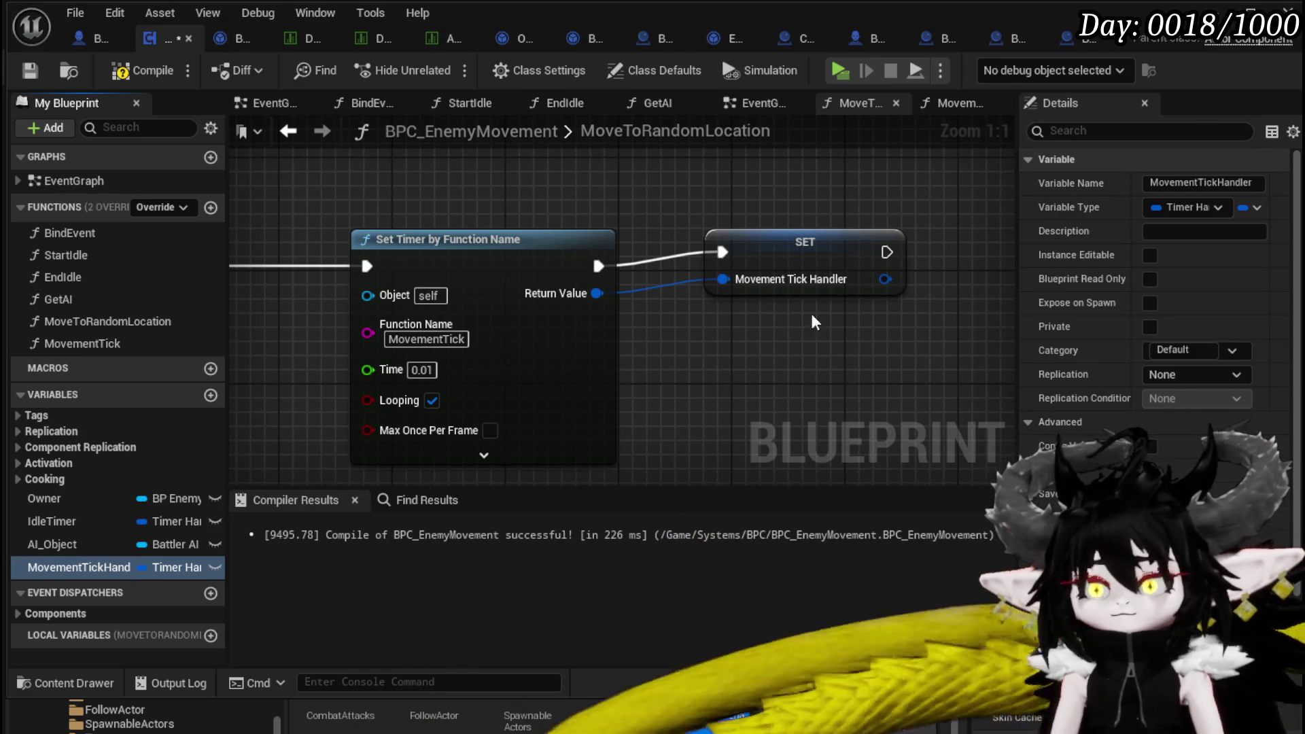
Compile and save the BPC_EnemyMovement component.
left_click_drag(789, 242, 775, 256)
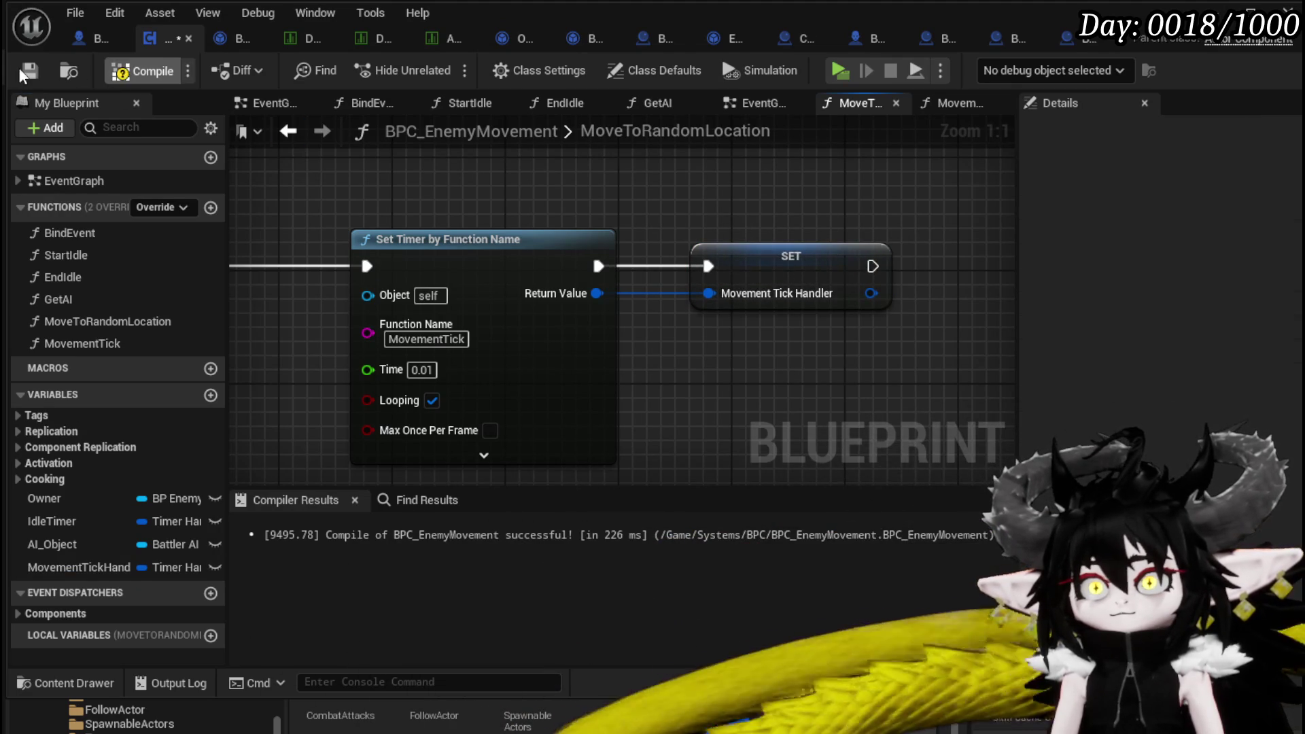
left_click(21, 73)
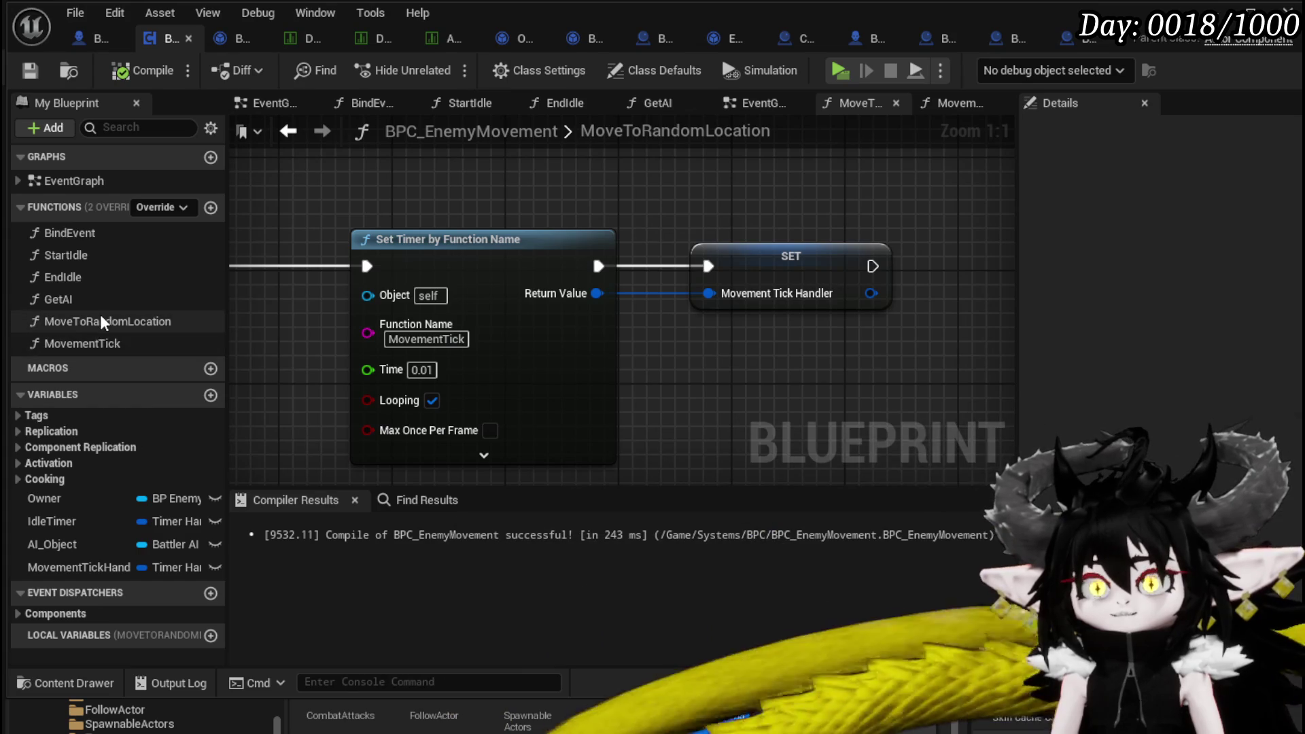
left_click_drag(468, 181, 659, 224)
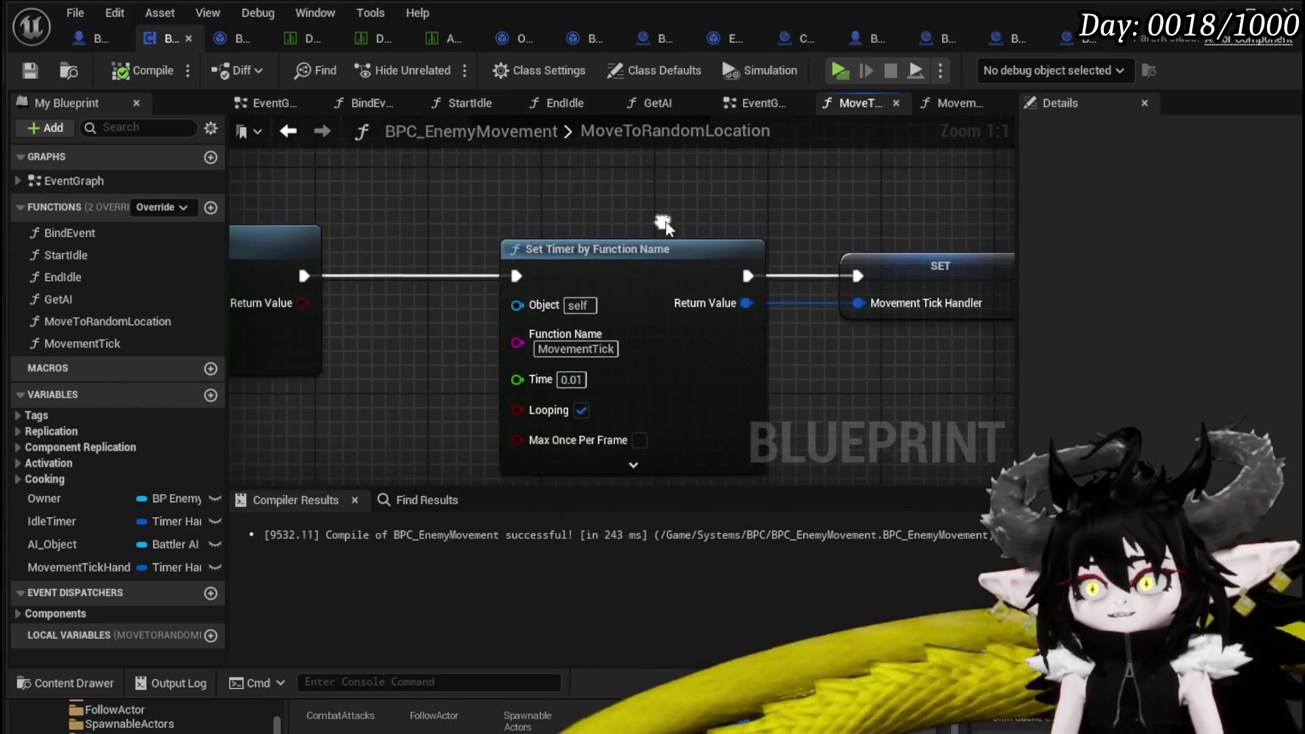
In StartIdle, delete the Bind Event, Create Event and Owner nodes.
left_click(79, 323)
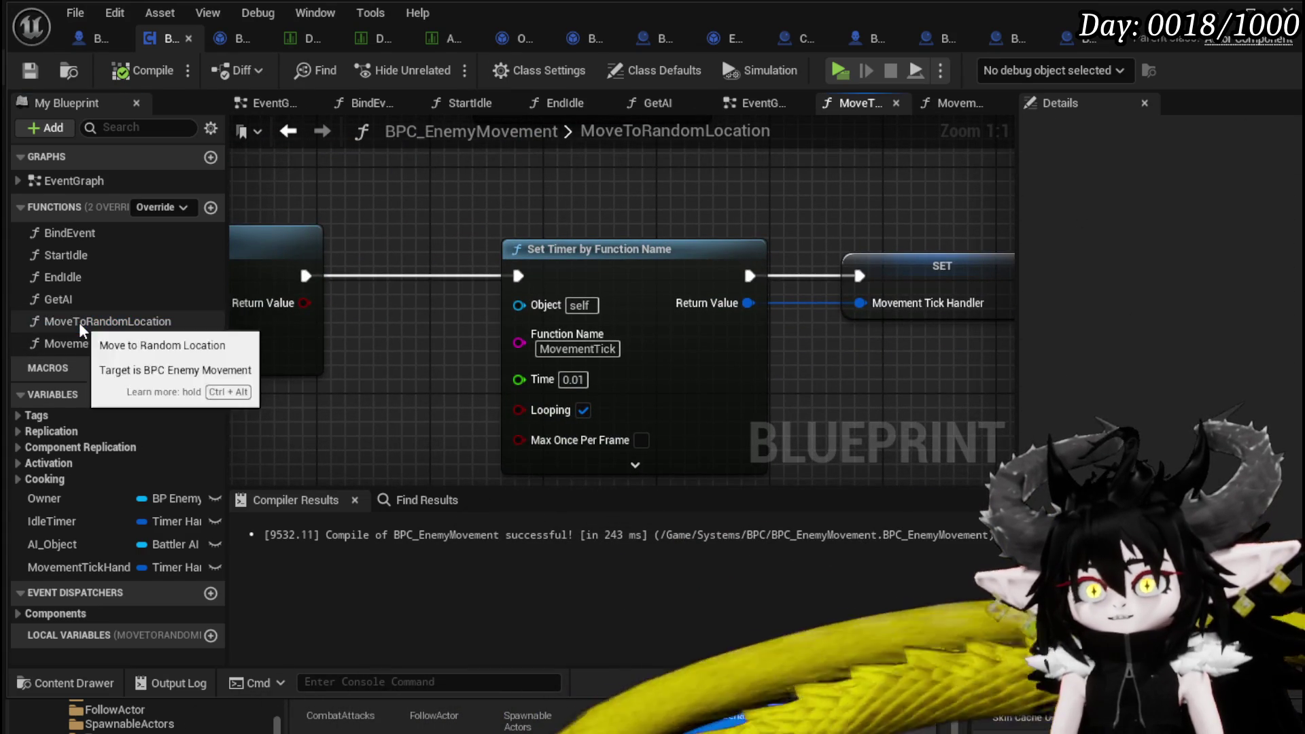
double_click(84, 340)
left_click(84, 314)
double_click(84, 314)
double_click(72, 299)
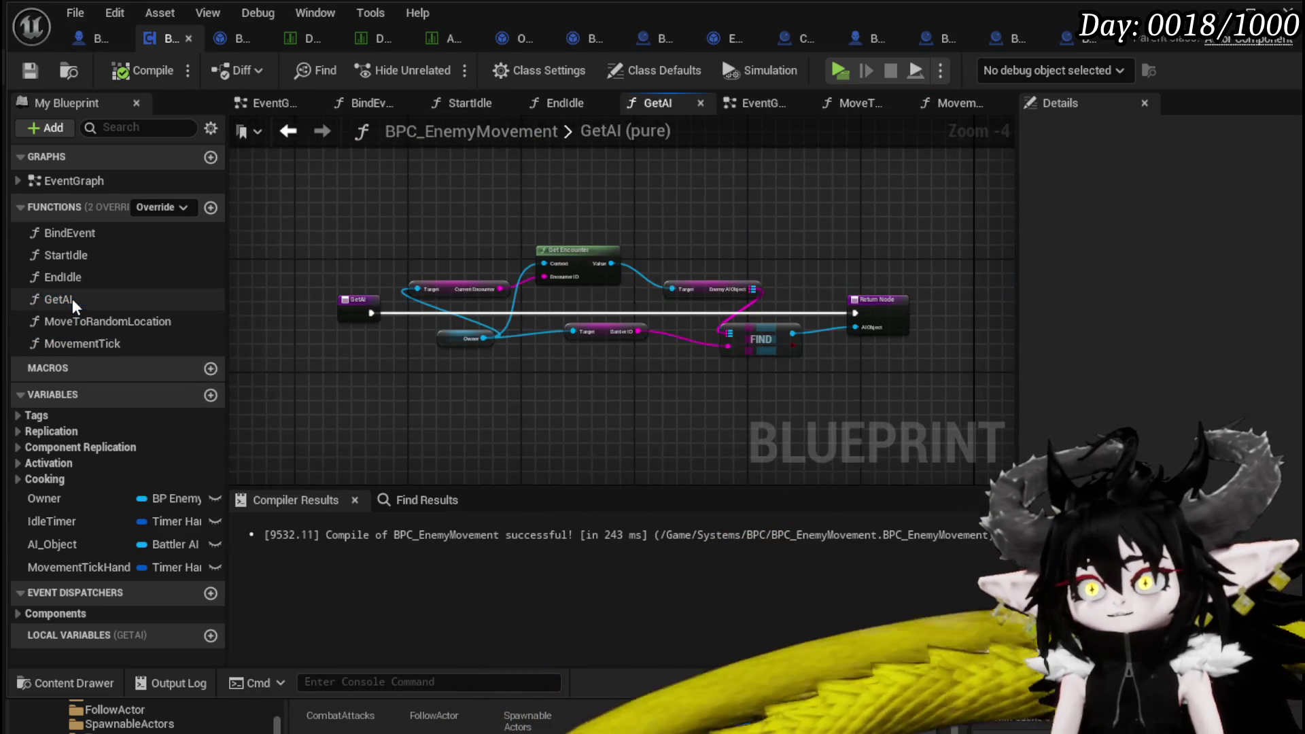
left_click(69, 280)
double_click(69, 280)
double_click(72, 257)
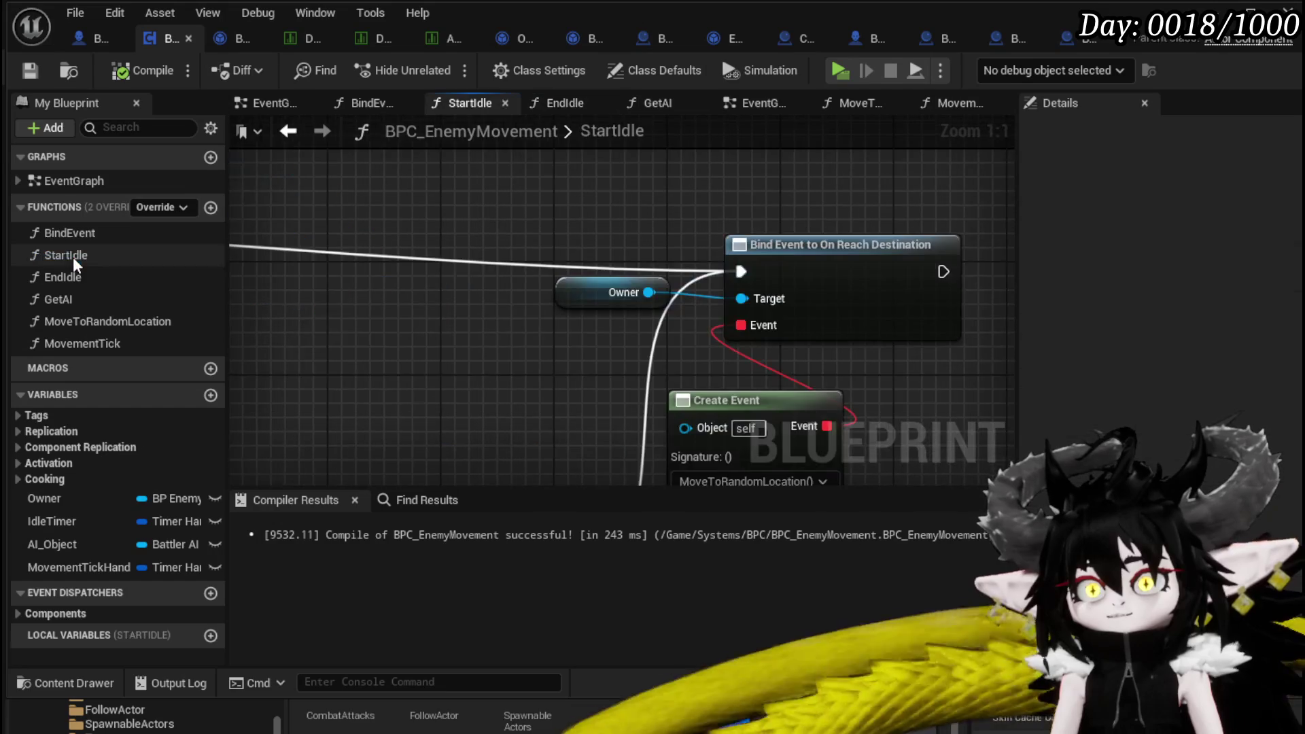
mouse_move(723, 388)
left_mouse_down()
mouse_move(651, 349)
mouse_move(699, 309)
mouse_move(693, 262)
mouse_move(315, 339)
mouse_move(756, 227)
left_mouse_up()
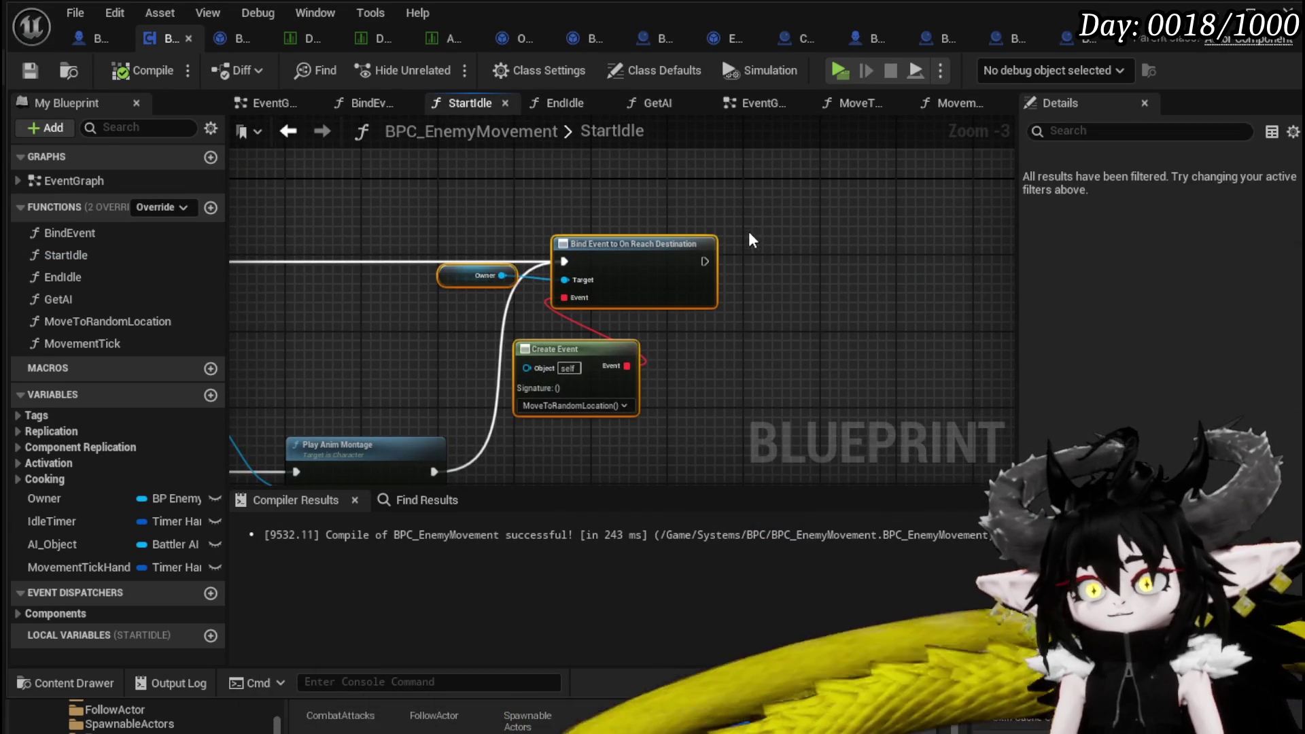
key("Delete")
left_click_drag(416, 345, 954, 277)
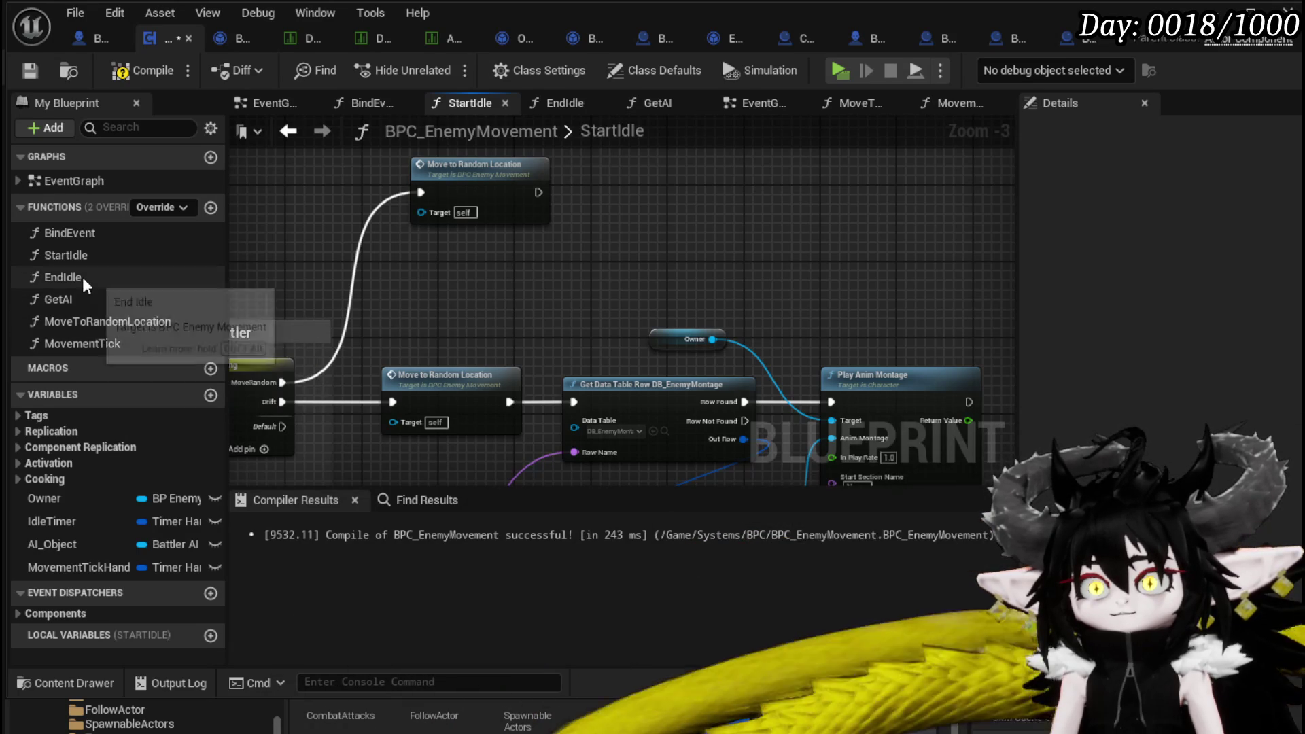
In EndIdle, add a MovementTickHandler getter feeding a Clear and Invalidate Timer by Handle node.
double_click(83, 277)
left_click_drag(64, 564, 421, 187)
left_click(484, 217)
left_click_drag(517, 191, 647, 235)
type("Clear")
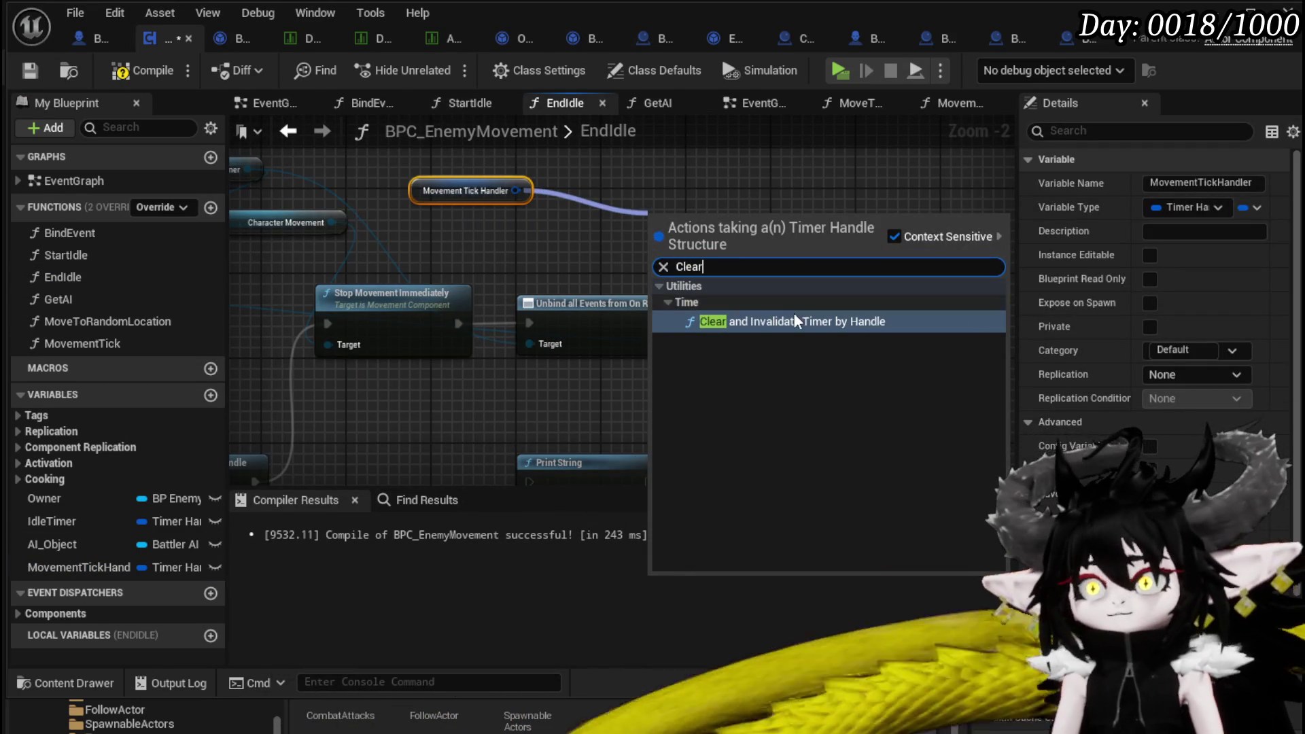
key("Return")
Replace Stop Movement Immediately and Unbind with the new Clear node, chain it after the Idle Timer clear, and compile.
left_click_drag(429, 377, 598, 316)
key("Delete")
mouse_move(738, 235)
left_mouse_down()
mouse_move(551, 320)
mouse_move(768, 327)
left_mouse_up()
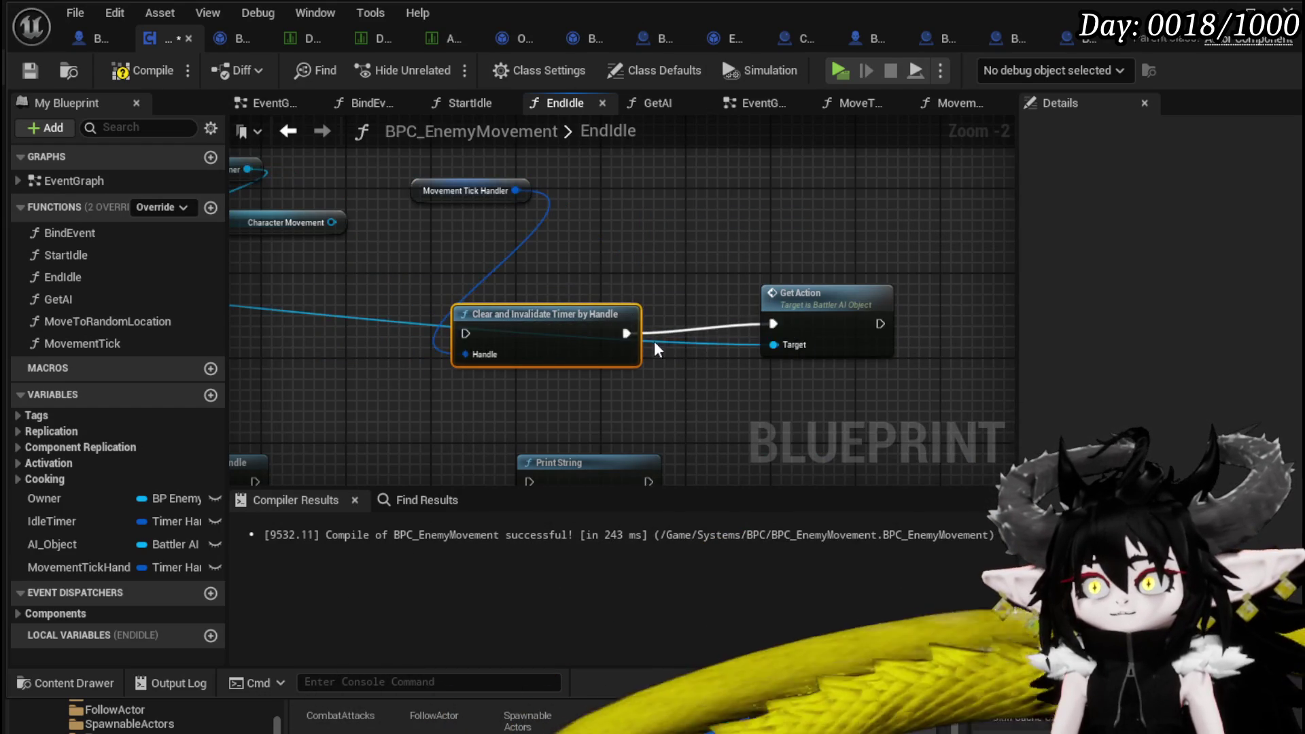
left_click_drag(659, 340, 746, 295)
left_click_drag(519, 297, 552, 289)
scroll(556, 287, "down", 2)
scroll(565, 325, "up", 2)
left_click(30, 70)
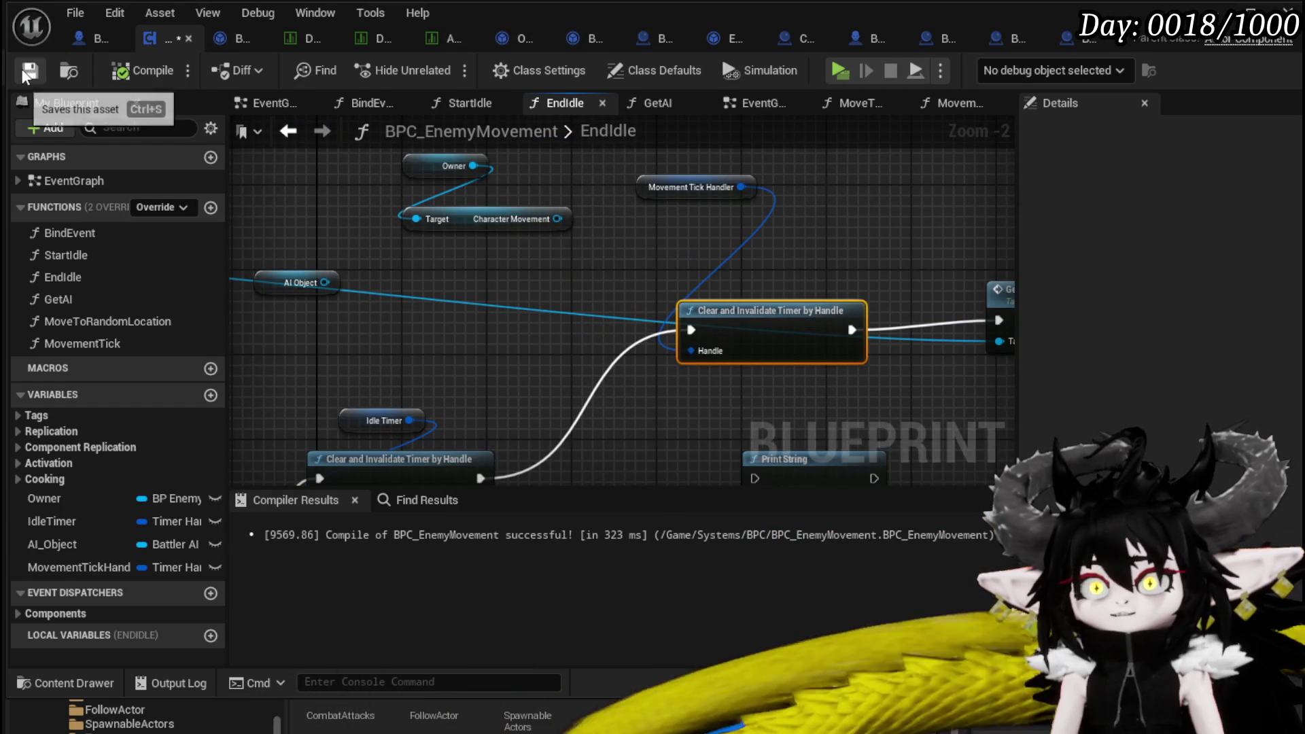
Open BP_EnemyBattler's GetHandlerArray function graph.
left_click(100, 36)
scroll(148, 565, "down", 5)
scroll(130, 553, "up", 10)
scroll(108, 547, "up", 5)
scroll(91, 551, "down", 8)
scroll(105, 544, "down", 3)
double_click(102, 550)
double_click(99, 533)
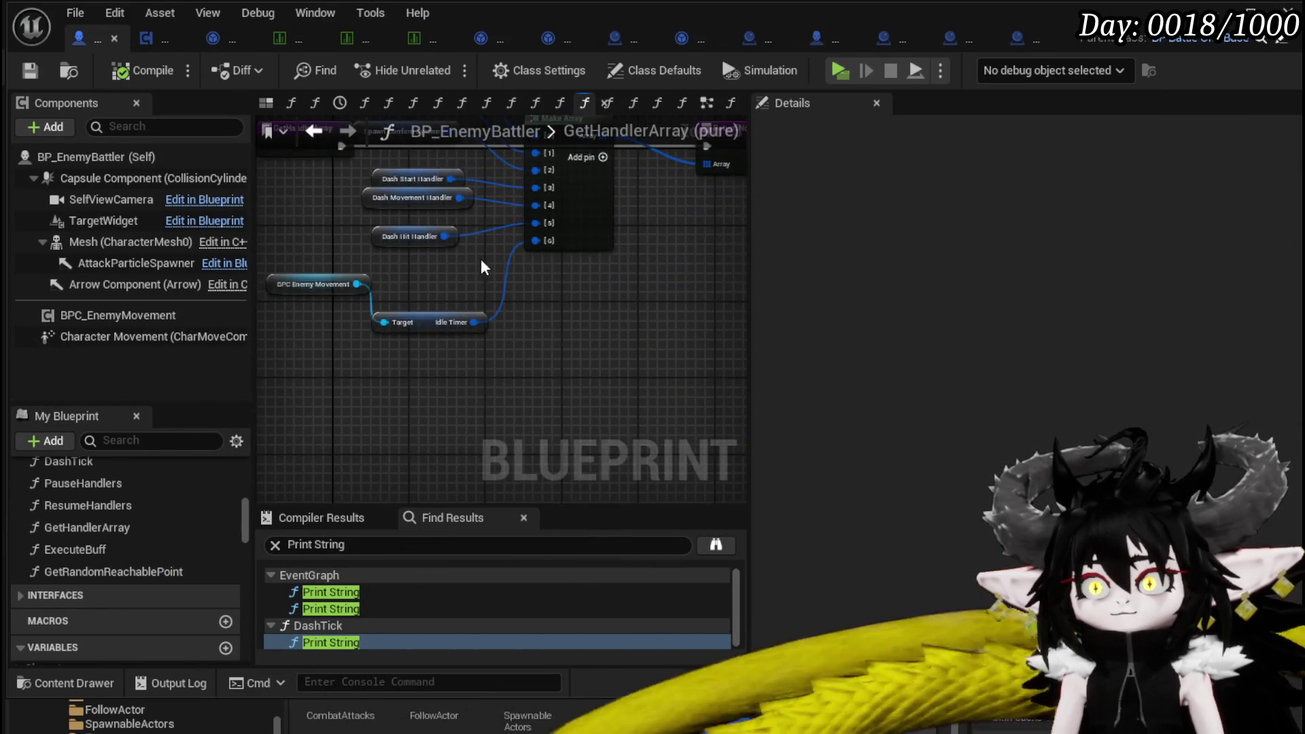
Add an eighth Make Array pin and wire BPC Enemy Movement's Movement Tick Handler into [7], then compile.
left_click(596, 212)
scroll(399, 320, "up", 2)
left_click_drag(400, 310, 385, 445)
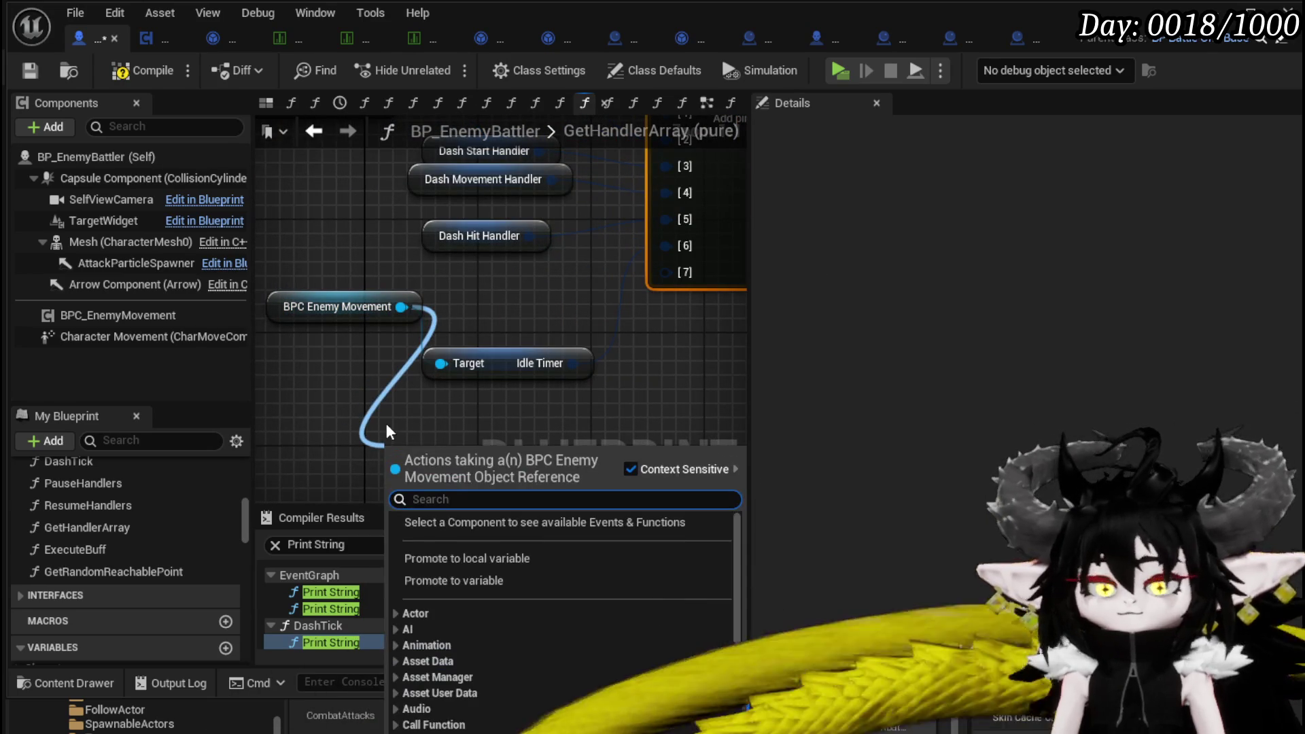
type("Move")
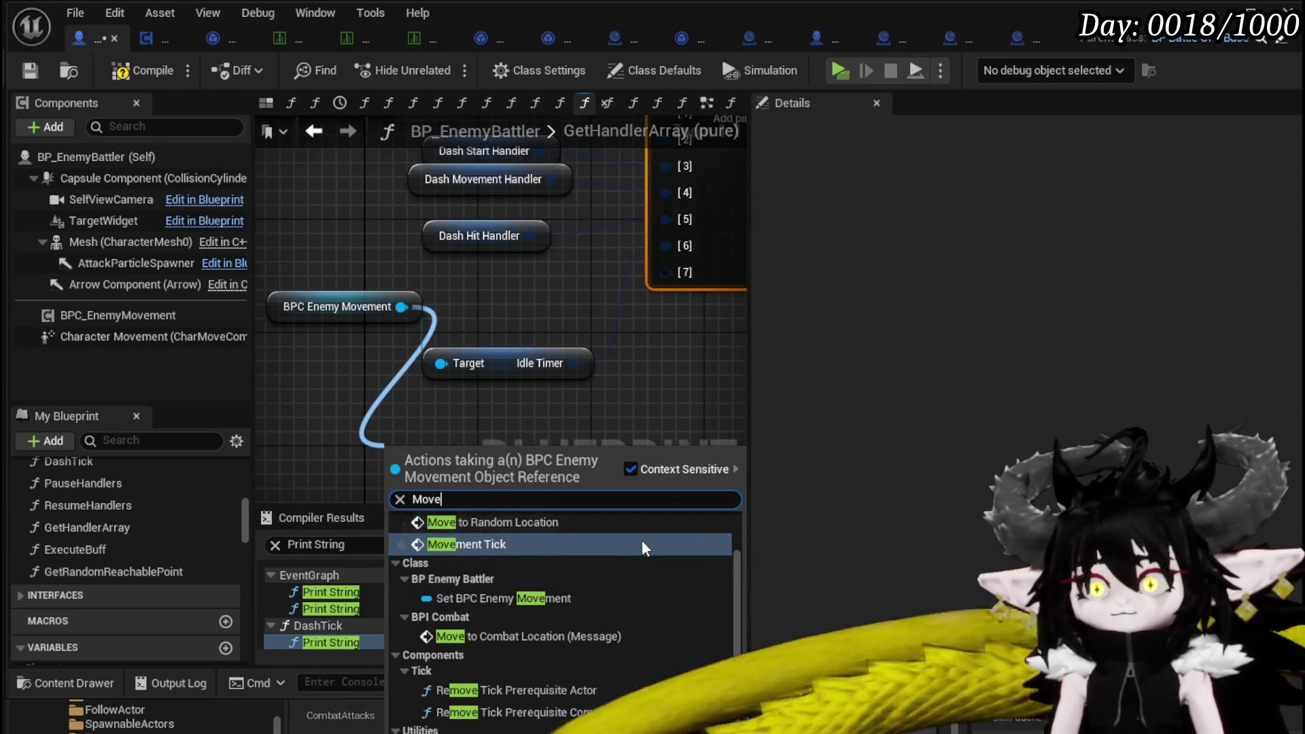
scroll(598, 611, "down", 3)
key("Return")
mouse_move(594, 460)
left_mouse_down()
mouse_move(696, 282)
mouse_move(557, 419)
mouse_move(578, 430)
mouse_move(670, 287)
mouse_move(666, 272)
left_mouse_up()
left_click(691, 345)
left_click(139, 79)
left_click(34, 73)
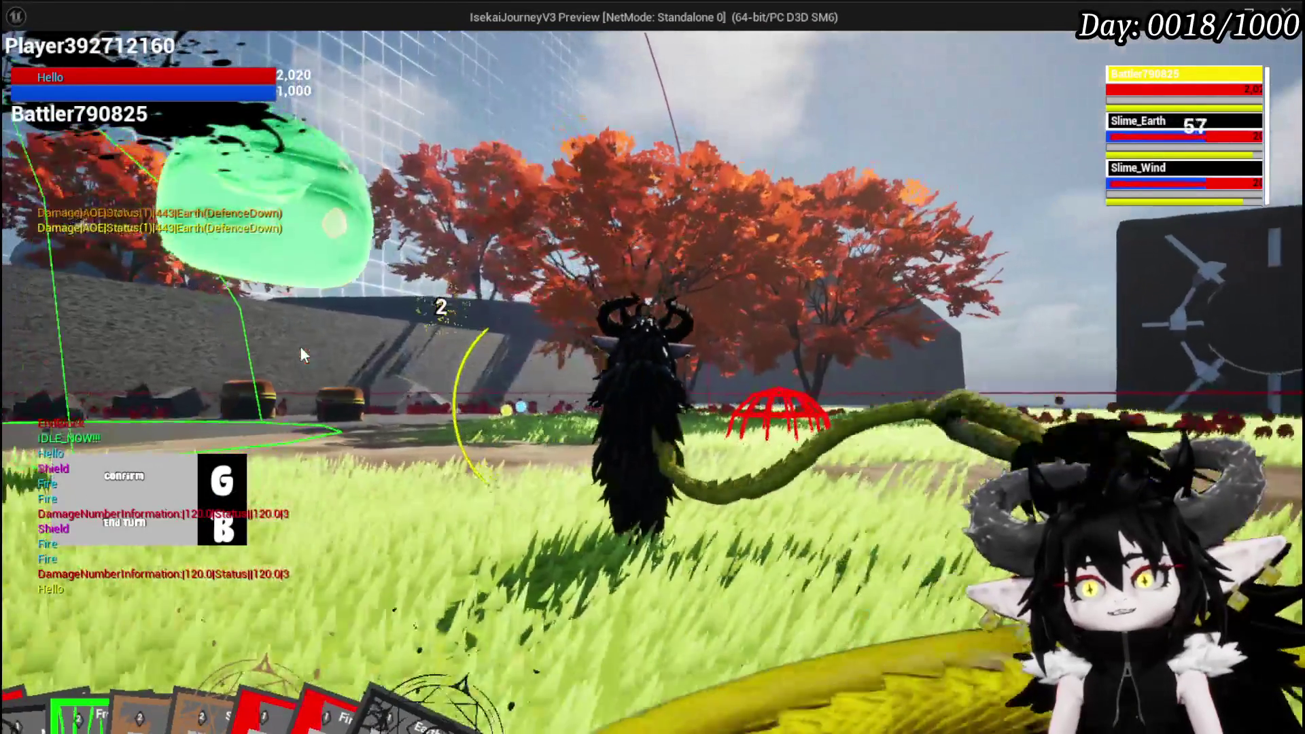
Confirm a battle action with G during the play-test, then Alt+Tab back to the editor.
key("g")
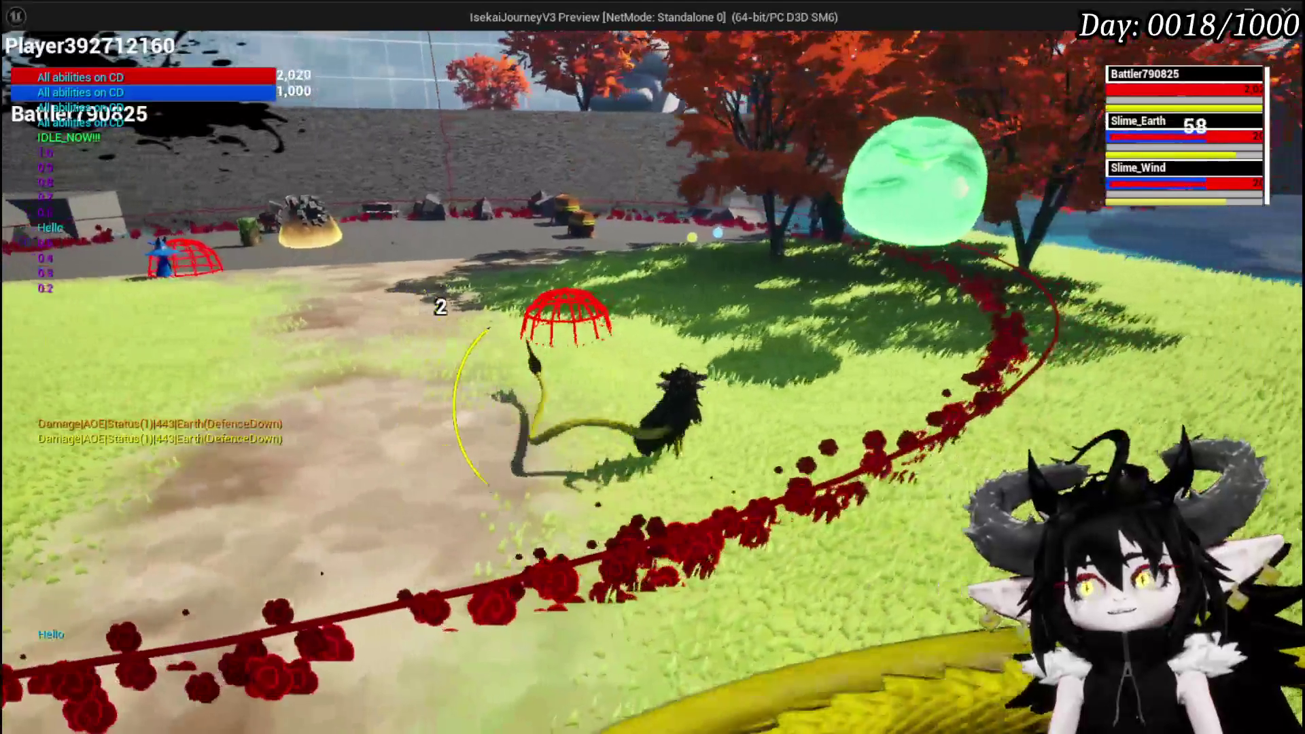
key("alt+Tab")
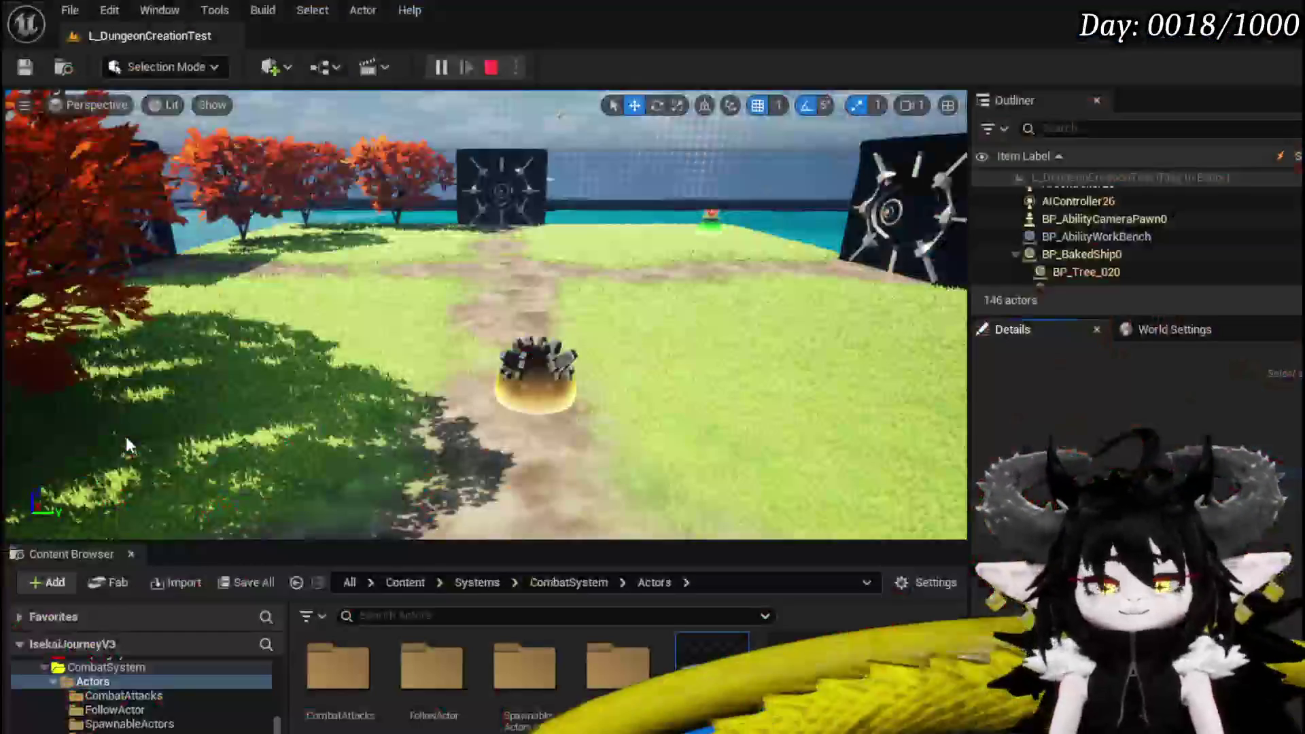
Stop the play session, save the level, and return to the BPC_EnemyMovement blueprint tab.
key("Escape")
left_click(25, 67)
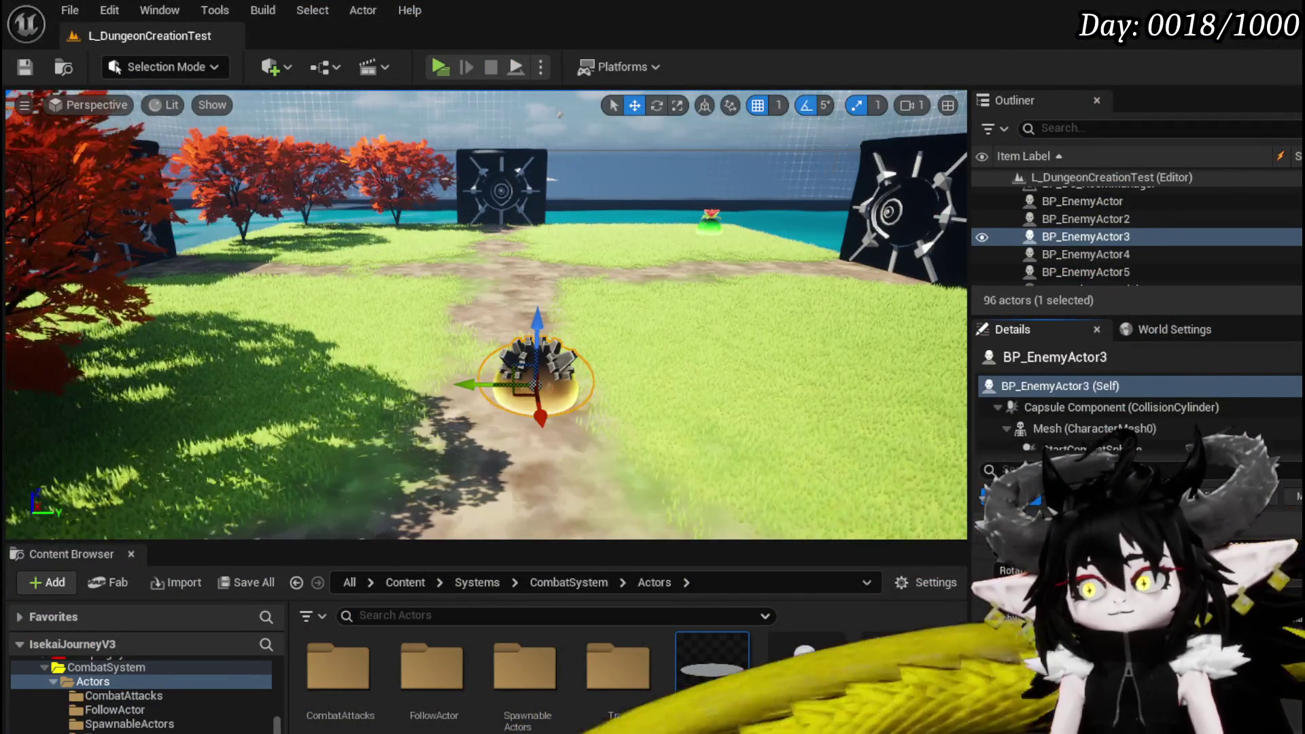
key("alt+Tab")
scroll(384, 480, "up", 3)
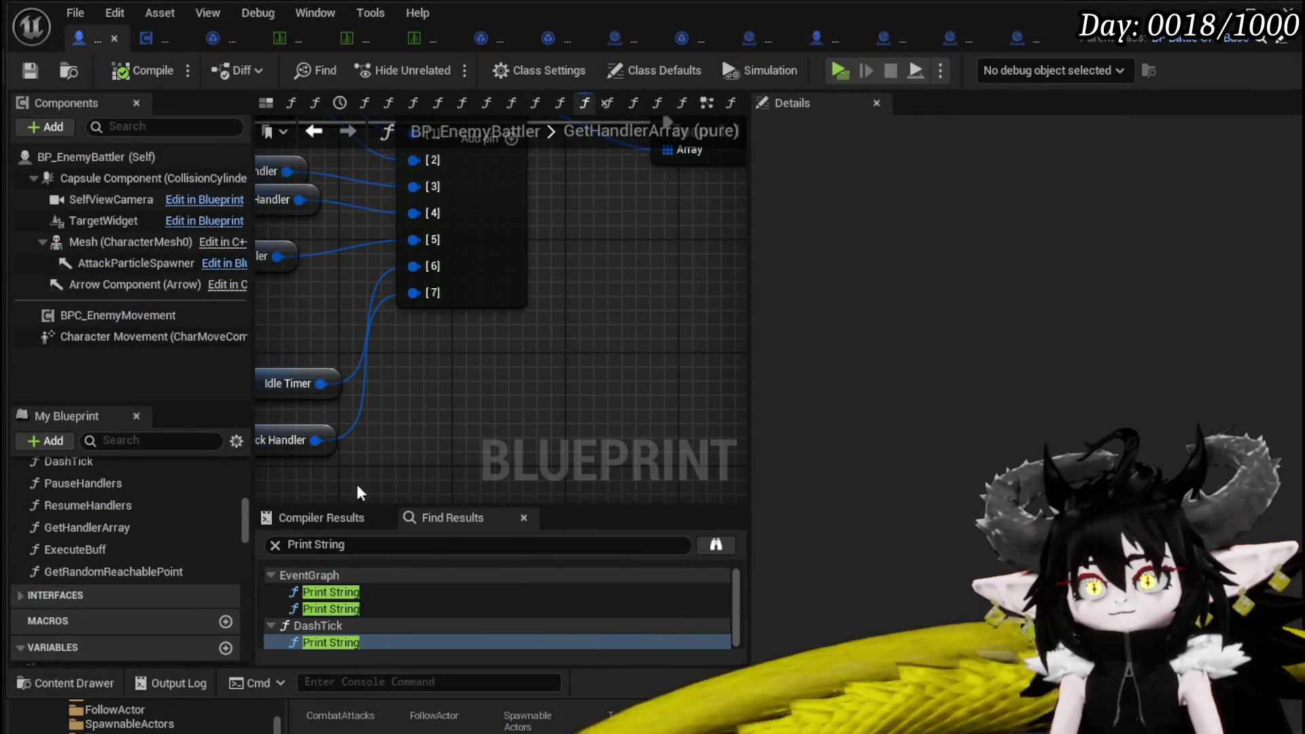
left_click(144, 38)
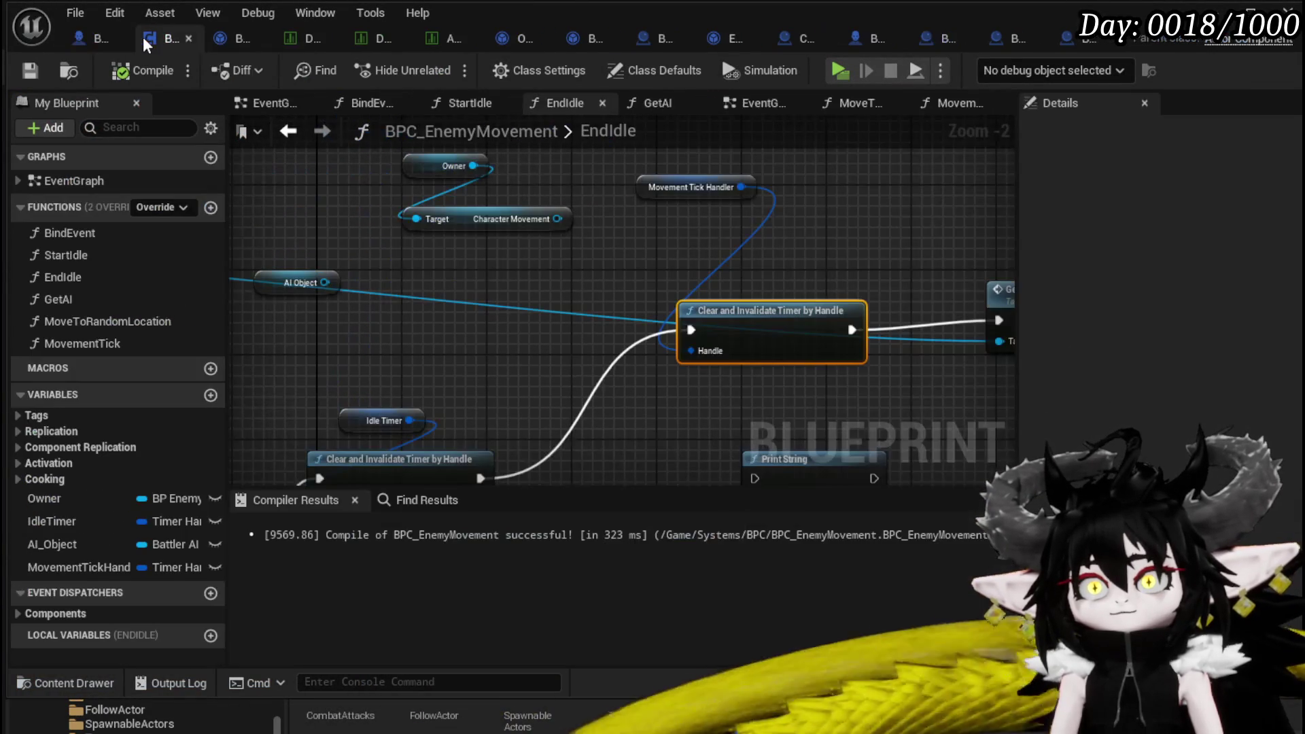
left_click(221, 36)
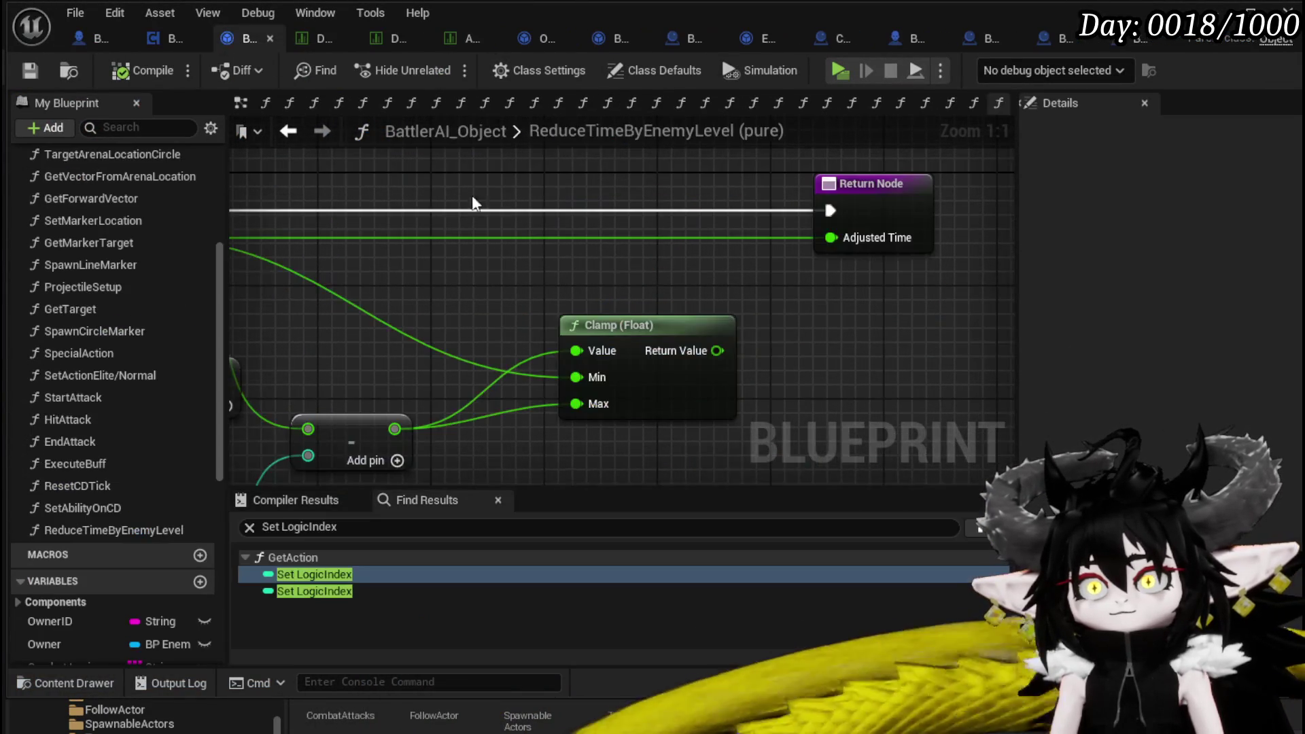
scroll(691, 291, "down", 2)
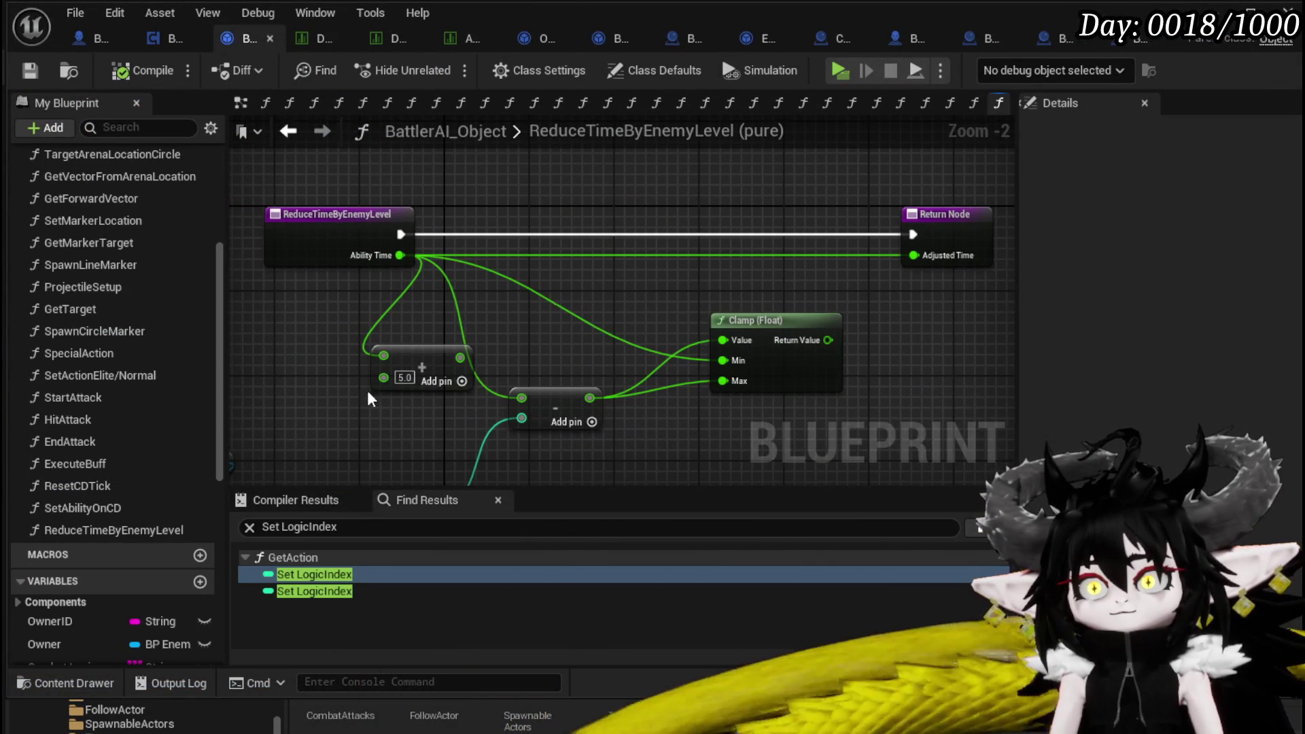
left_click(148, 40)
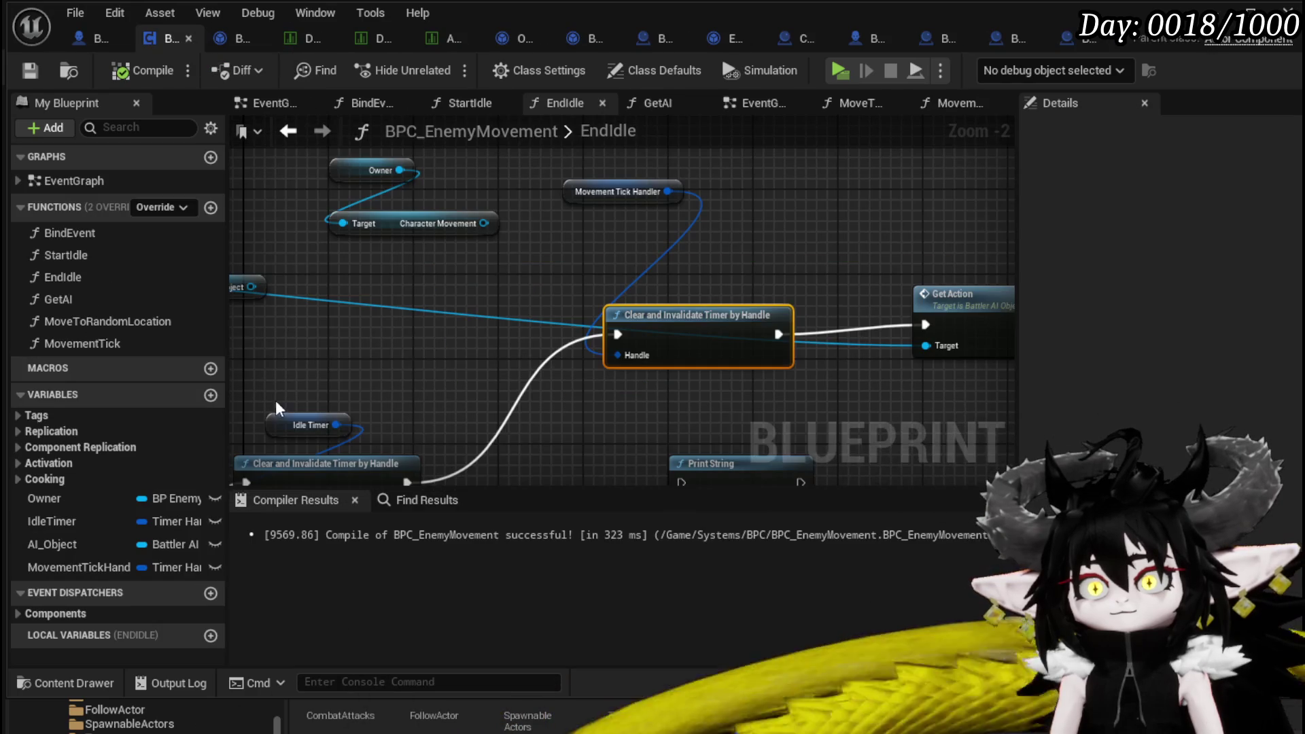
Open the MoveToRandomLocation graph and pan around the Set Timer and movement nodes.
double_click(87, 322)
mouse_move(414, 386)
left_mouse_down()
mouse_move(518, 300)
mouse_move(319, 330)
left_mouse_up()
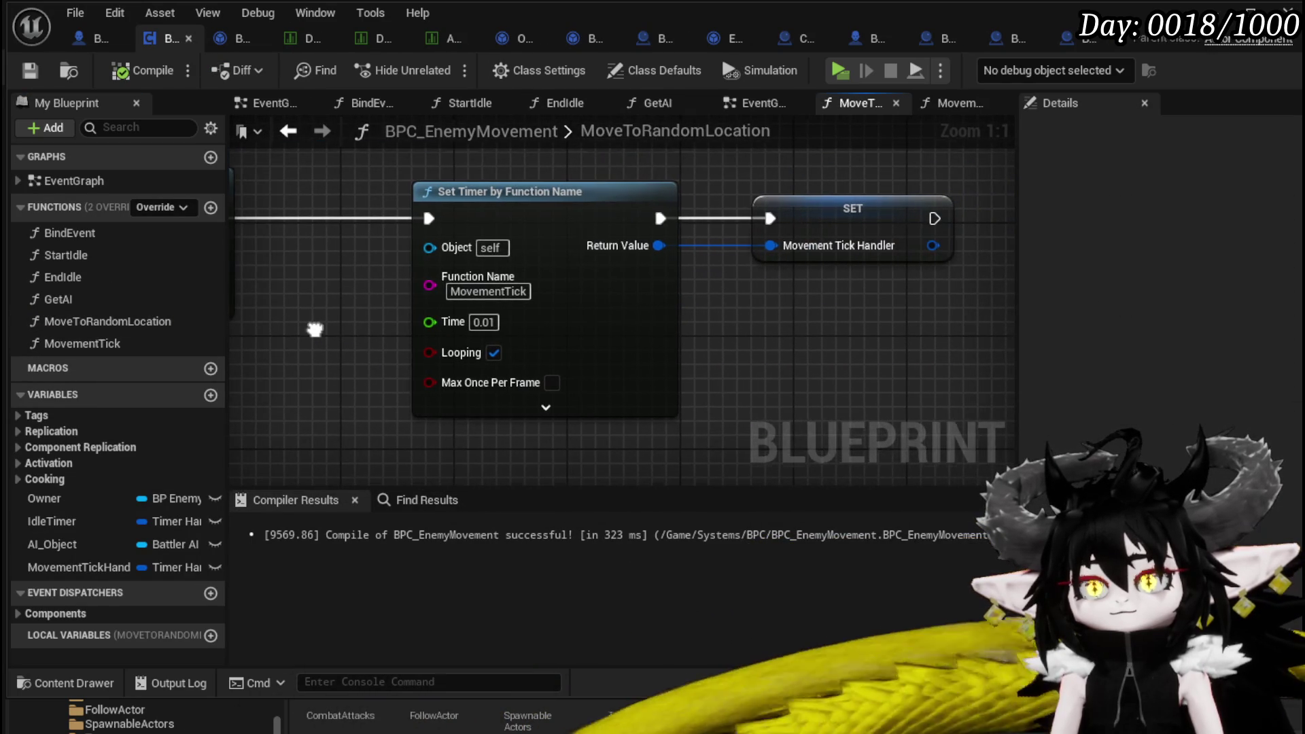
scroll(316, 327, "down", 2)
left_click_drag(744, 354, 440, 358)
mouse_move(609, 367)
left_mouse_down()
mouse_move(407, 356)
mouse_move(548, 379)
mouse_move(495, 367)
mouse_move(540, 385)
left_mouse_up()
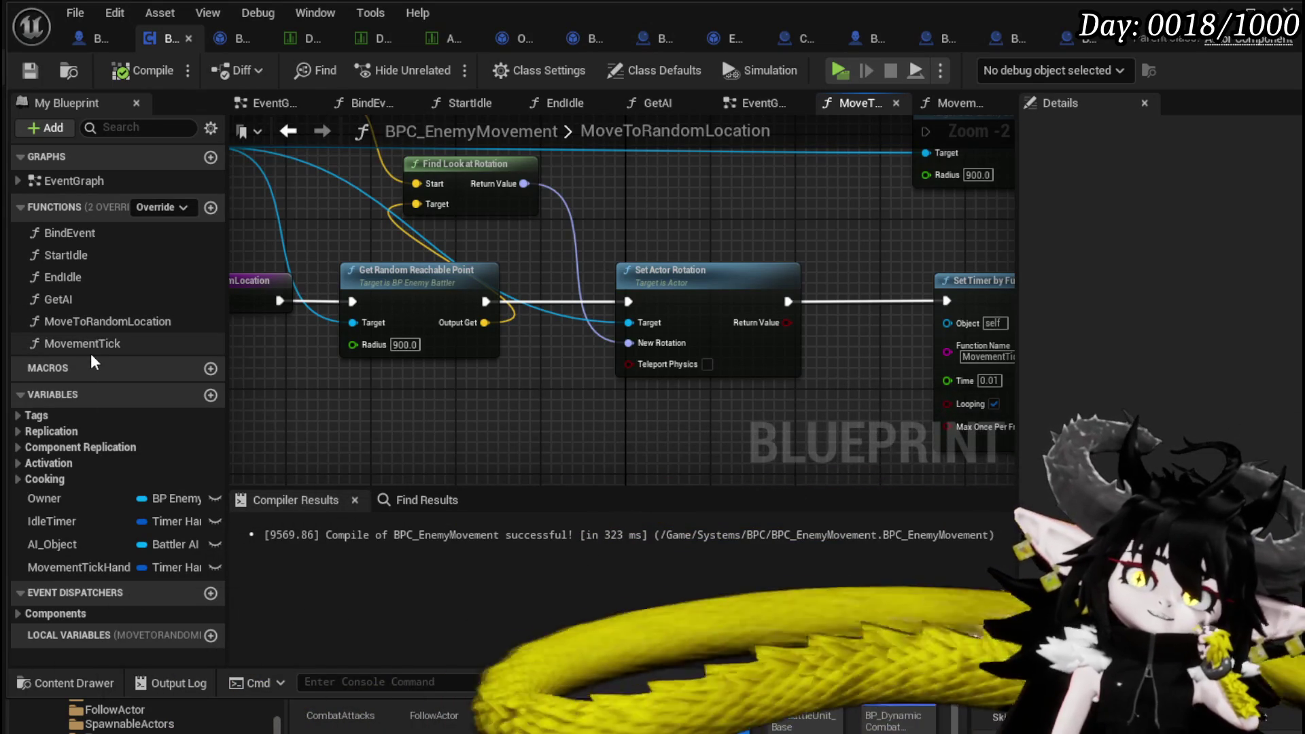
Add a Multi Line Trace By Channel node to the MovementTick graph.
double_click(91, 346)
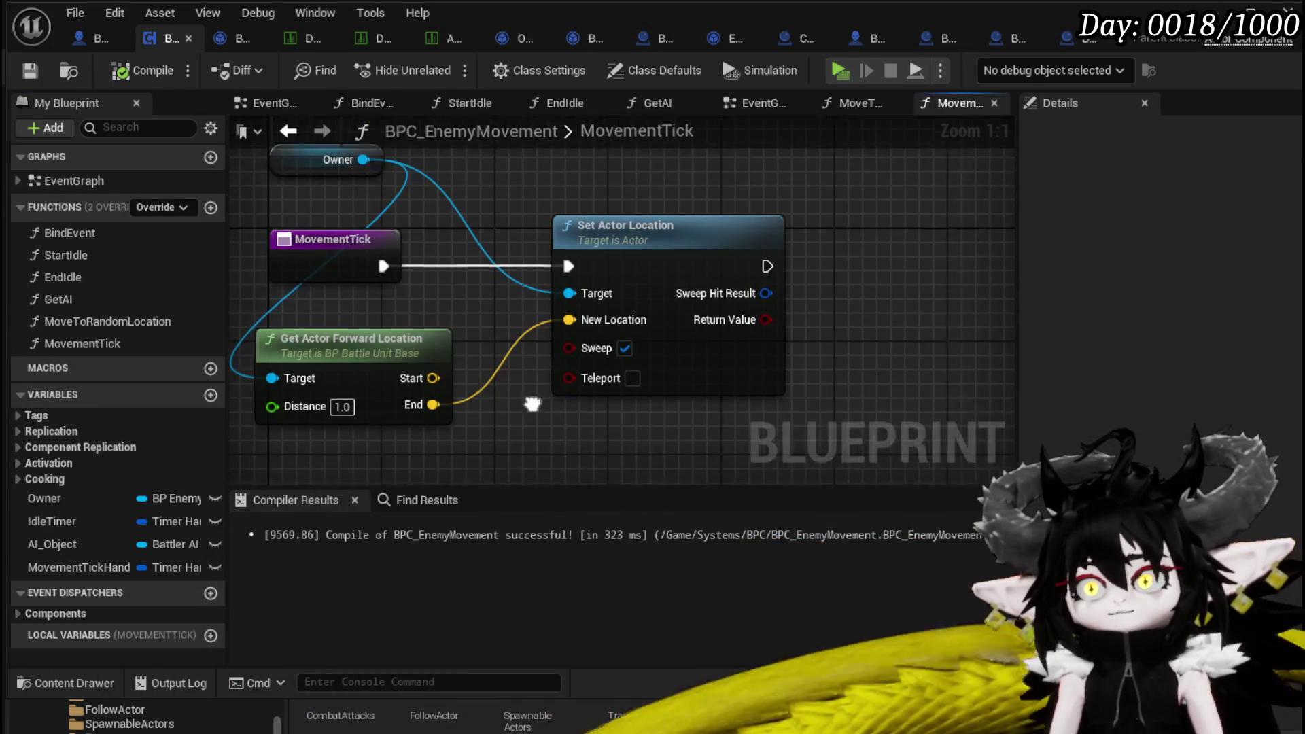
right_click(811, 392)
type("L")
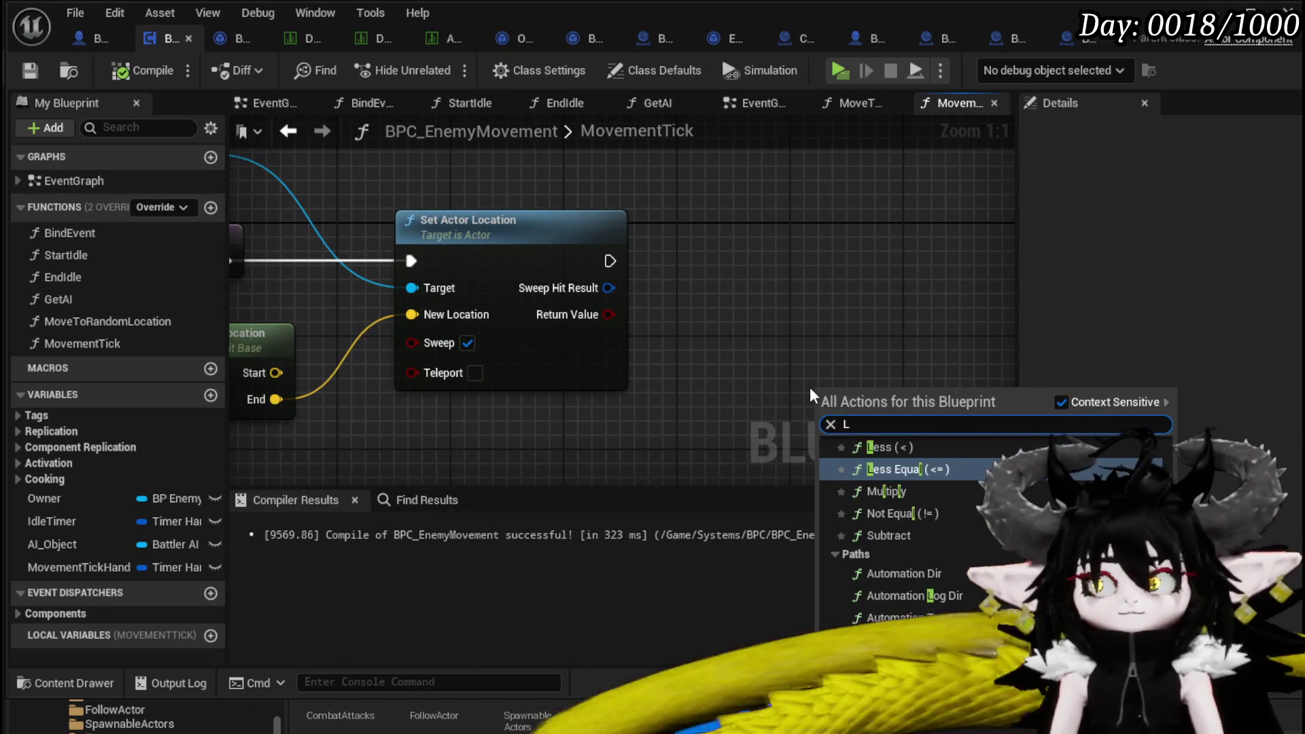
type("ine Tace")
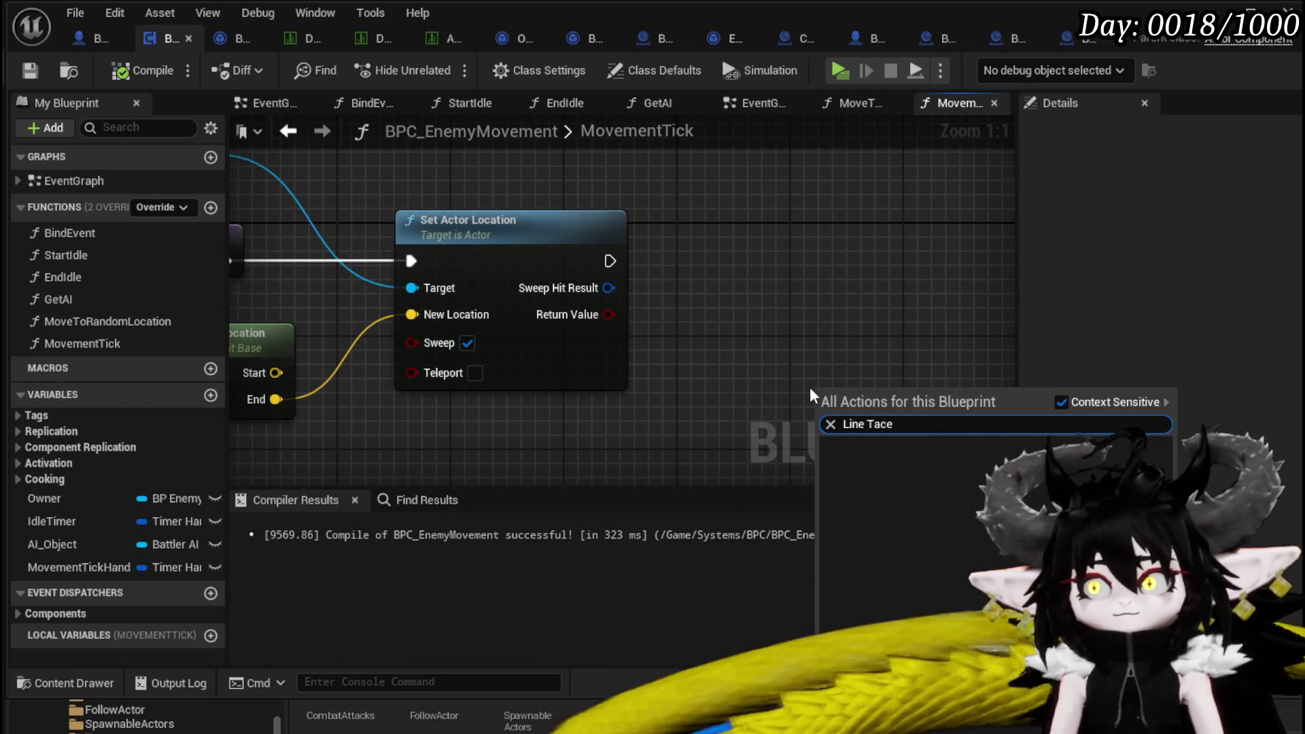
key("BackSpace")
key("BackSpace")
key("BackSpace")
type("t")
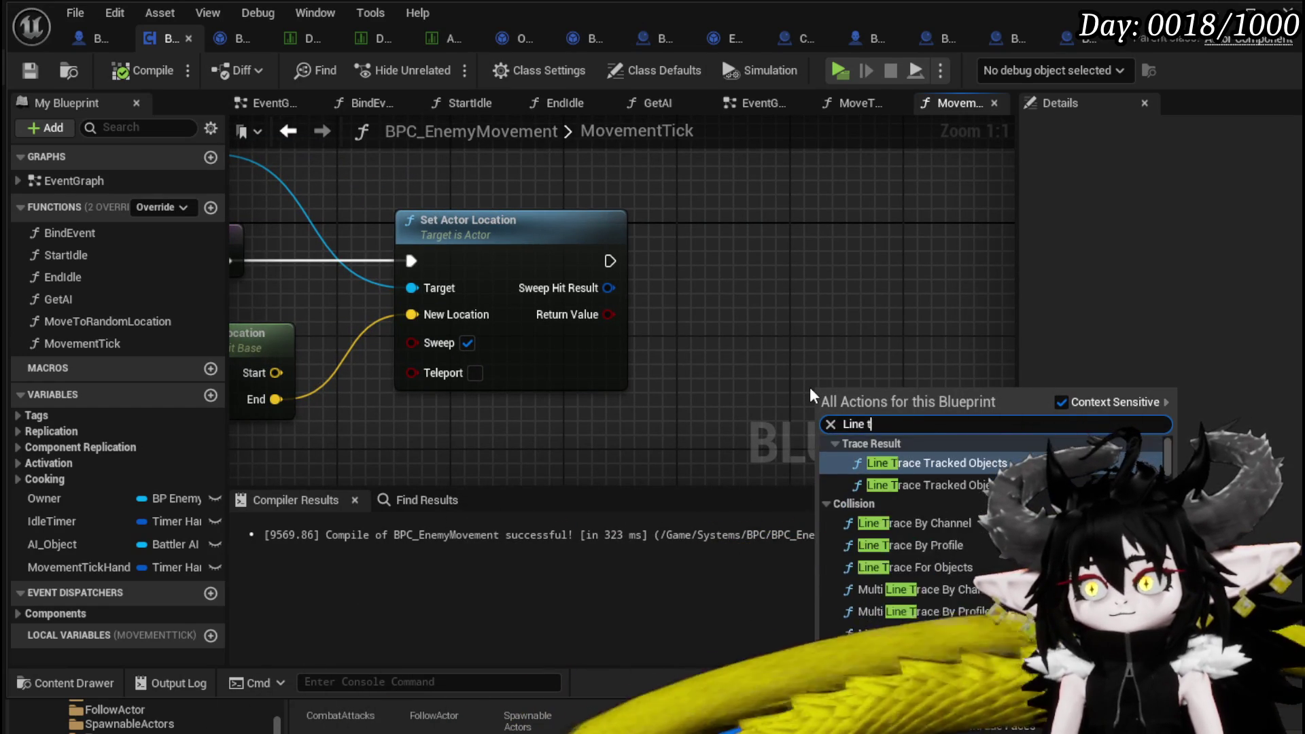
type("race by")
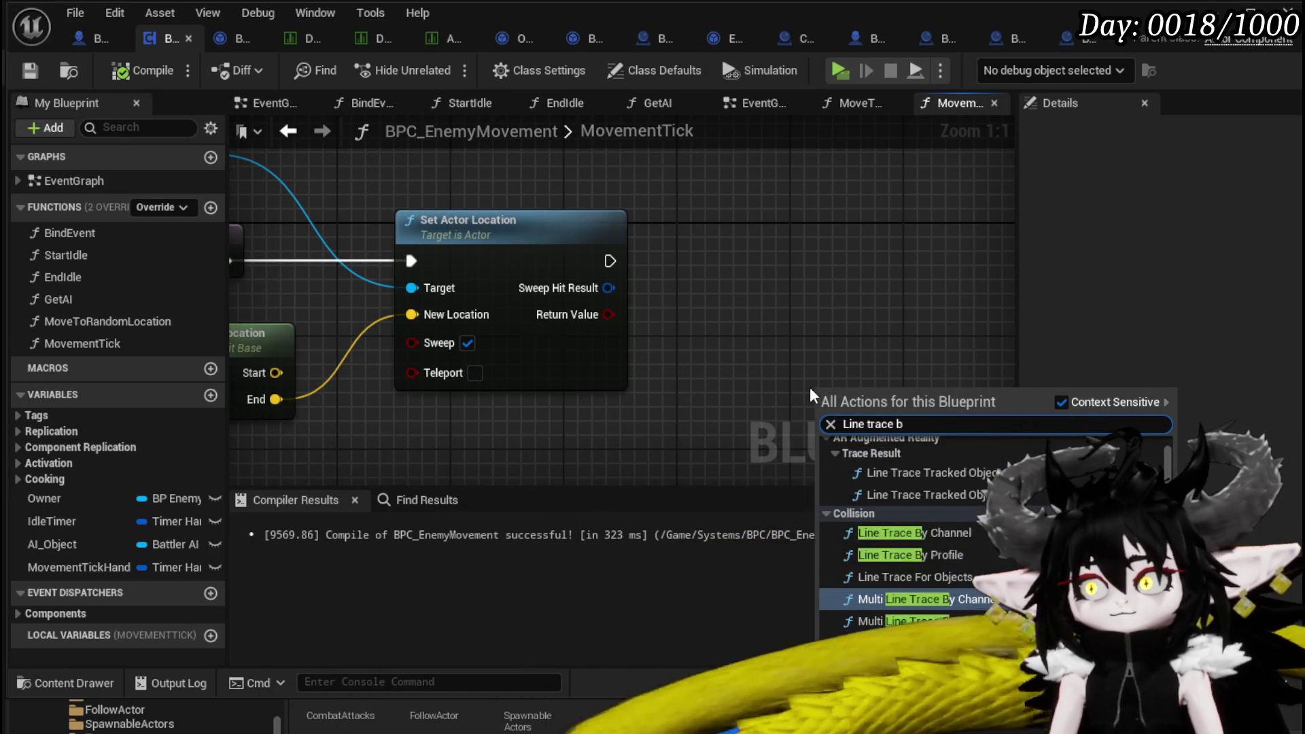
left_click(904, 506)
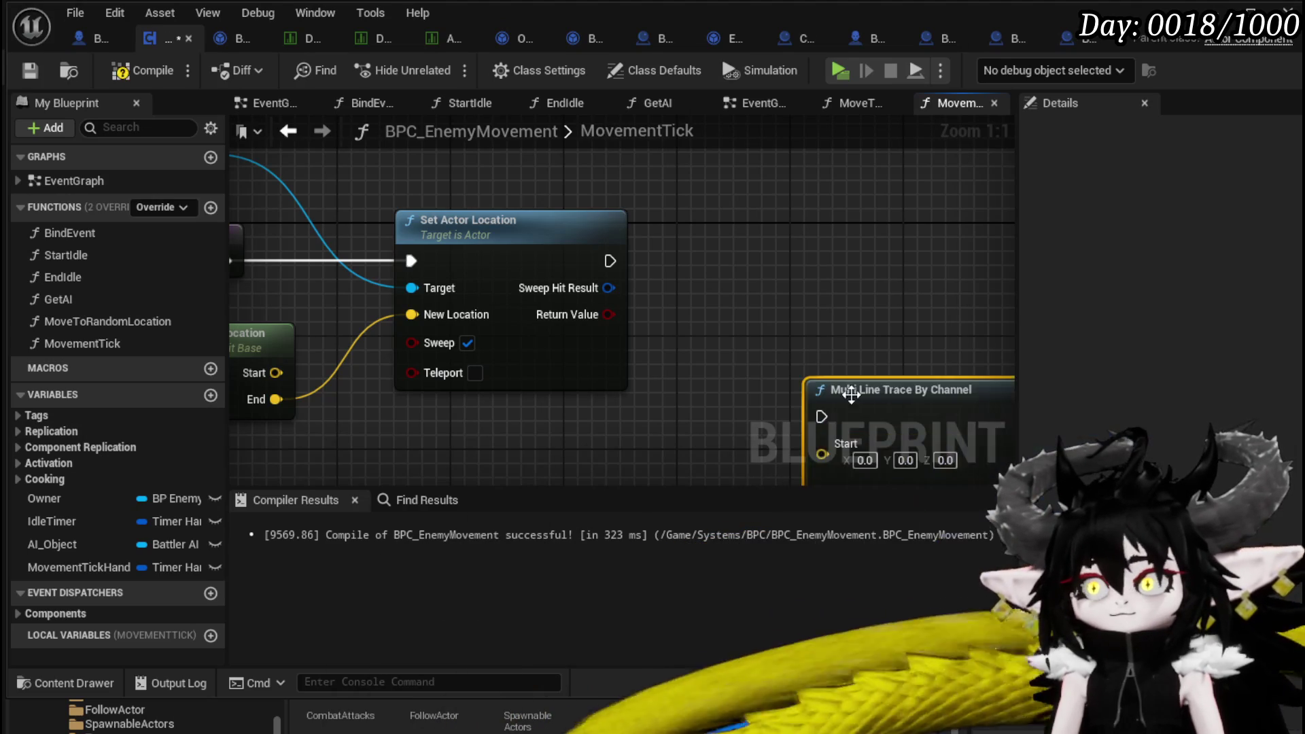
scroll(832, 326, "down", 10)
scroll(860, 348, "up", 8)
mouse_move(809, 332)
left_mouse_down()
mouse_move(764, 337)
mouse_move(816, 275)
left_mouse_up()
Wire Set Actor Location's execution output into the trace node and tidy its position.
left_click_drag(656, 250, 741, 302)
left_click_drag(797, 310, 925, 267)
left_click_drag(529, 370, 577, 321)
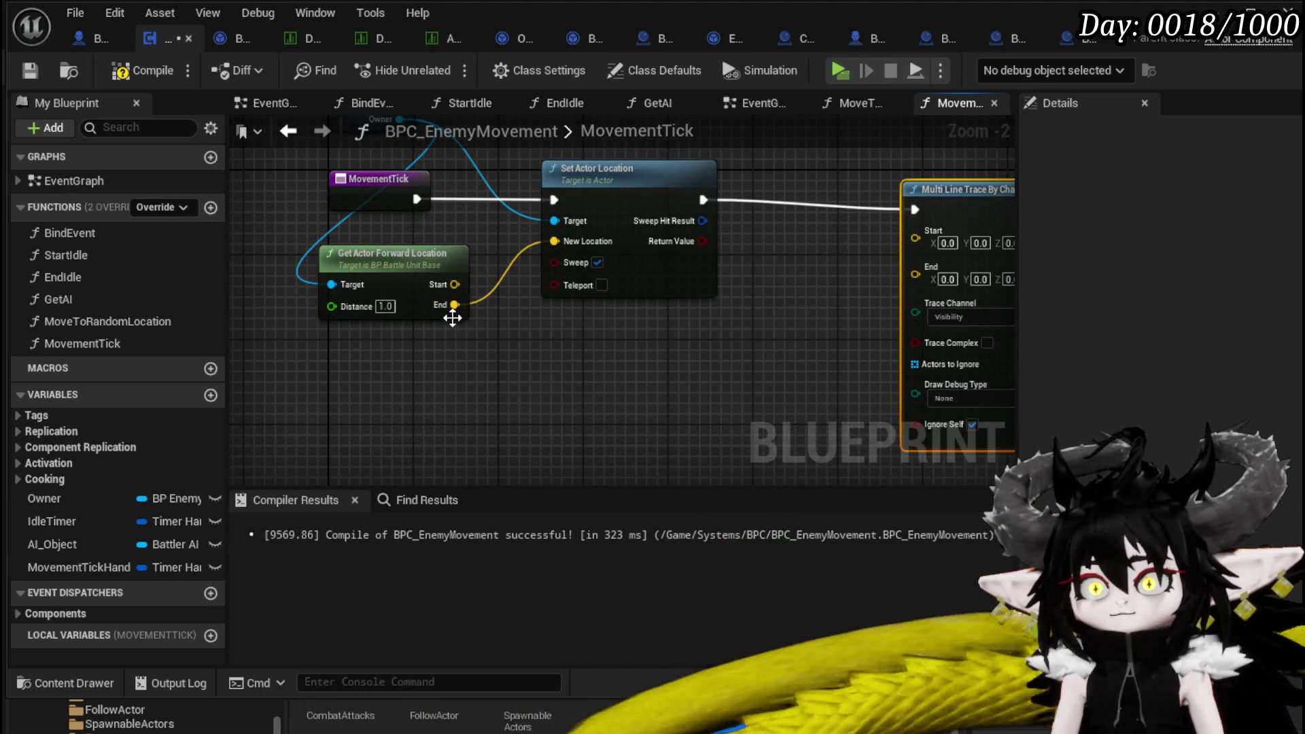
left_click_drag(448, 309, 299, 357)
left_click_drag(813, 242, 850, 231)
left_click_drag(599, 325, 717, 333)
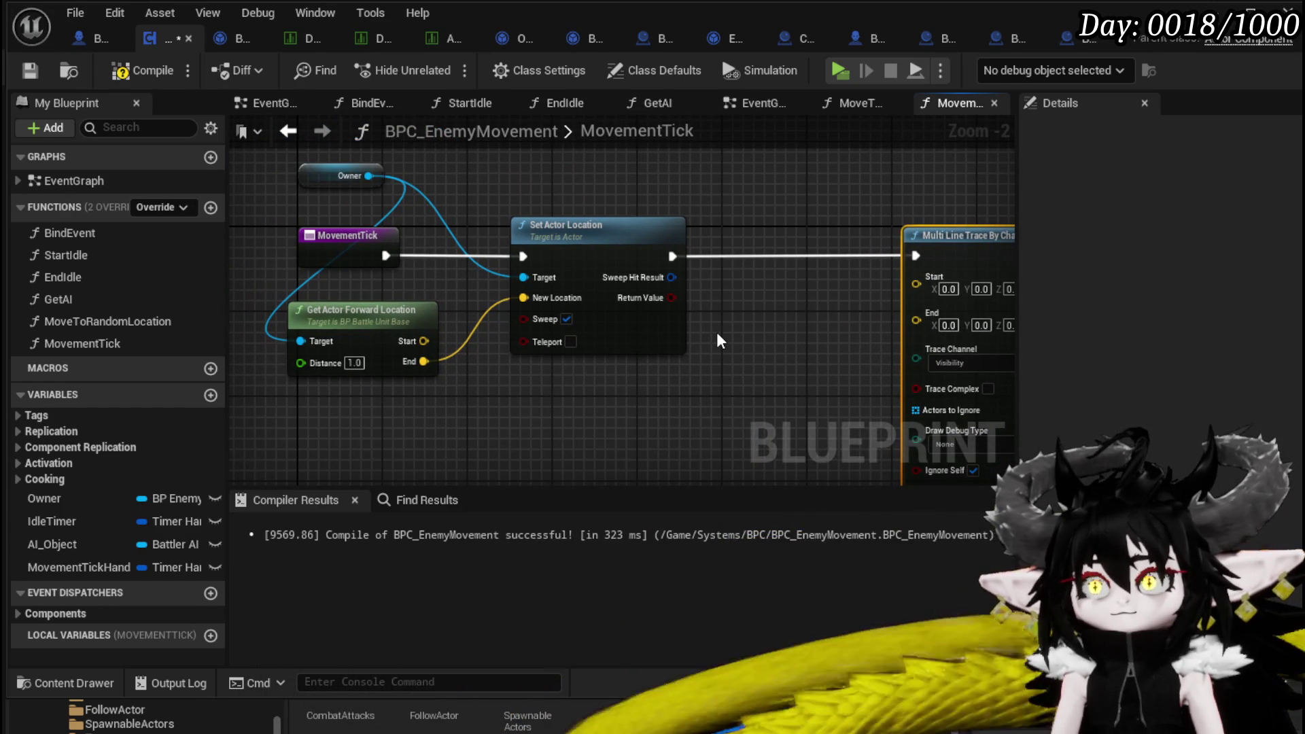
double_click(128, 323)
Promote the random reachable point output to a new variable named MovementDestination.
left_click_drag(284, 347, 402, 394)
right_click(466, 349)
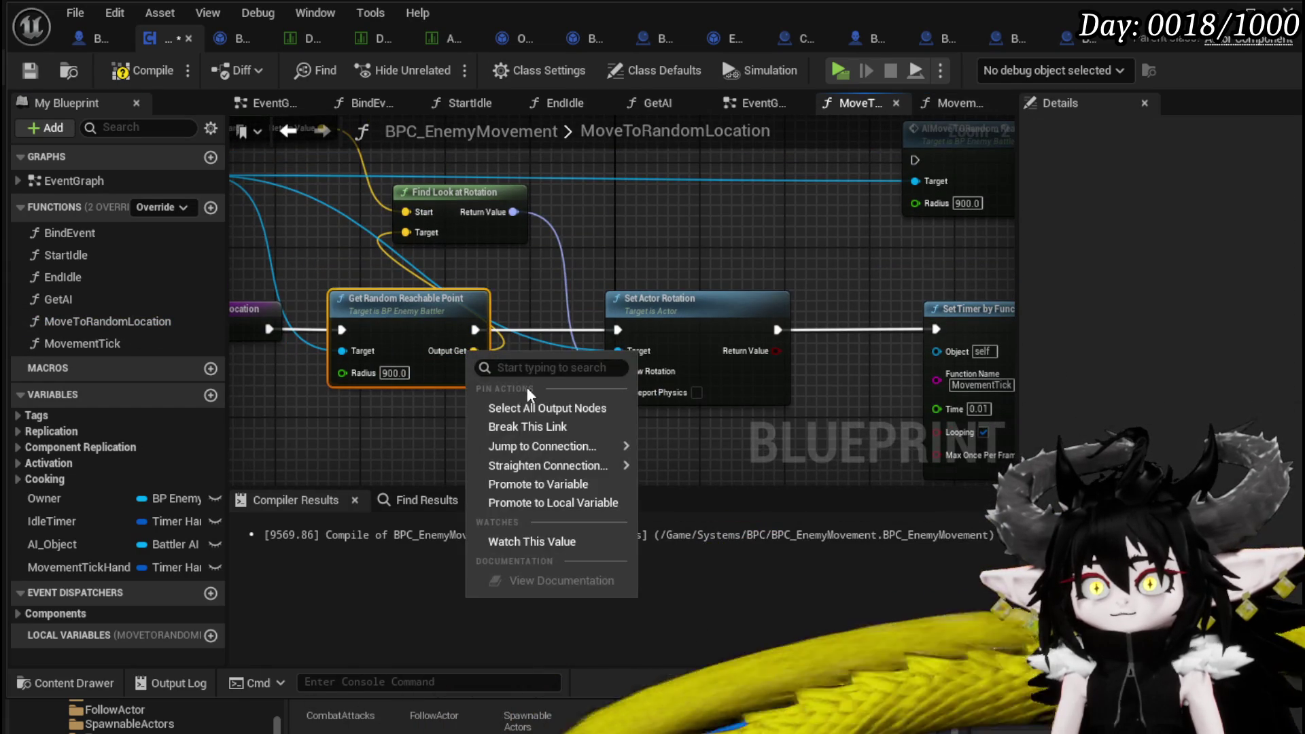
left_click(543, 486)
type("G")
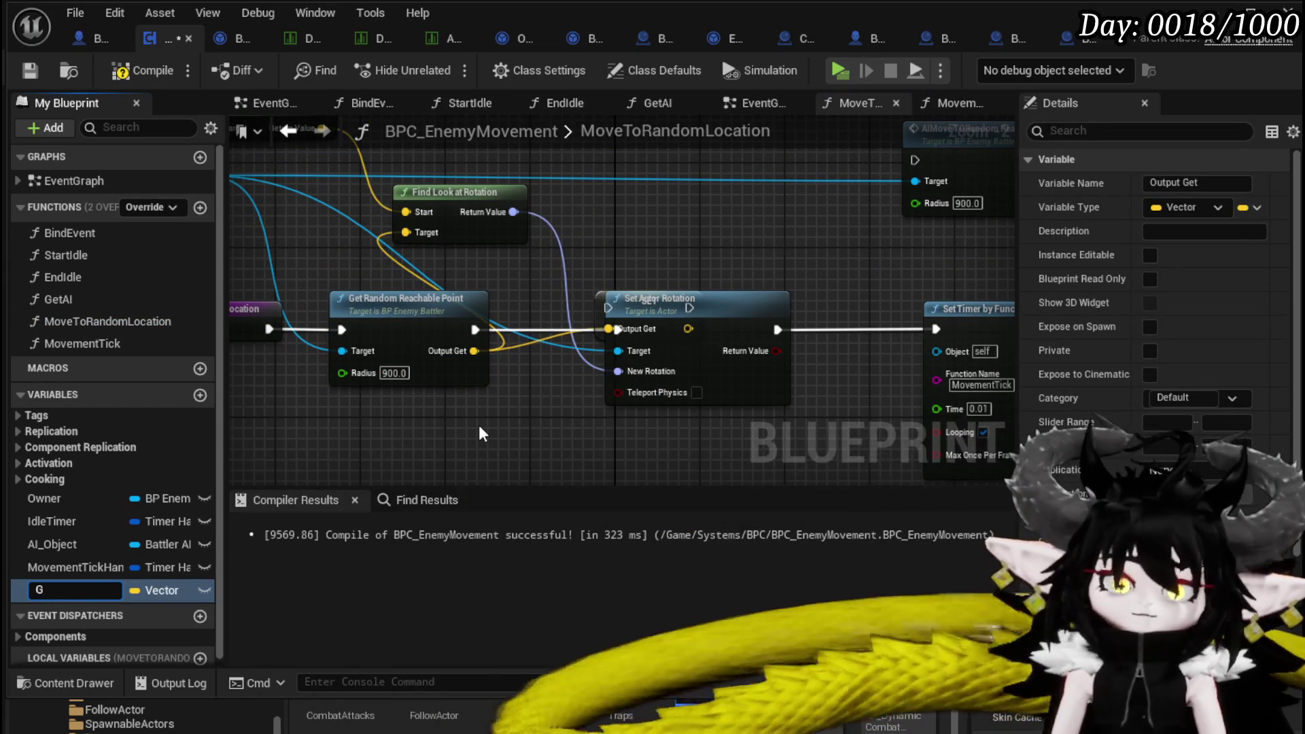
key("BackSpace")
key("BackSpace")
key("BackSpace")
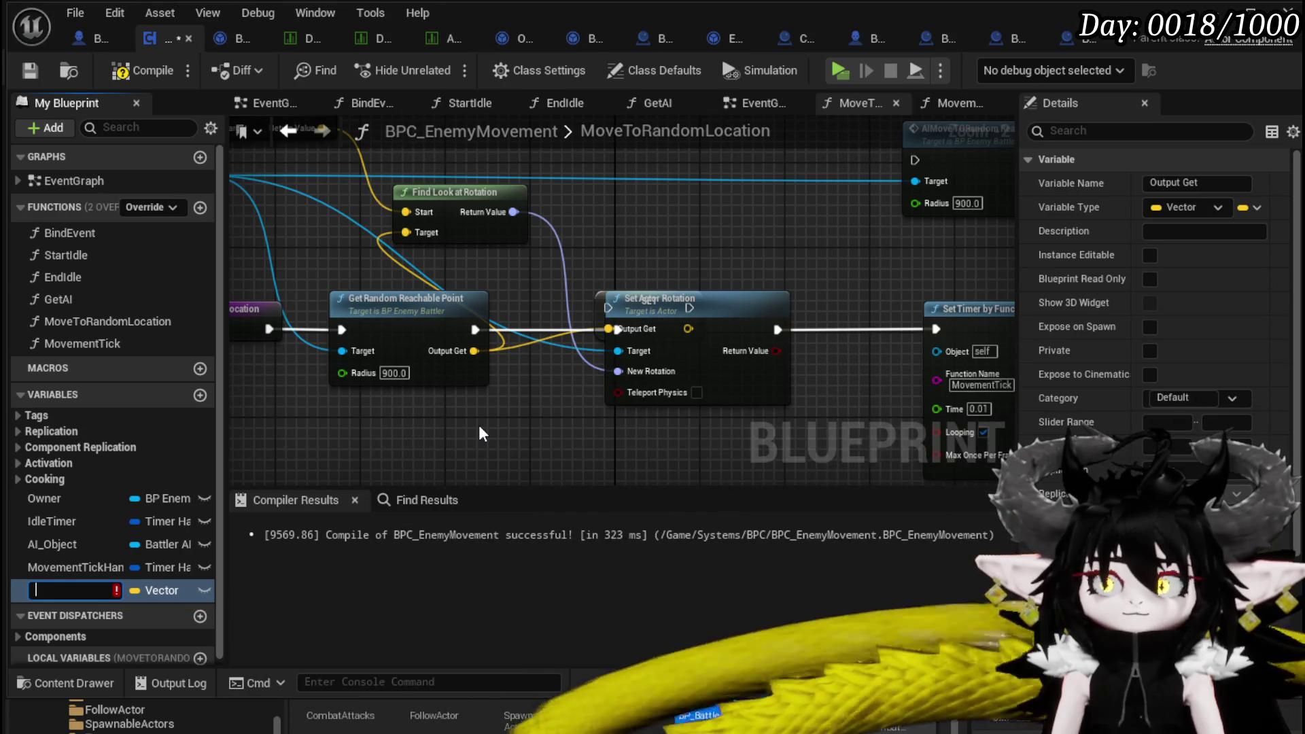
type("MovementDestina")
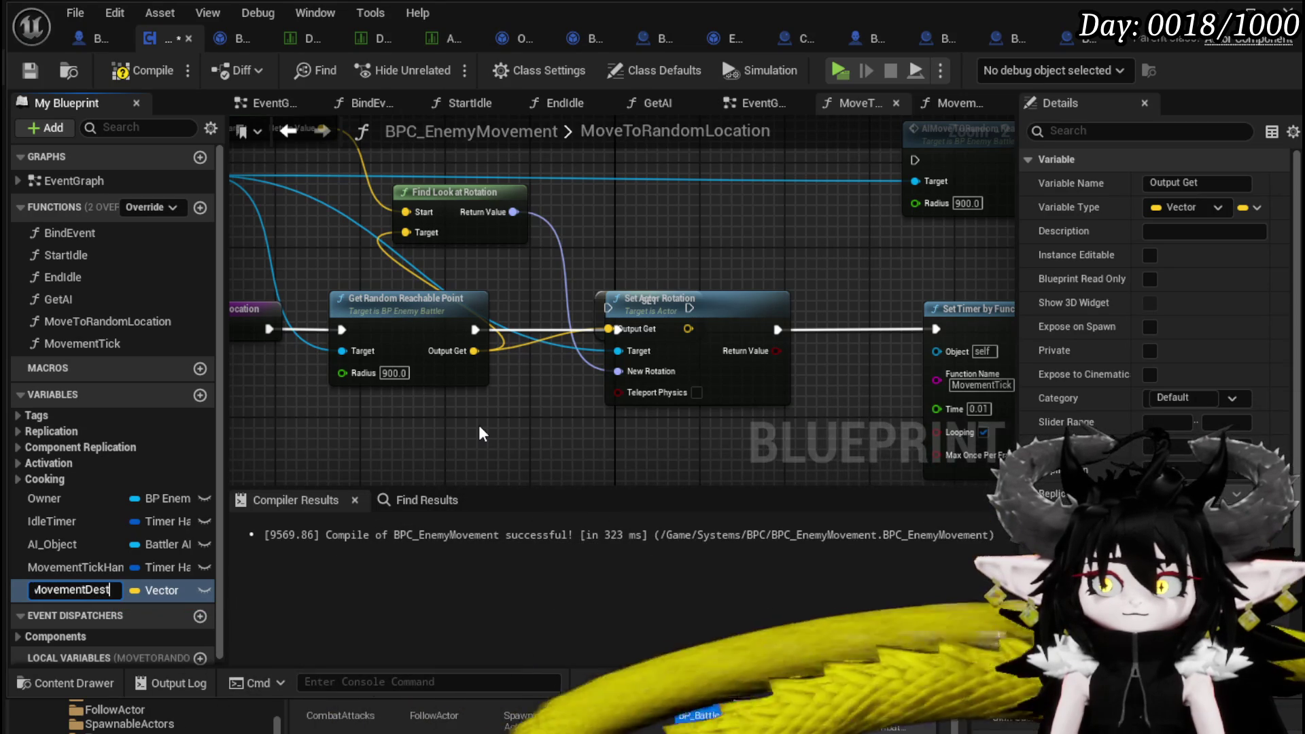
type("tion")
key("Return")
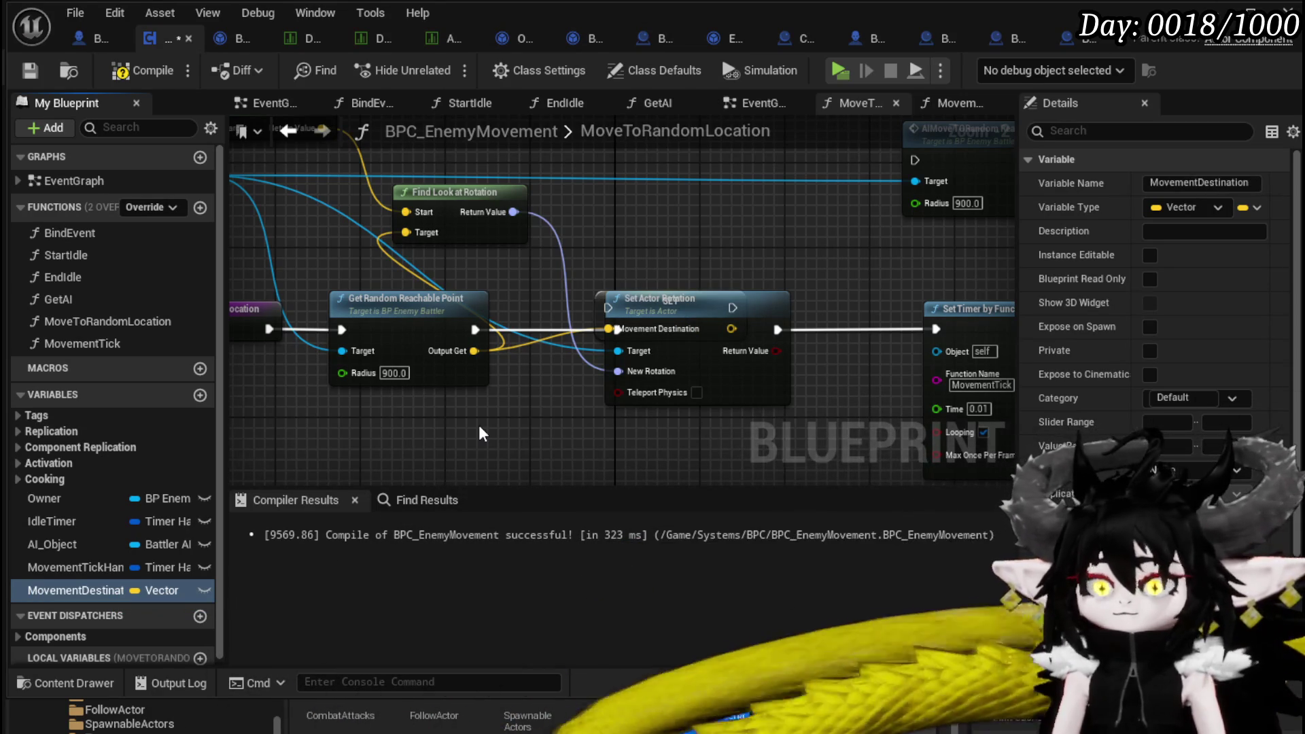
Insert the MovementDestination setter into the execution flow before Set Actor Rotation.
left_click(452, 344)
left_click_drag(452, 344, 293, 338)
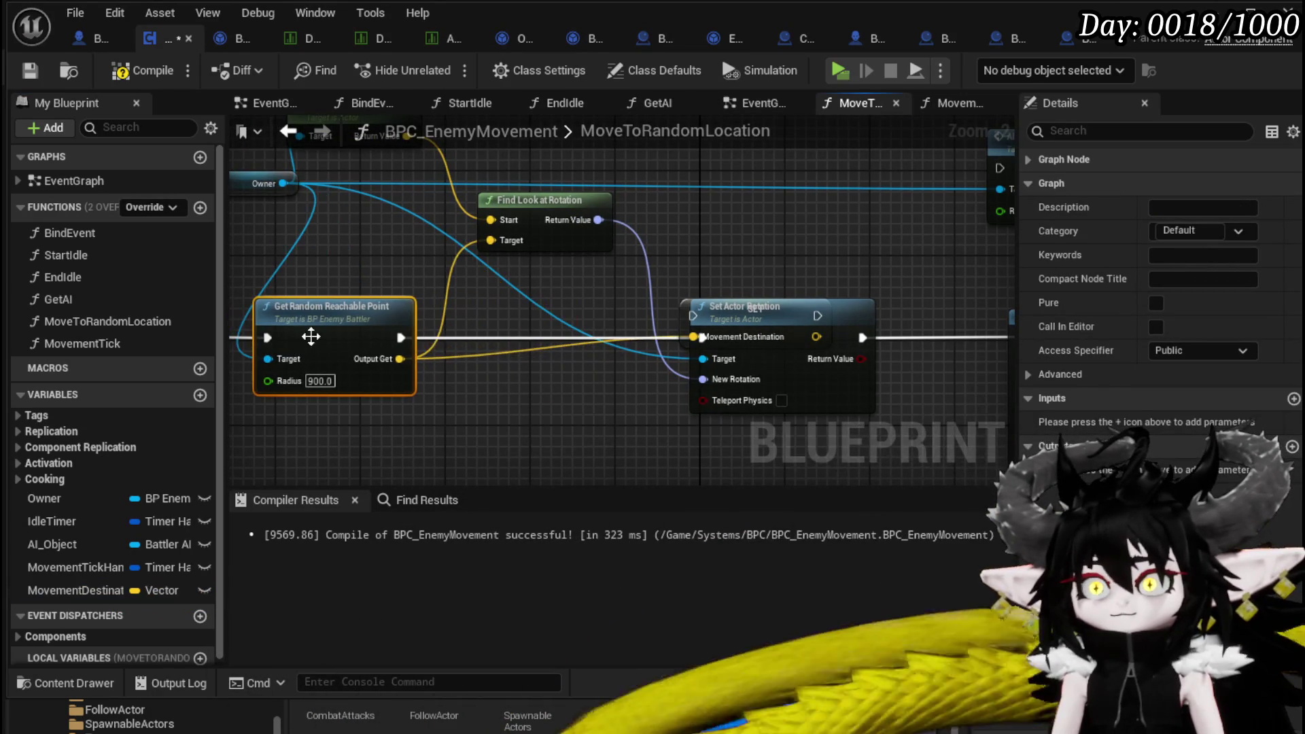
left_click_drag(799, 322, 669, 331)
left_click(542, 311)
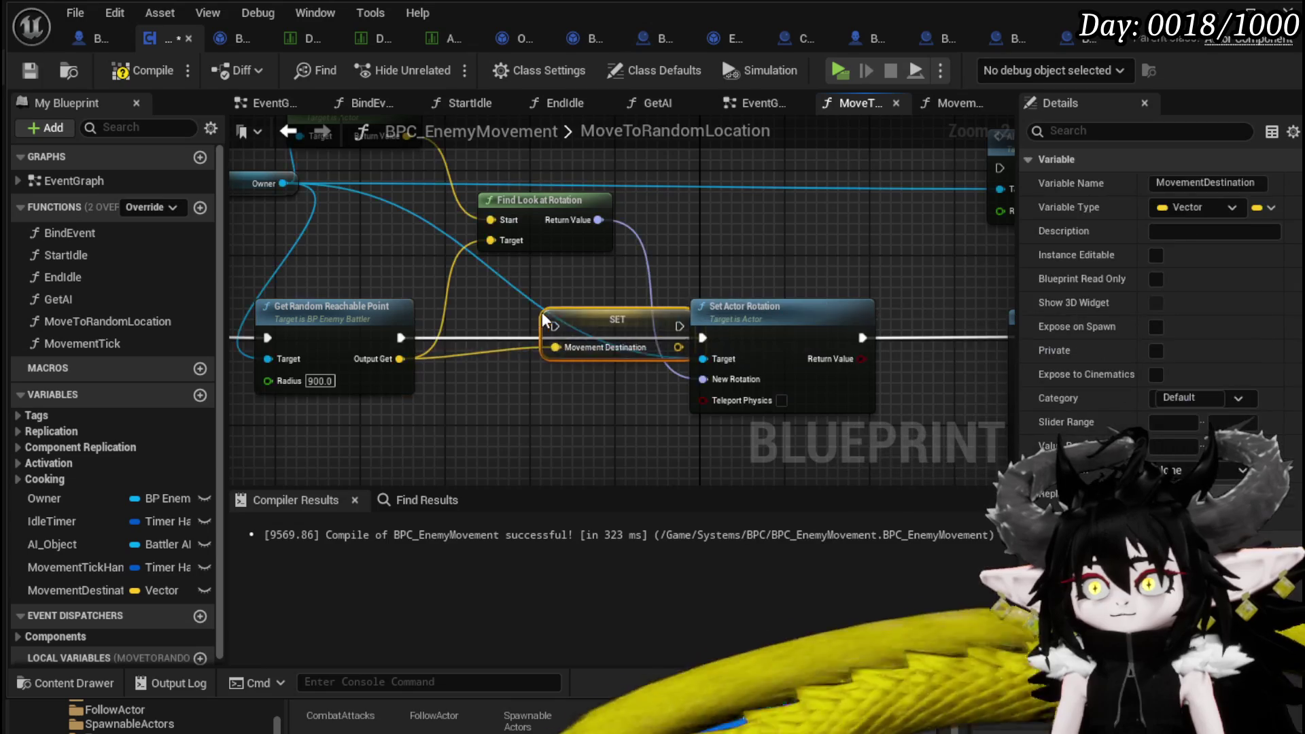
left_click_drag(407, 333, 500, 333)
mouse_move(616, 337)
left_mouse_down()
mouse_move(666, 337)
mouse_move(485, 238)
mouse_move(611, 212)
left_mouse_up()
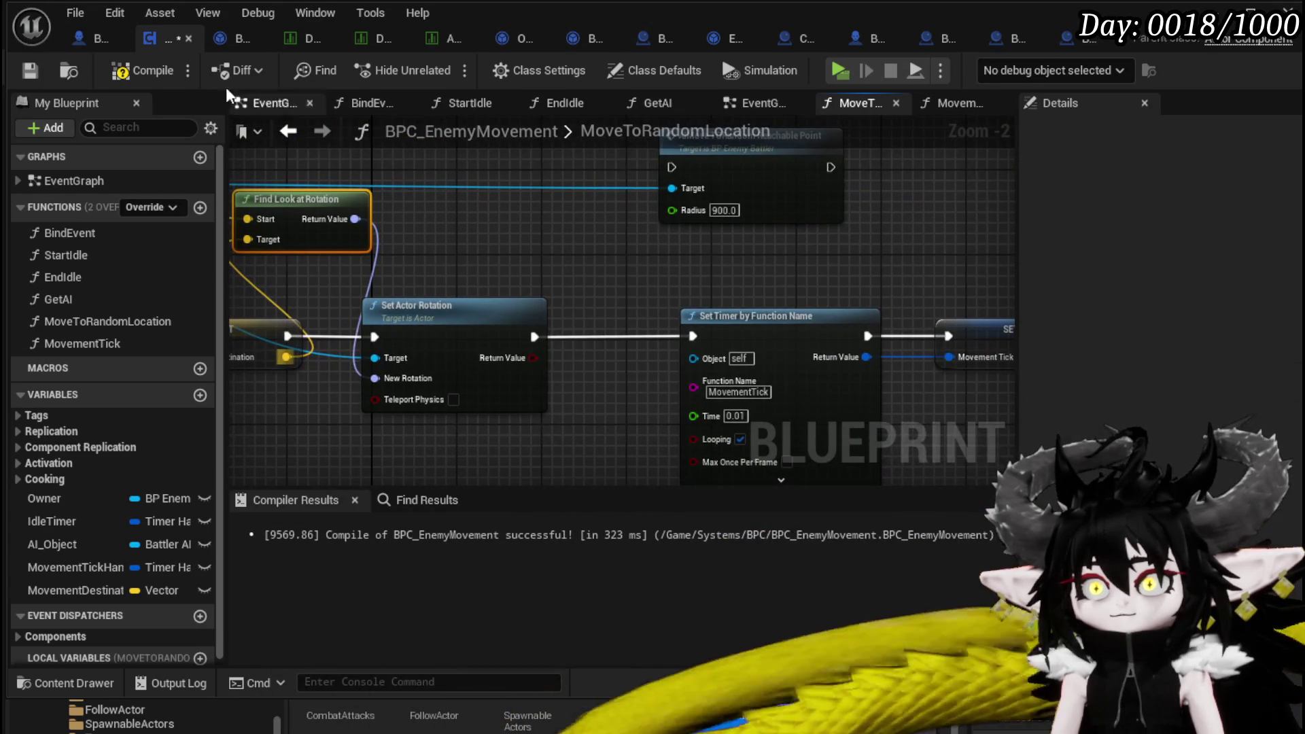
Save the blueprint, review the new setter chain, and open the MovementTick function graph.
left_click(24, 70)
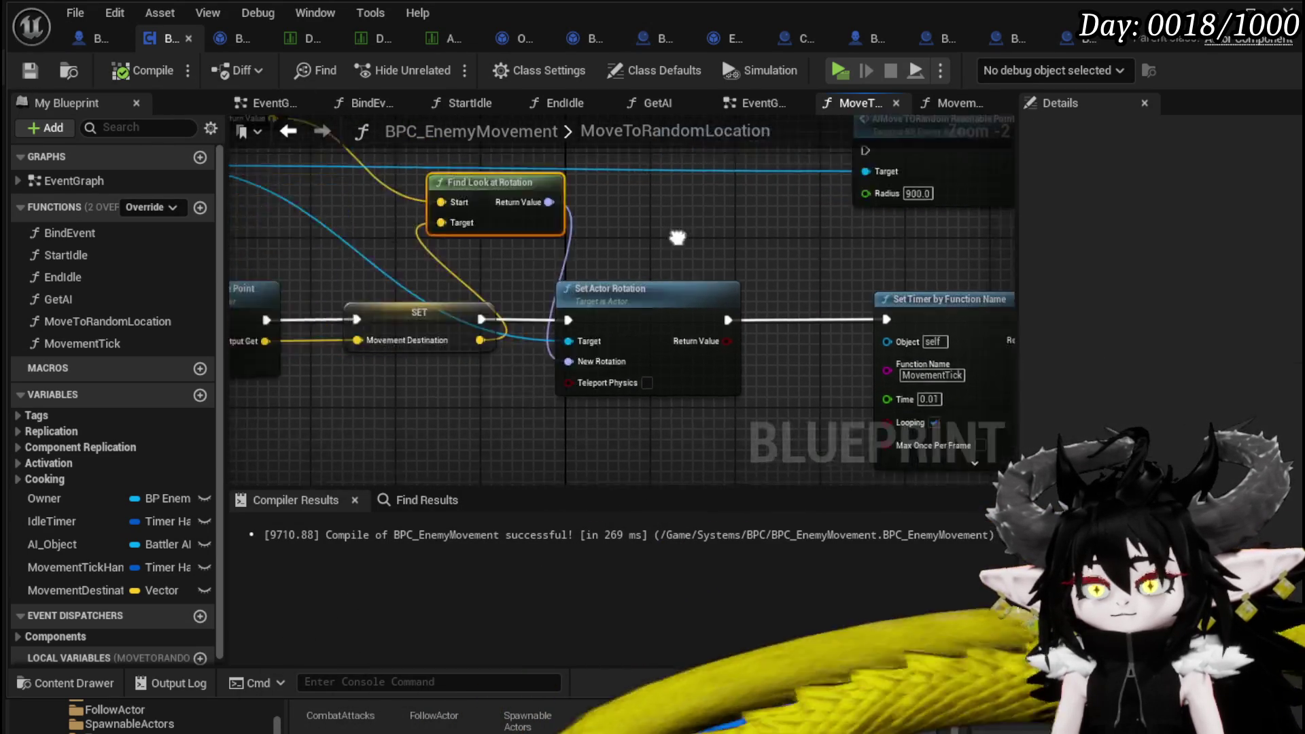
mouse_move(517, 194)
left_mouse_down()
mouse_move(557, 211)
mouse_move(524, 237)
left_mouse_up()
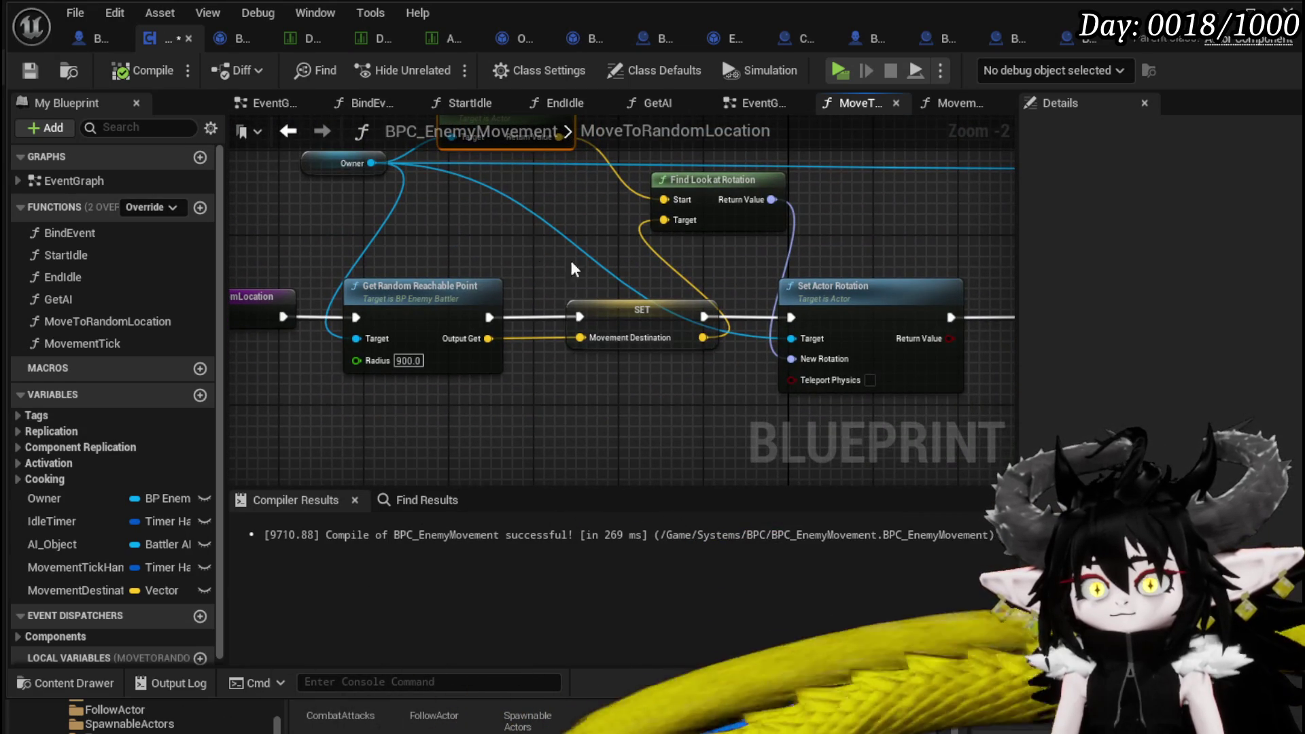
left_click_drag(458, 263, 384, 250)
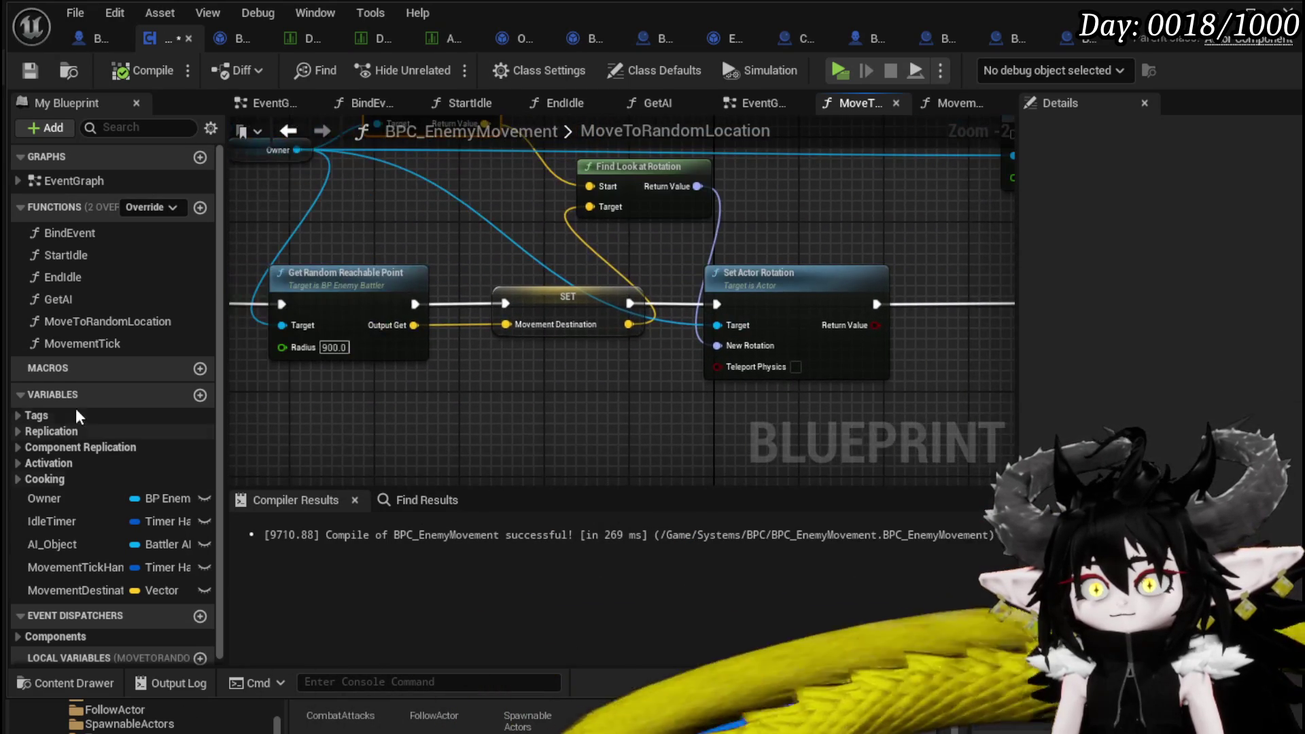
double_click(108, 343)
scroll(408, 326, "up", 2)
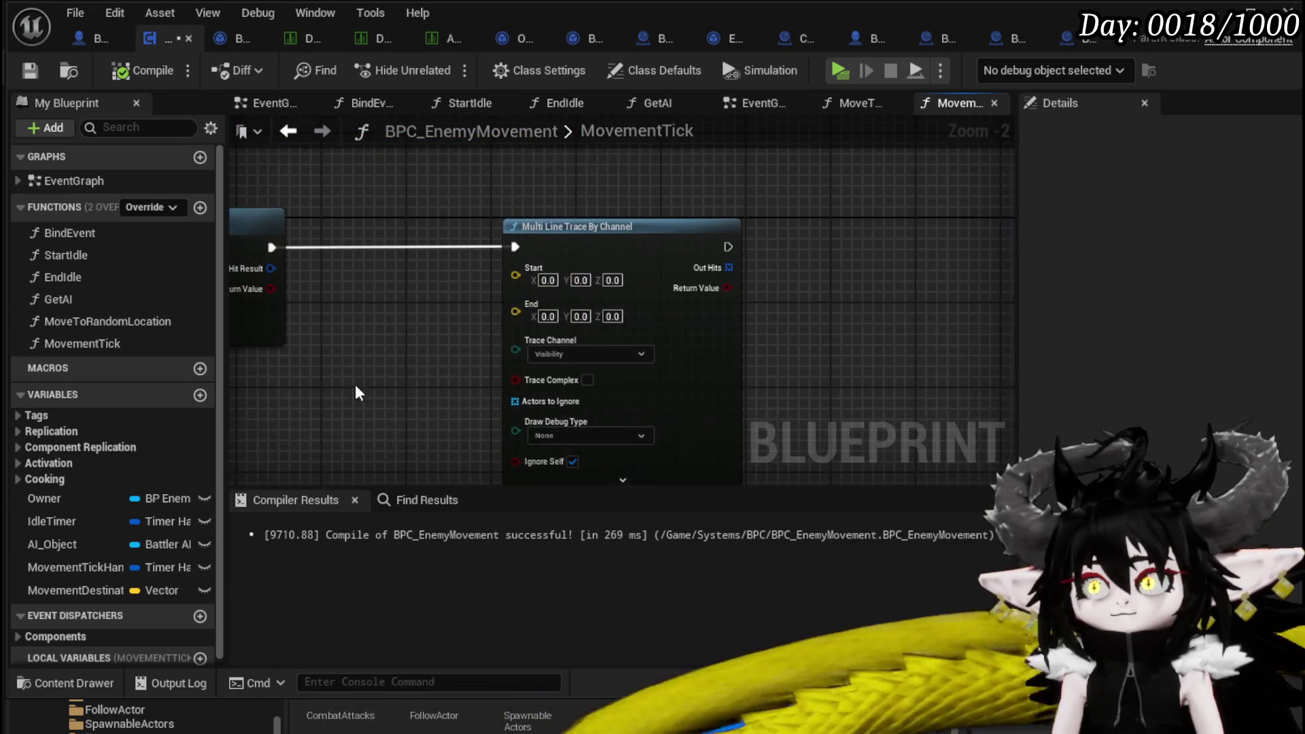
Add a Get Actor Location node driven by Owner and pull a wire from its Return Value.
mouse_move(493, 287)
left_mouse_down()
mouse_move(658, 293)
mouse_move(742, 325)
left_mouse_up()
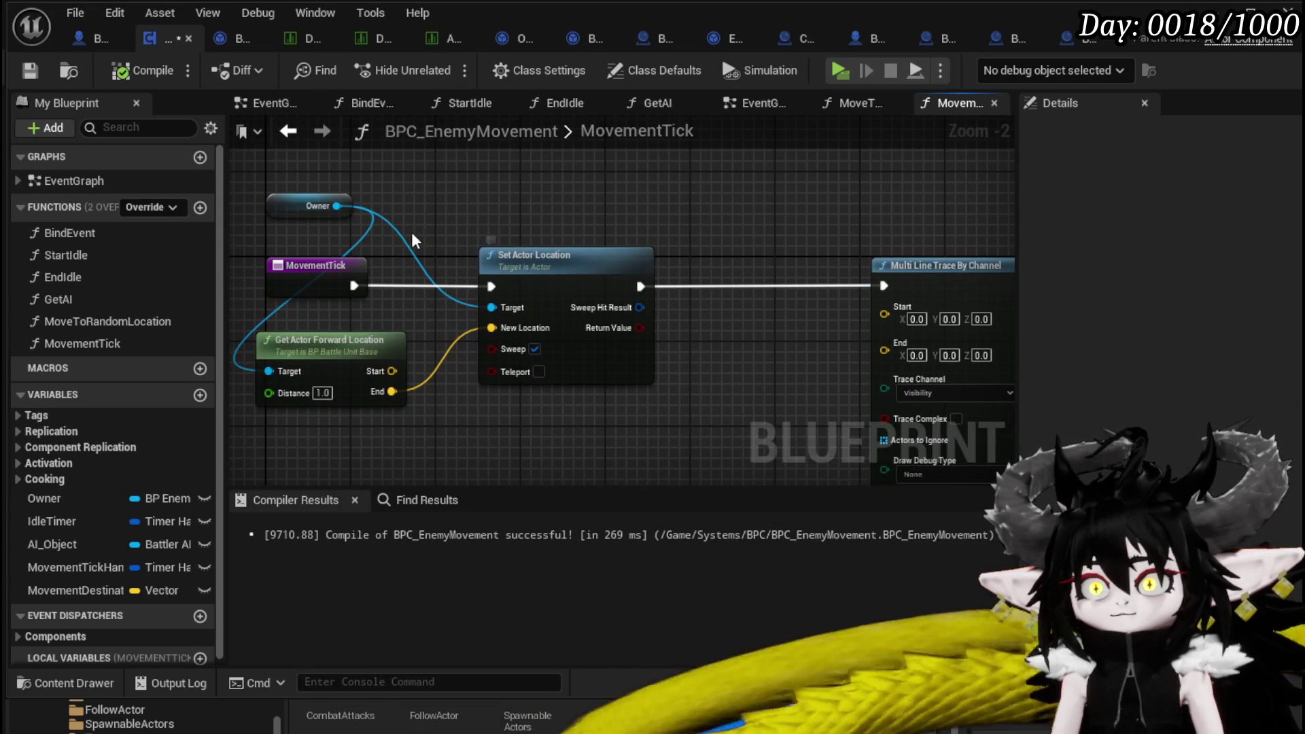
left_click_drag(336, 206, 520, 198)
type("get act")
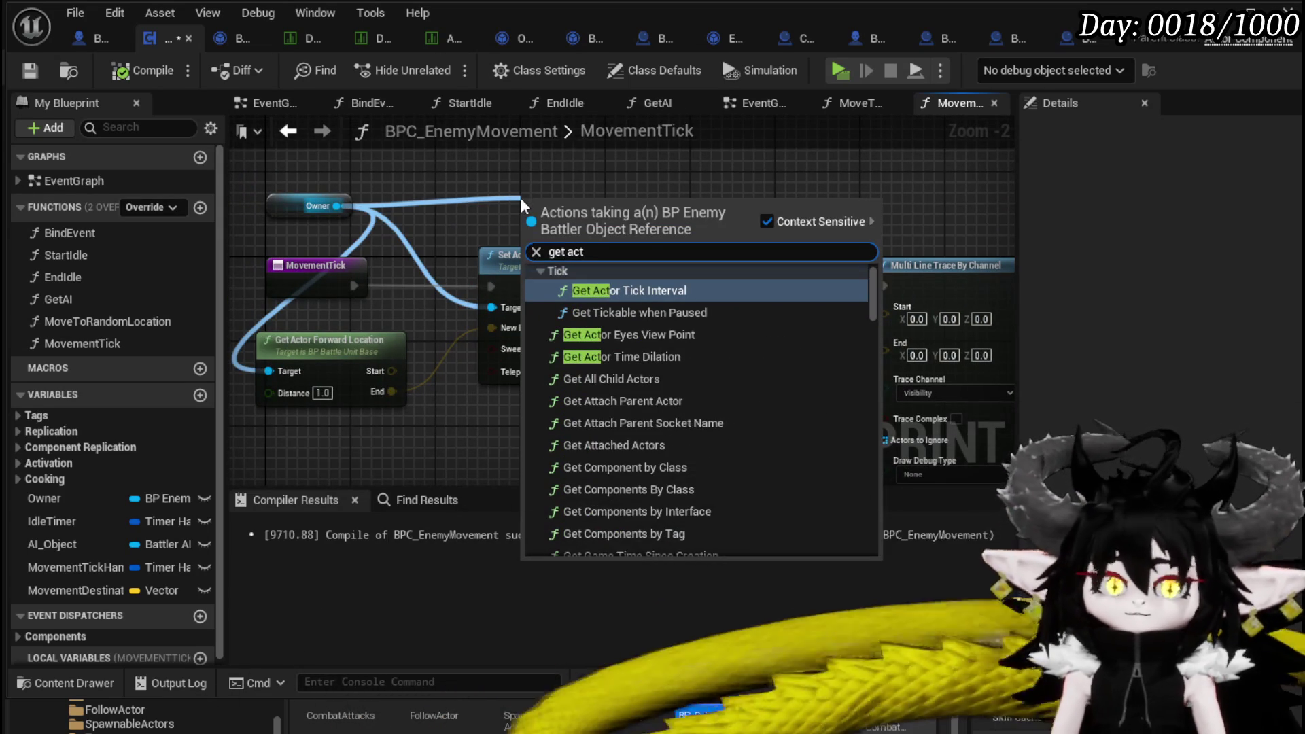
type("or loca")
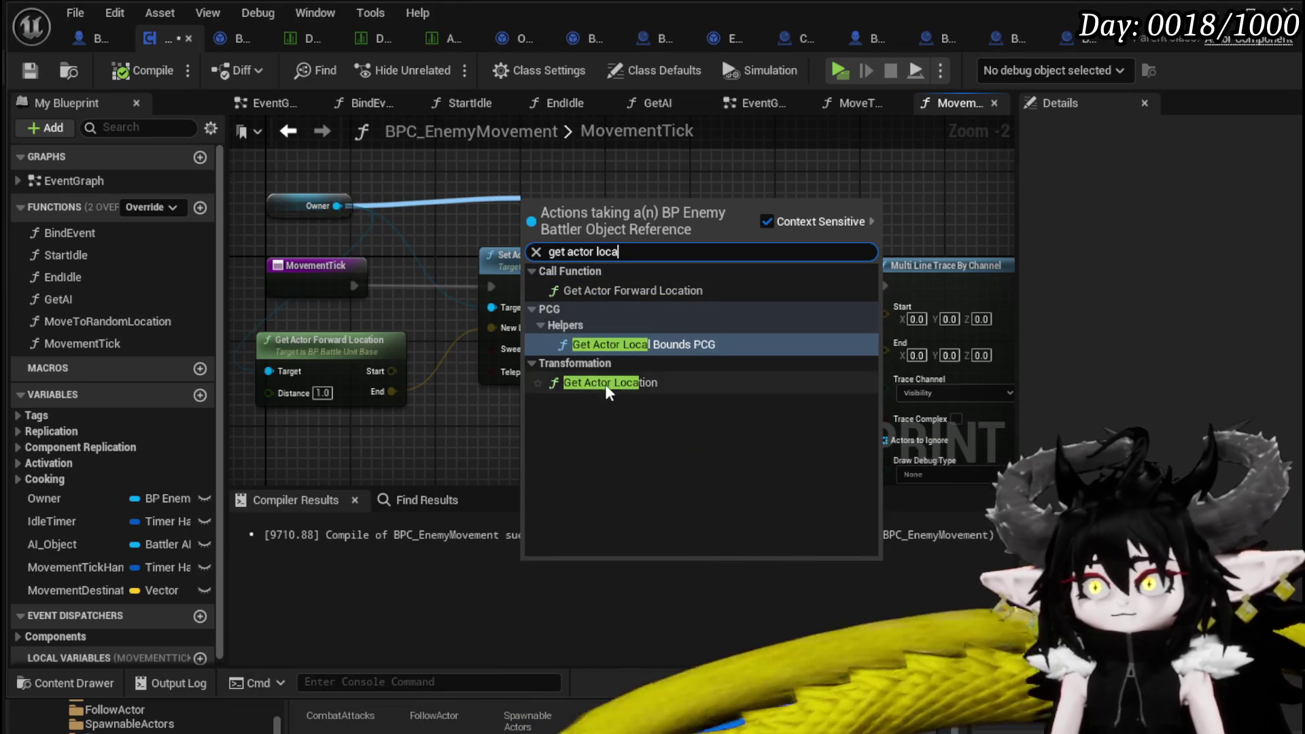
left_click(598, 382)
left_click_drag(924, 291, 900, 314)
mouse_move(741, 356)
left_mouse_down()
mouse_move(338, 346)
mouse_move(533, 374)
left_mouse_up()
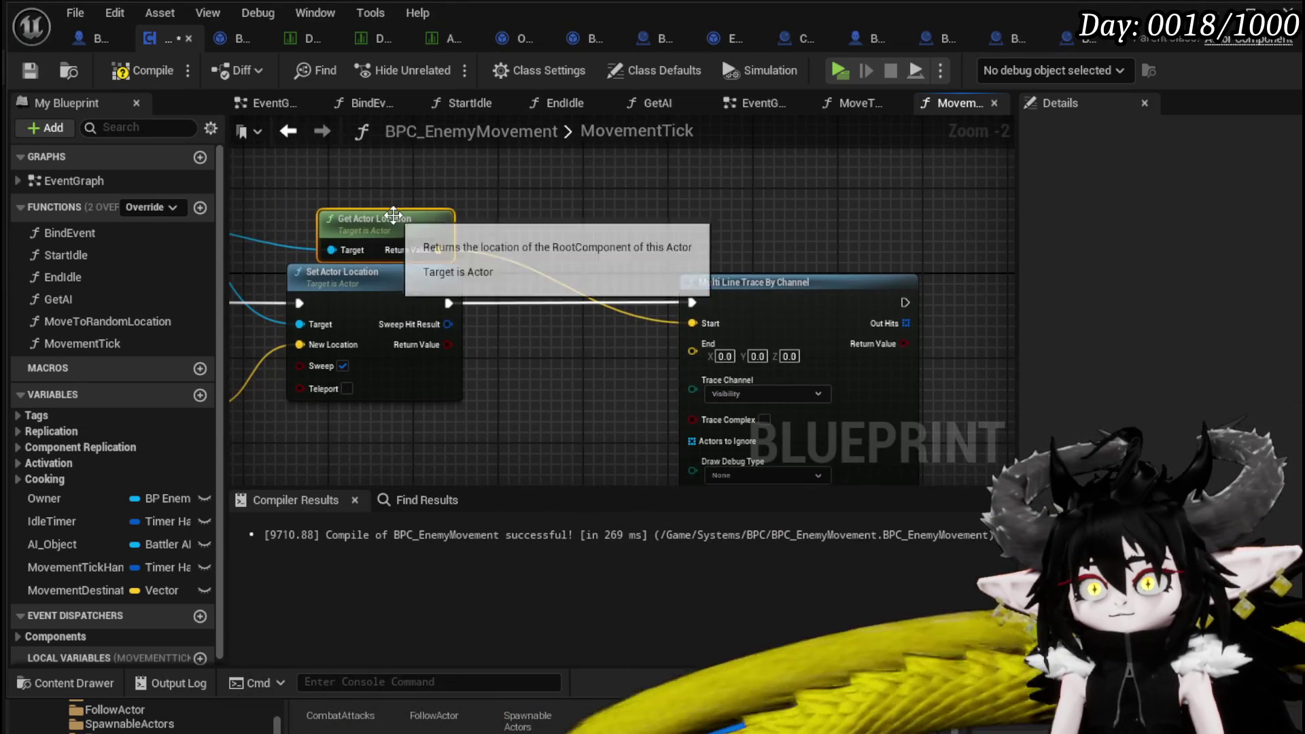
left_click_drag(418, 218, 536, 216)
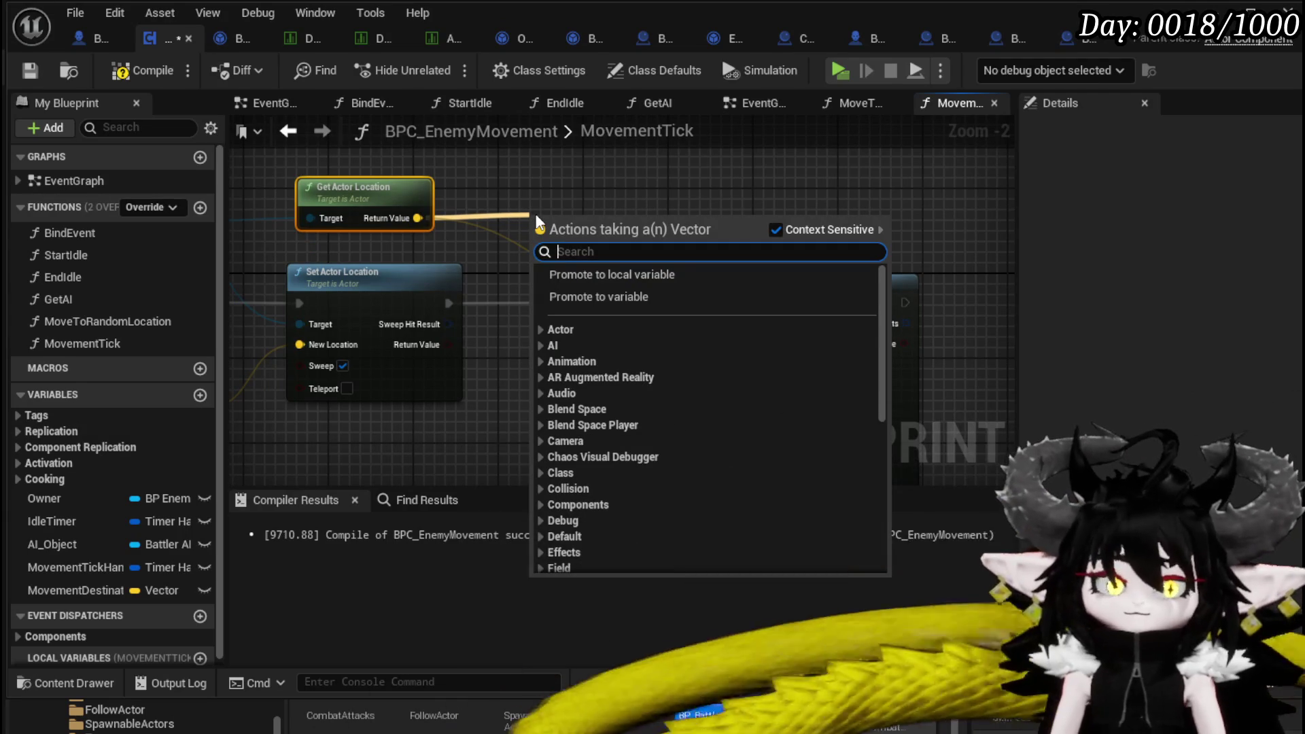
Add an Equal (==) location comparison with tolerance 100 and delete the Multi Line Trace By Channel node.
type("==")
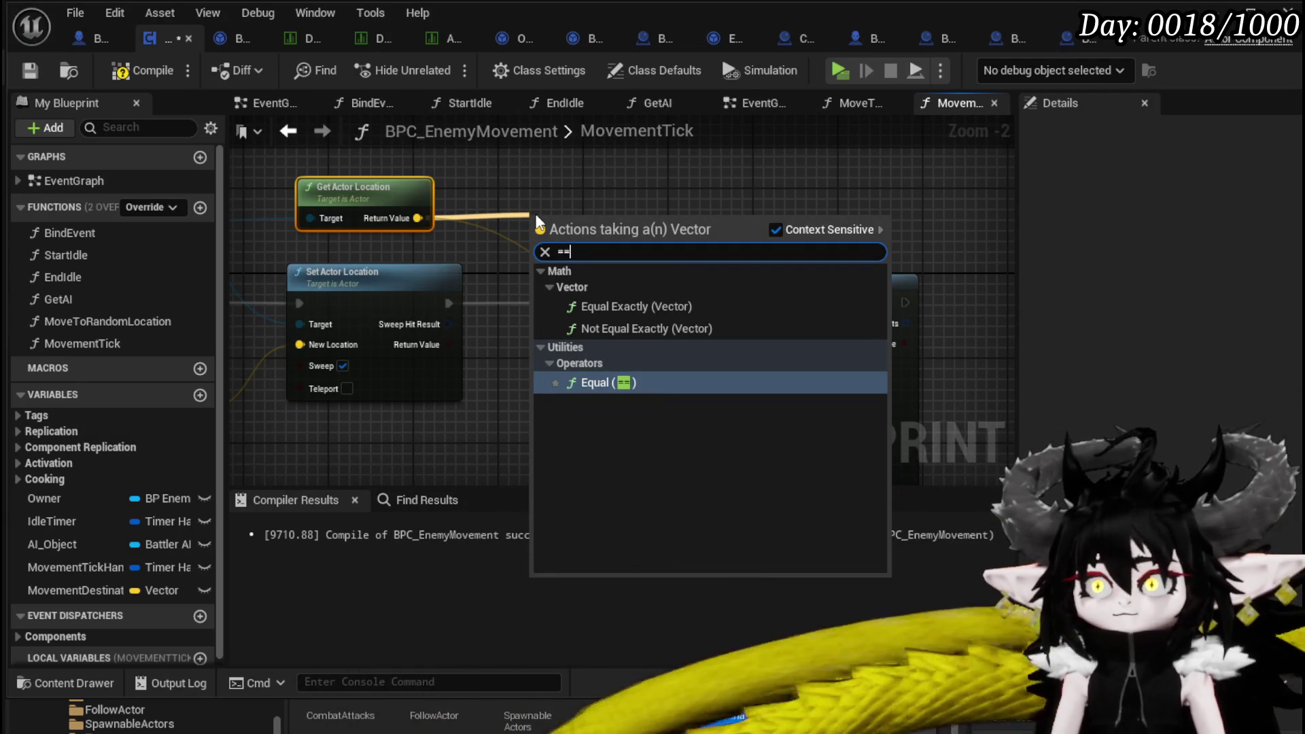
left_click(605, 383)
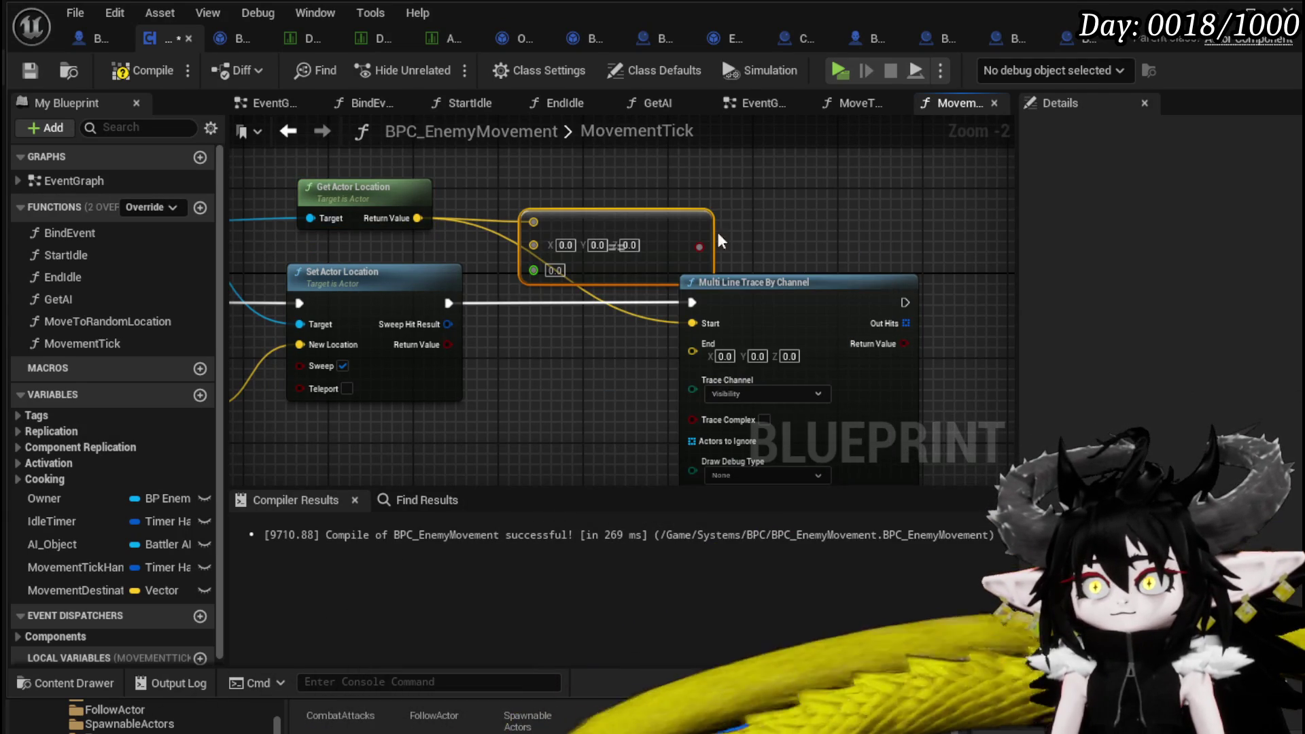
left_click(555, 270)
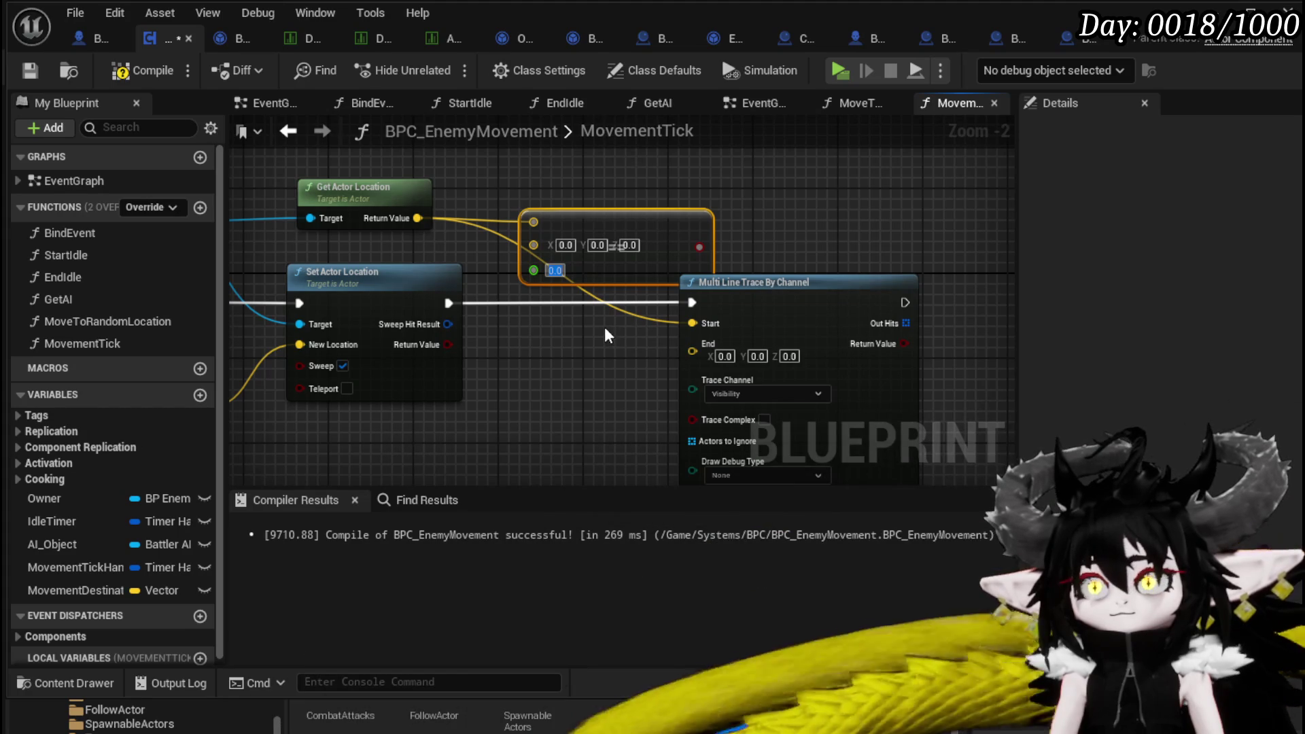
type("1")
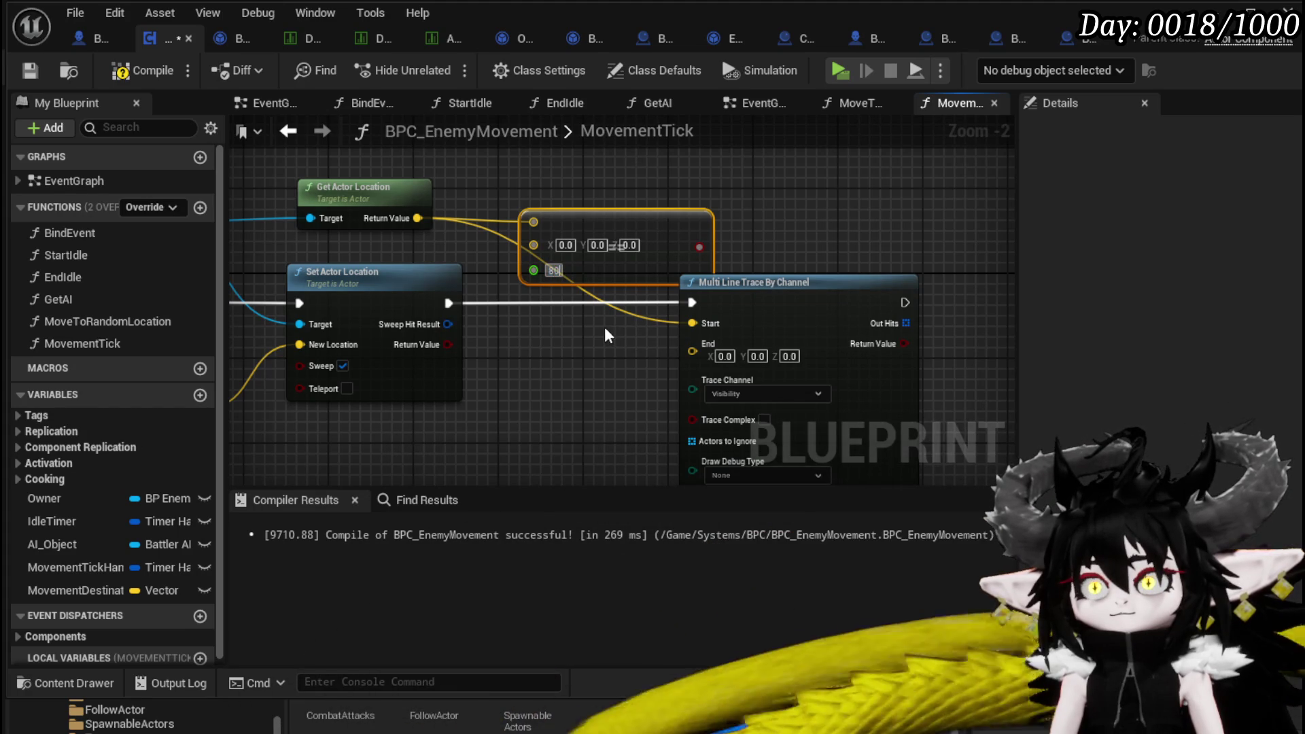
type("00")
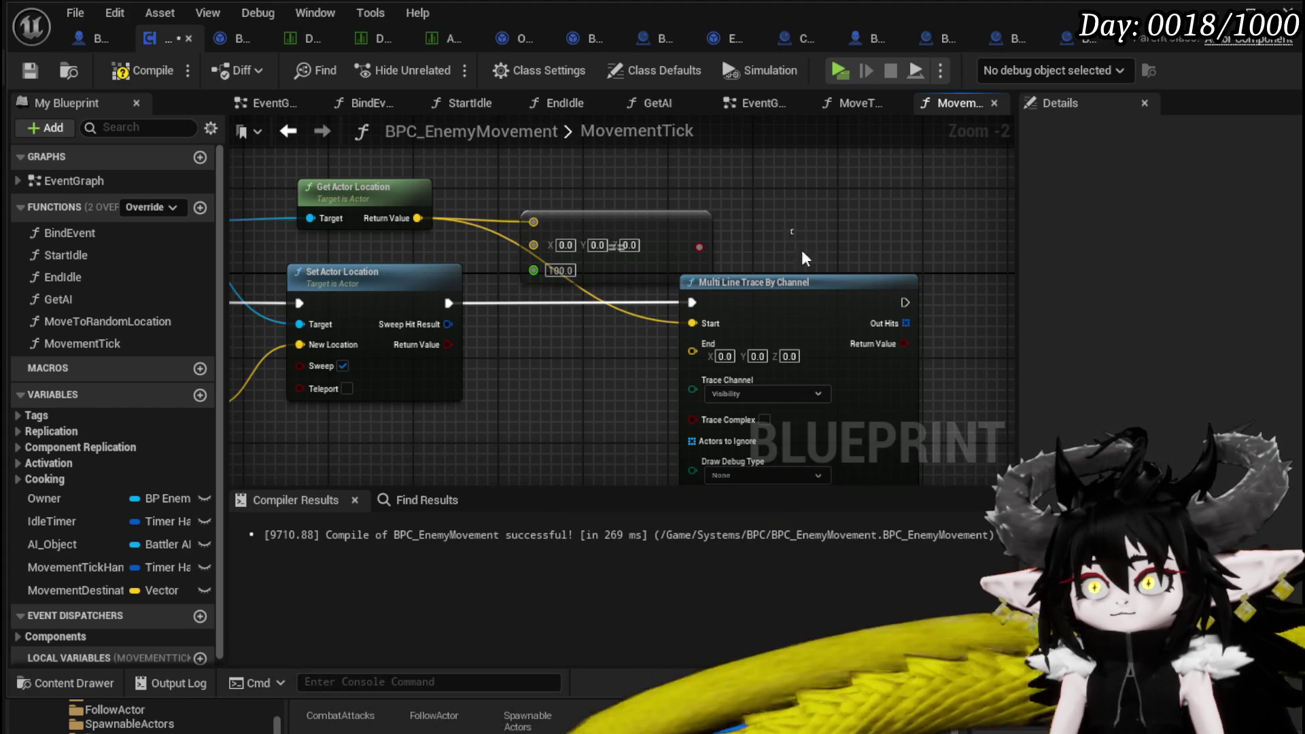
left_click(791, 282)
key("Delete")
Compare against MovementDestination, branch on it, call Move to Random Location on True, and compile.
left_click_drag(476, 348, 754, 326)
mouse_move(79, 594)
left_mouse_down()
mouse_move(616, 211)
mouse_move(578, 228)
left_mouse_up()
left_click(612, 238)
mouse_move(654, 215)
left_mouse_down()
mouse_move(784, 220)
mouse_move(768, 215)
left_mouse_up()
left_click_drag(867, 215, 733, 311)
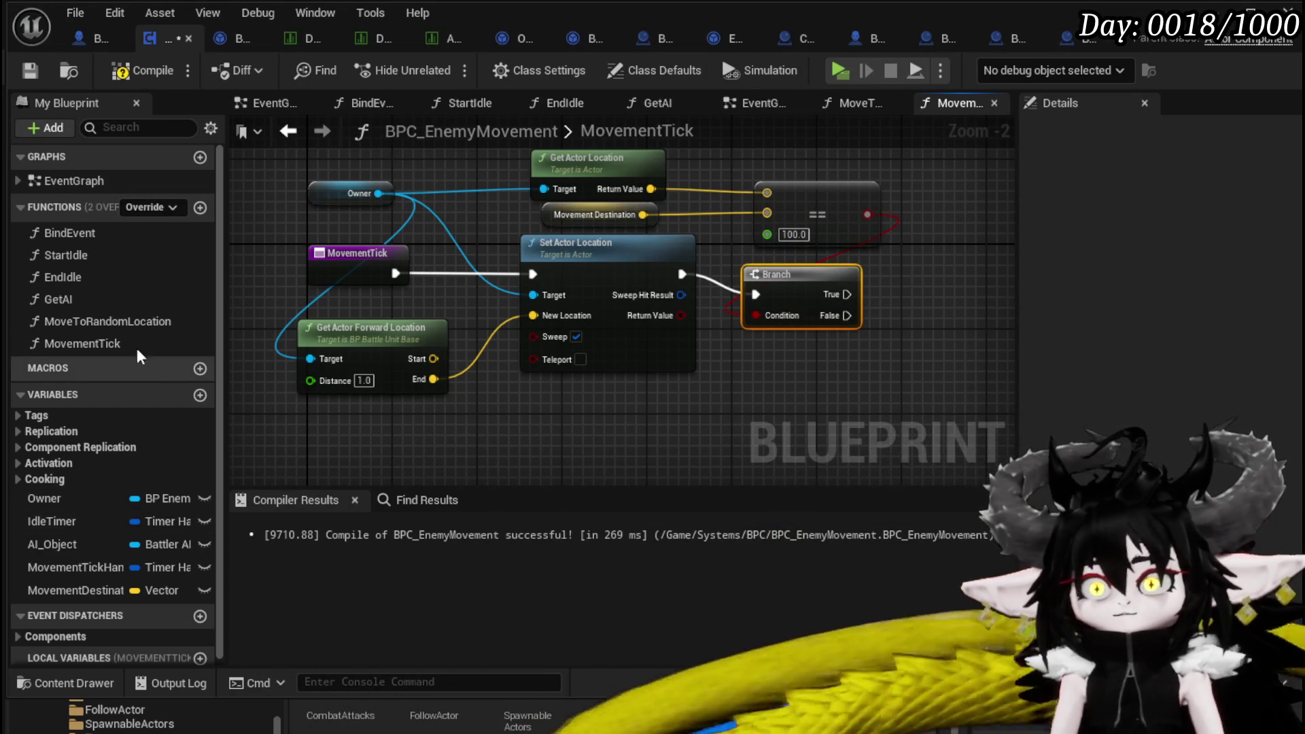
left_click_drag(122, 321, 632, 307)
mouse_move(952, 295)
left_mouse_down()
mouse_move(981, 300)
mouse_move(943, 263)
left_mouse_up()
left_click(124, 73)
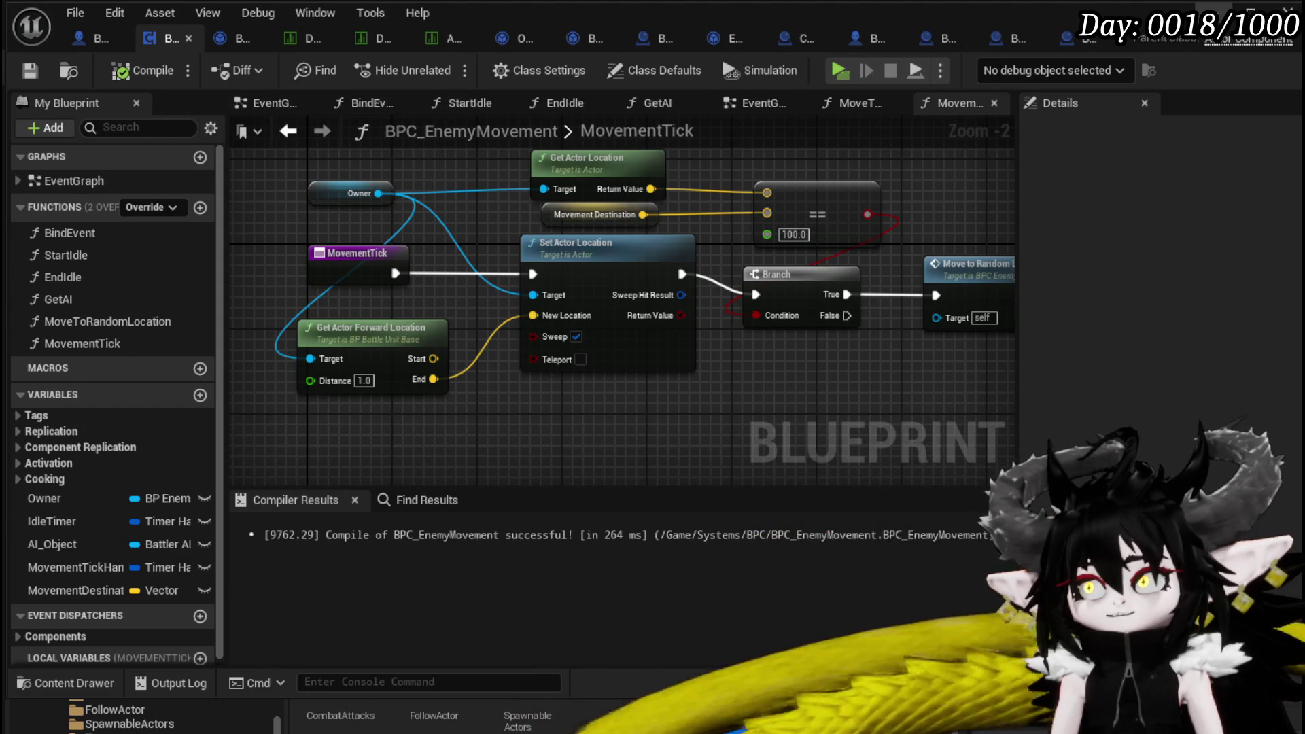
left_click(1172, 43)
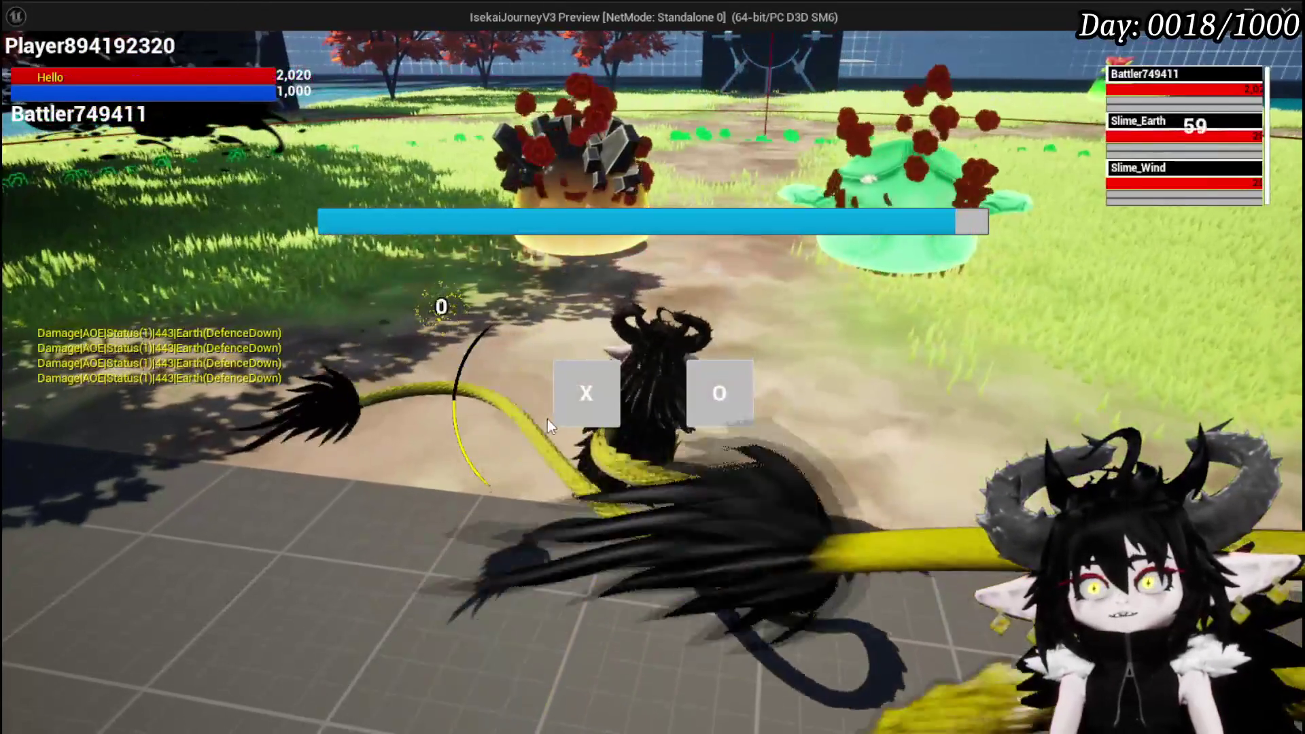
Finish the battle play-test, stop Play In Editor, save all, and return to the MovementTick graph.
left_click(558, 416)
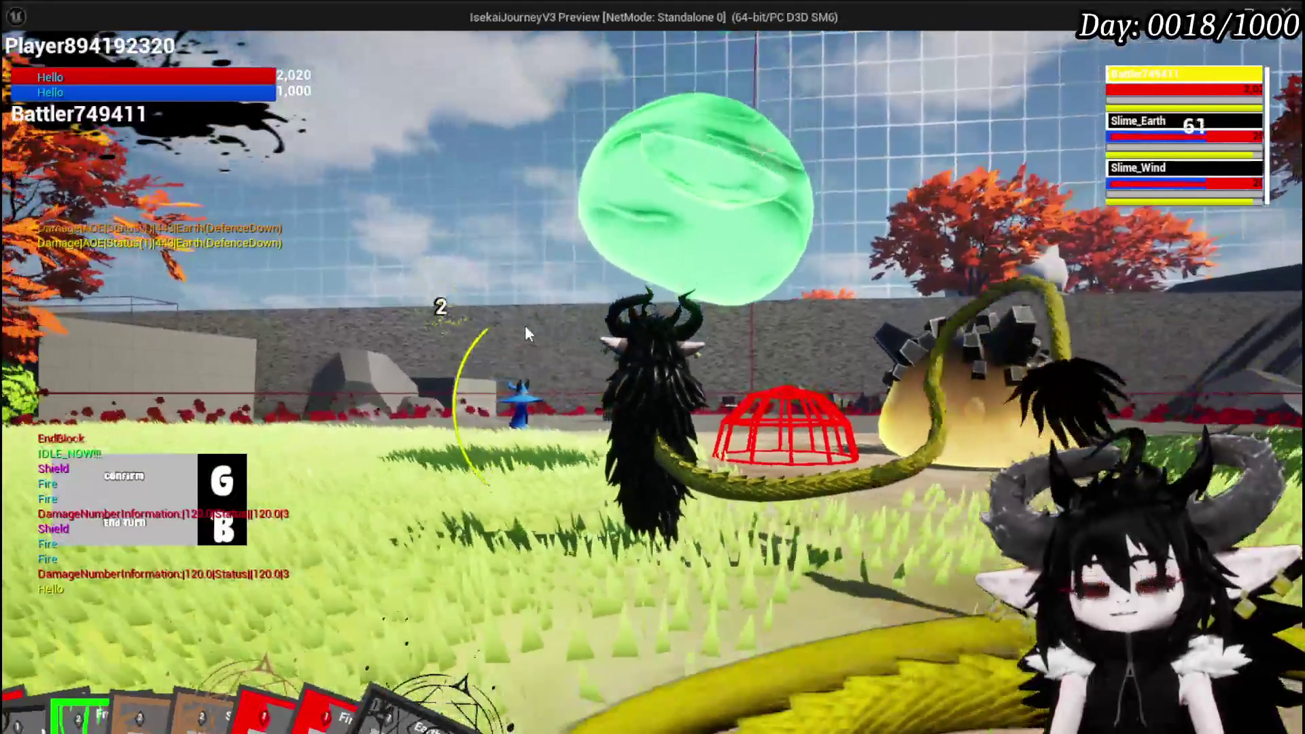
key("g")
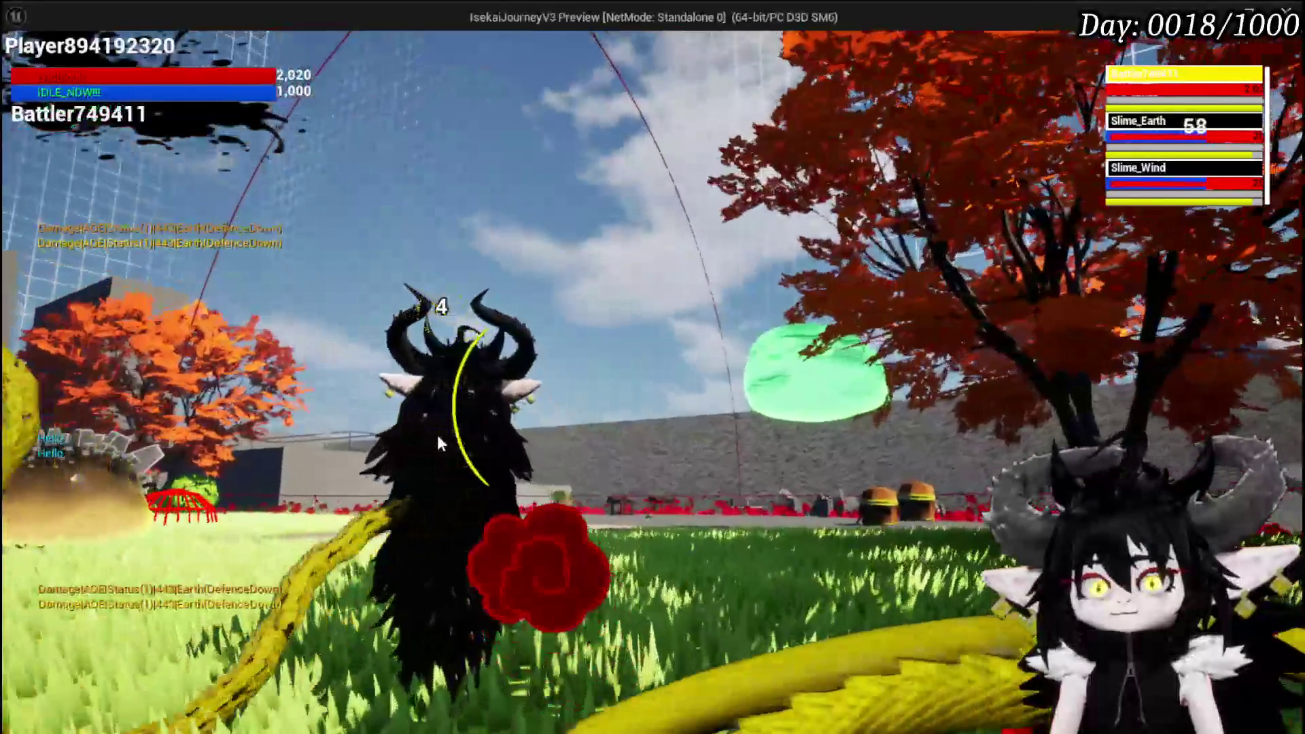
key("alt+Tab")
key("Escape")
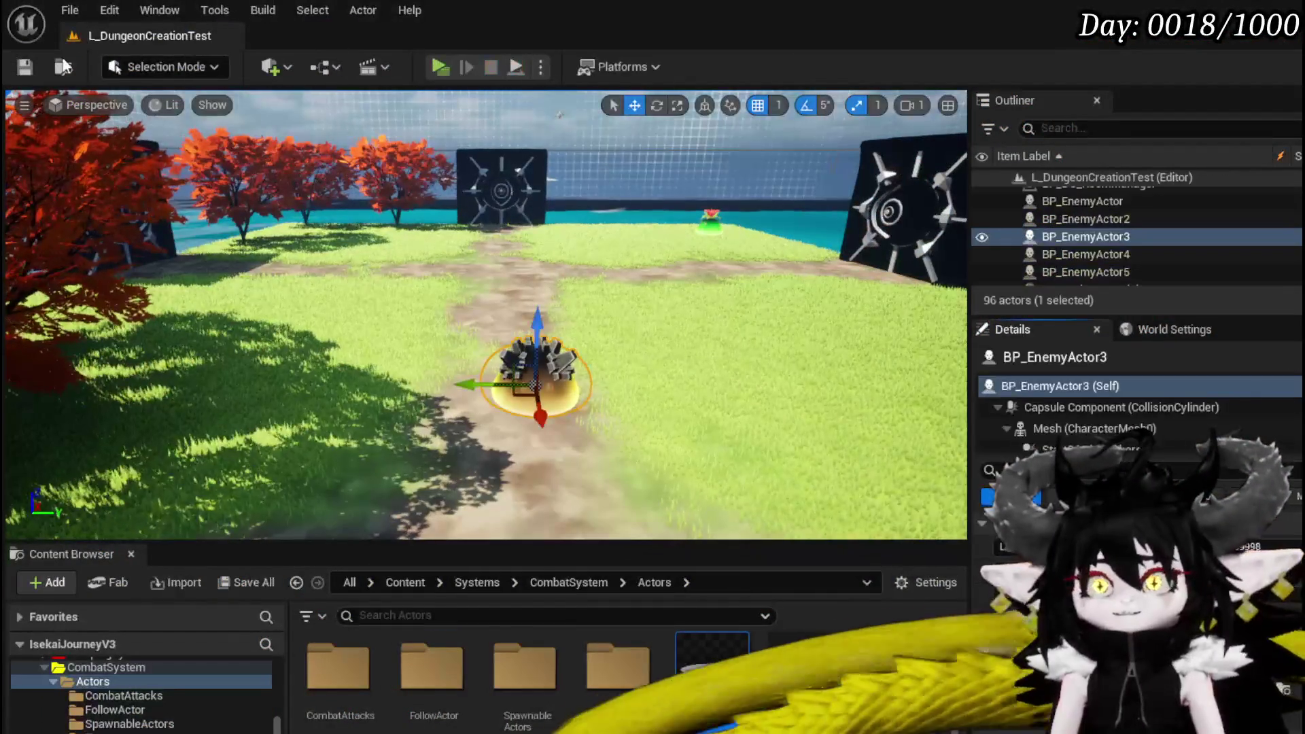
key("ctrl+s")
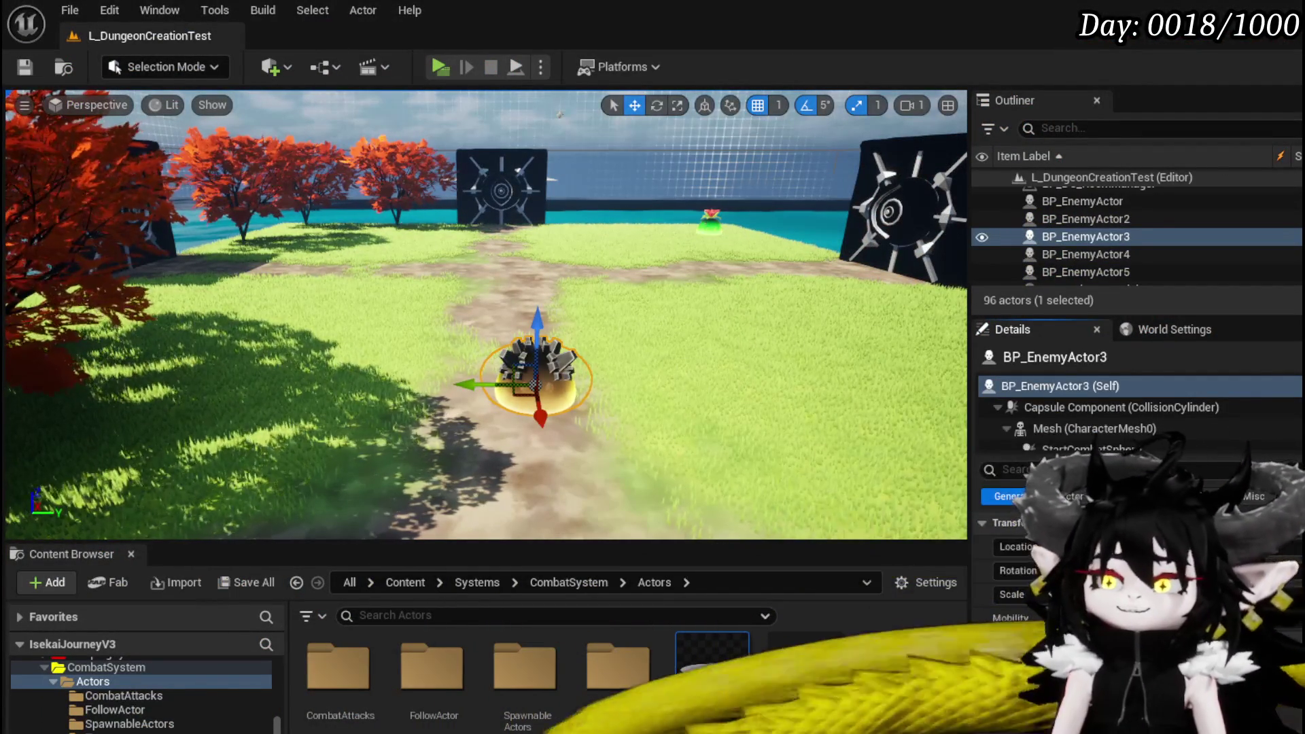
key("alt+Tab")
mouse_move(659, 419)
left_mouse_down()
mouse_move(489, 419)
mouse_move(489, 440)
left_mouse_up()
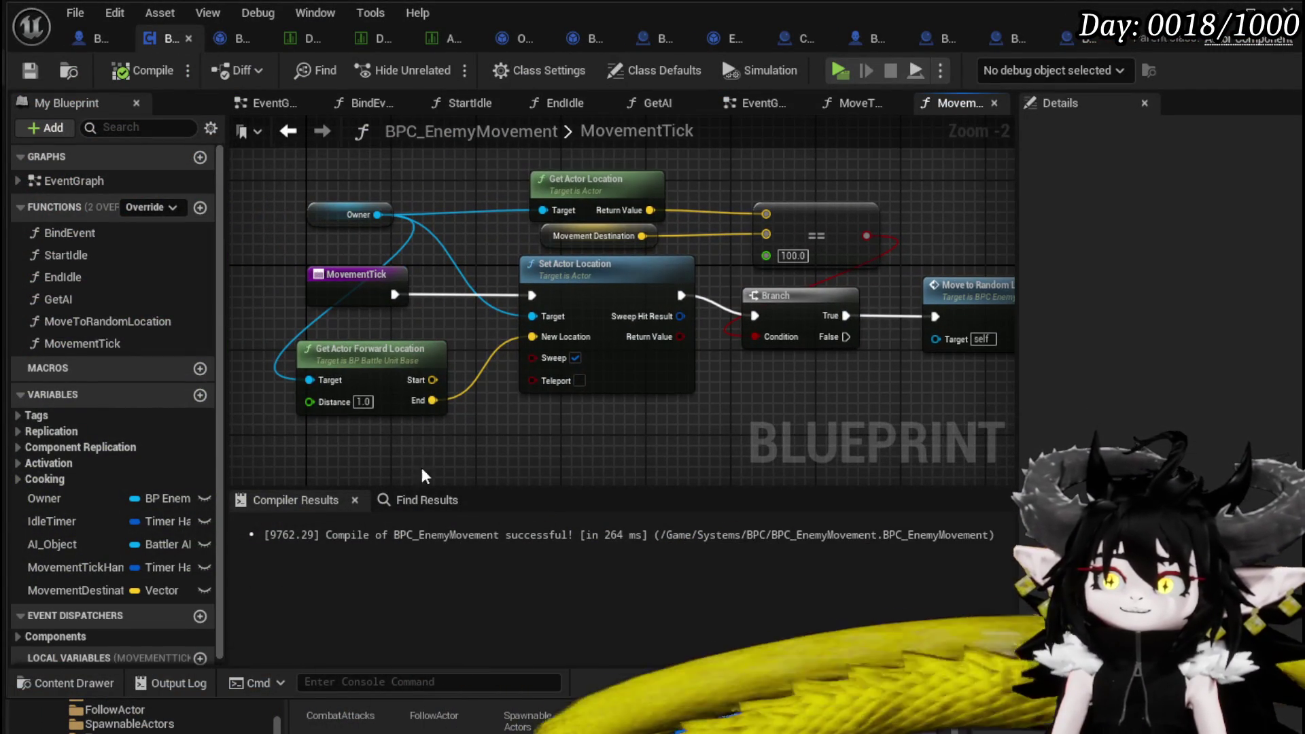
Wire a Clear and Invalidate Timer by Handle on MovementTickHandler between Branch True and Move to Random Location.
double_click(59, 325)
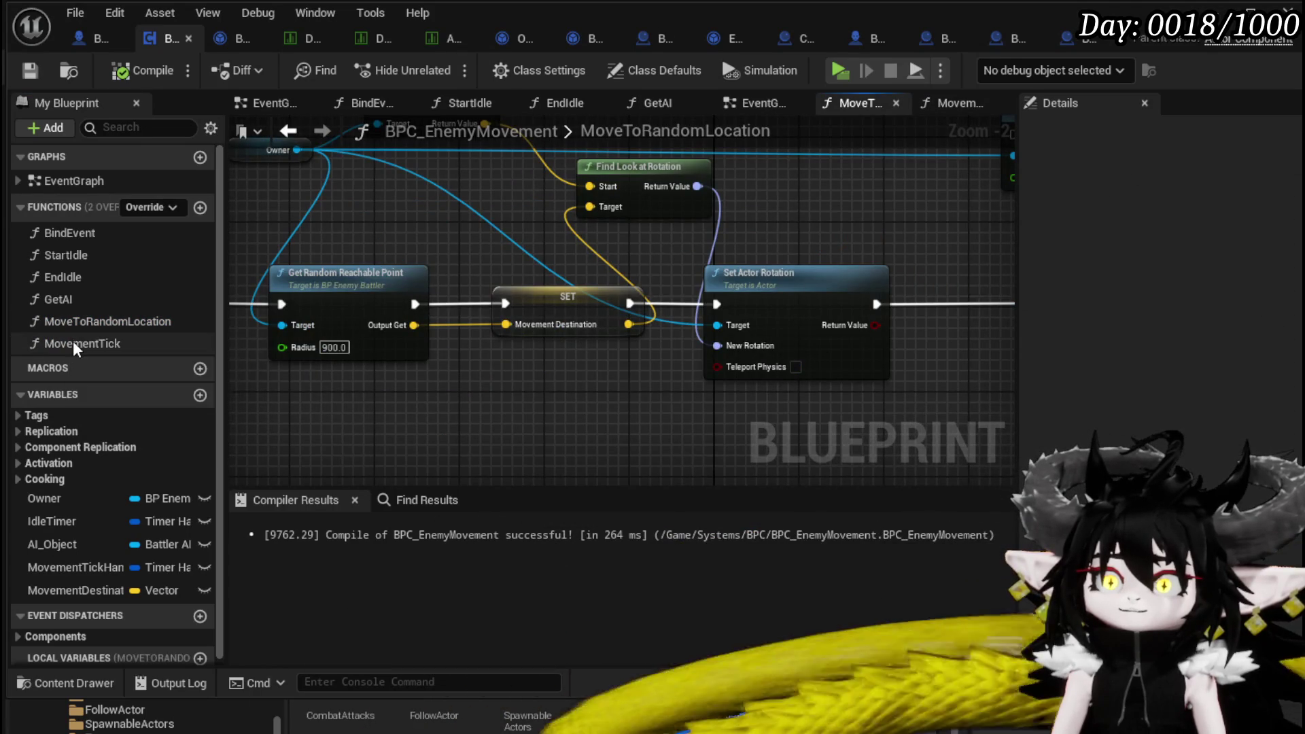
double_click(72, 341)
mouse_move(704, 378)
left_mouse_down()
mouse_move(568, 377)
mouse_move(611, 342)
left_mouse_up()
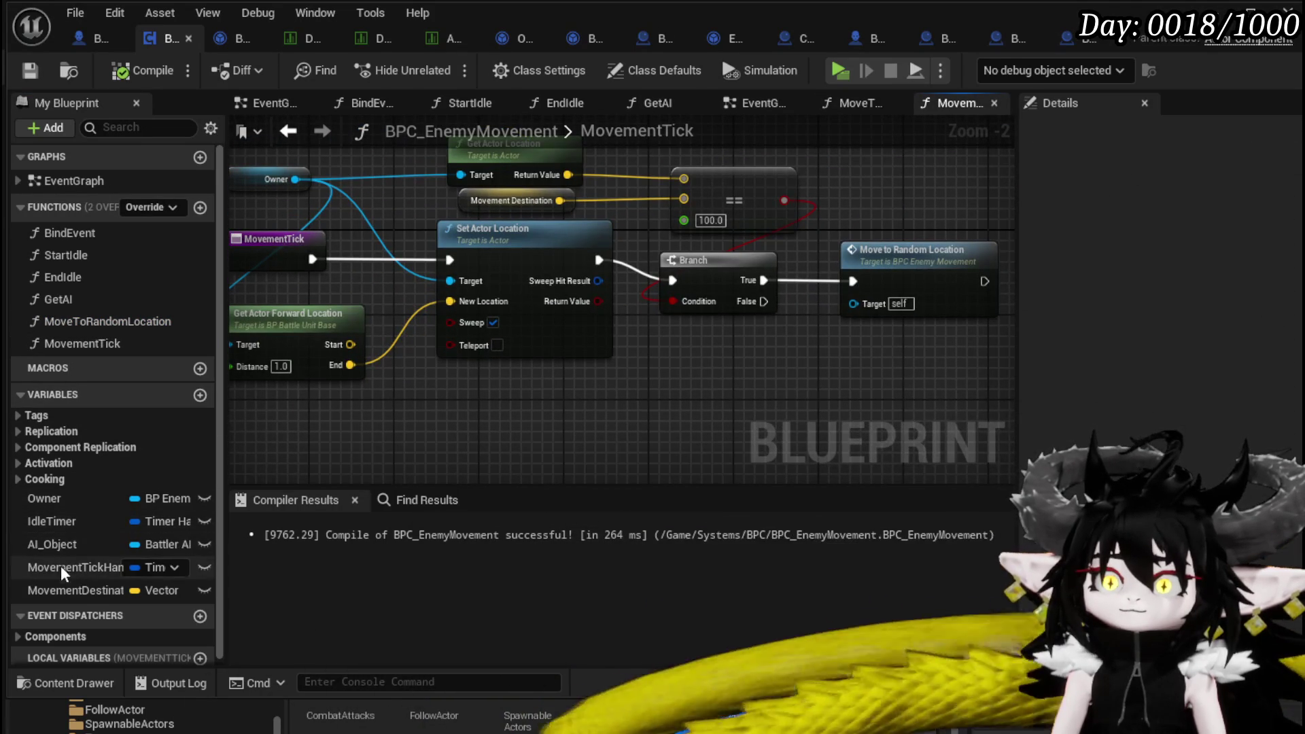
mouse_move(59, 568)
left_mouse_down()
mouse_move(490, 413)
mouse_move(612, 425)
mouse_move(671, 410)
left_mouse_up()
type("clear")
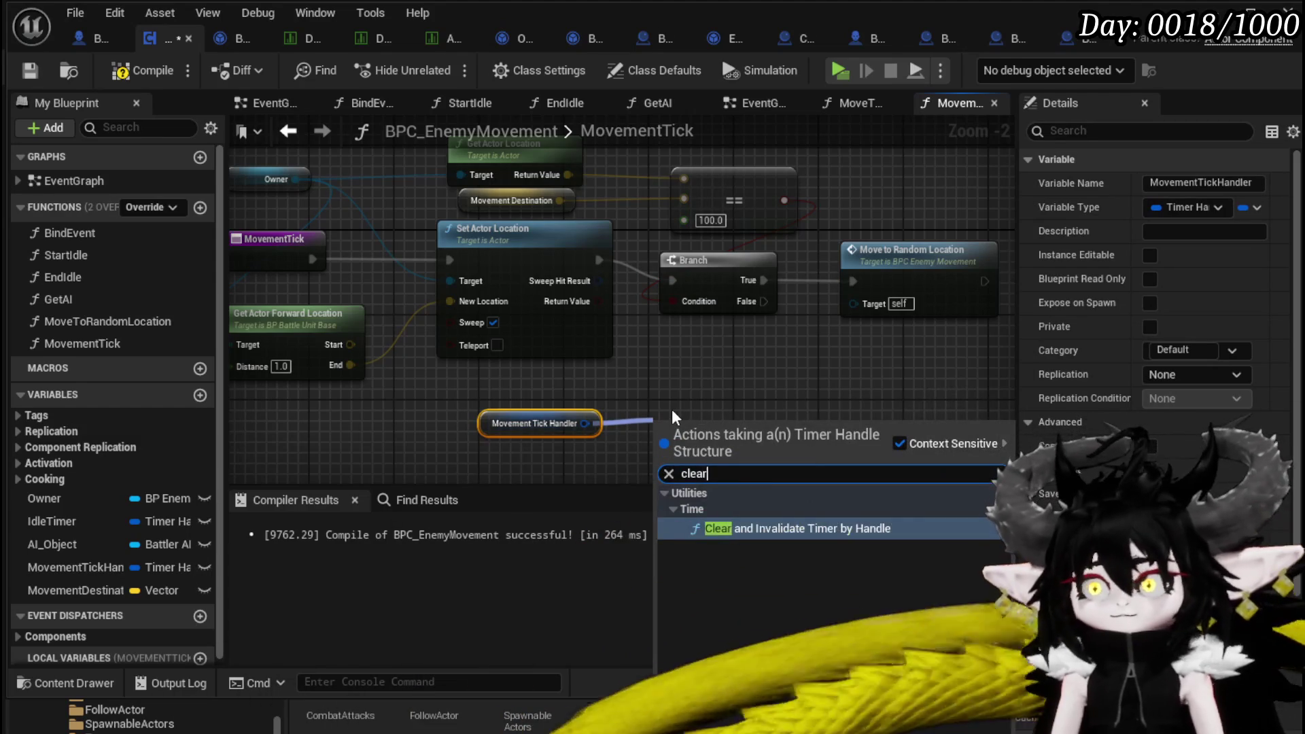
key("Return")
left_click_drag(673, 299, 786, 299)
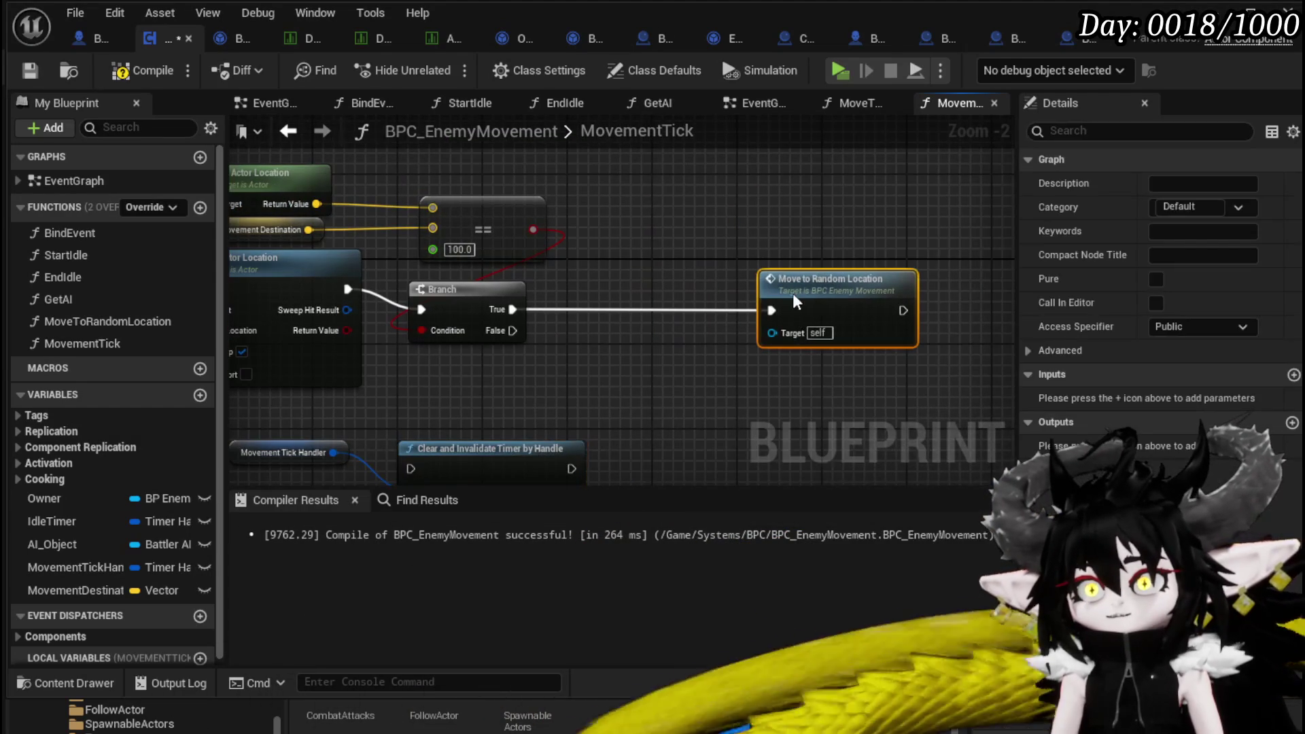
mouse_move(494, 435)
left_mouse_down()
mouse_move(655, 282)
mouse_move(604, 288)
left_mouse_up()
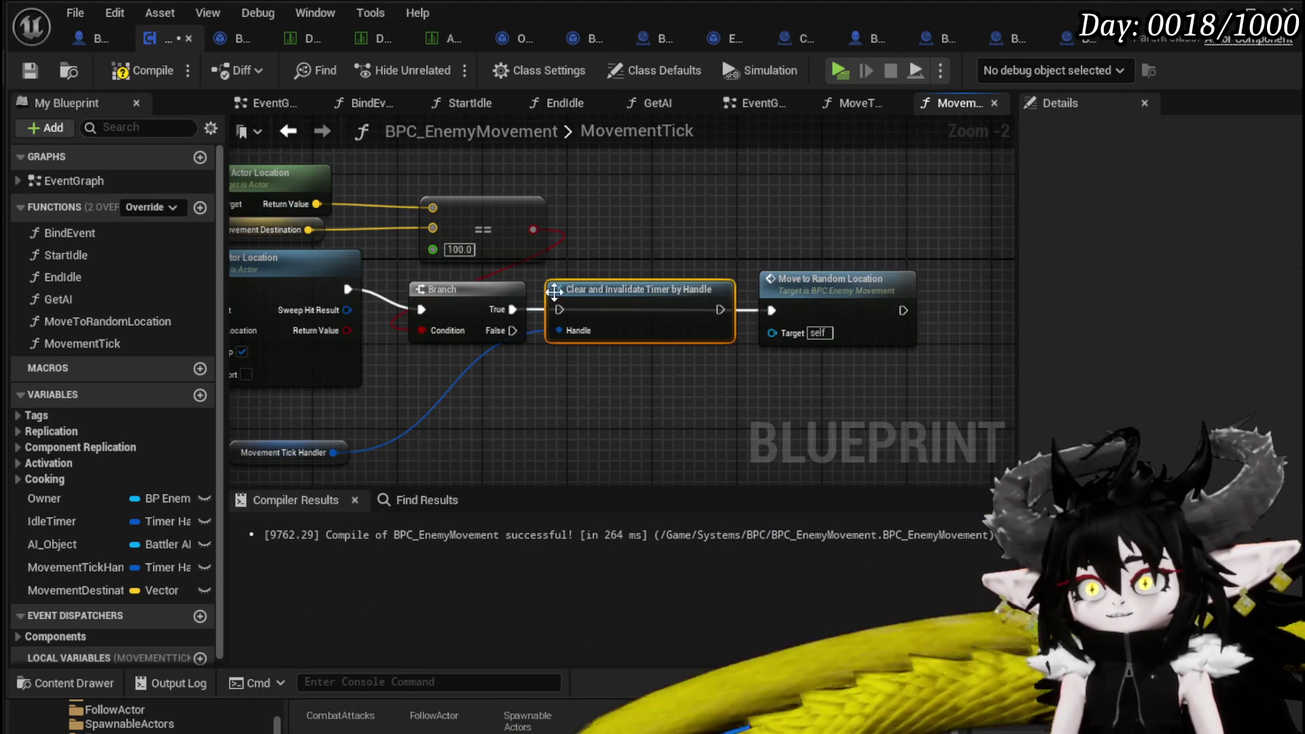
left_click_drag(515, 309, 560, 309)
left_click_drag(716, 308, 772, 310)
Open the Move to Random Location graph and select its SET, look-at and rotation nodes.
double_click(807, 299)
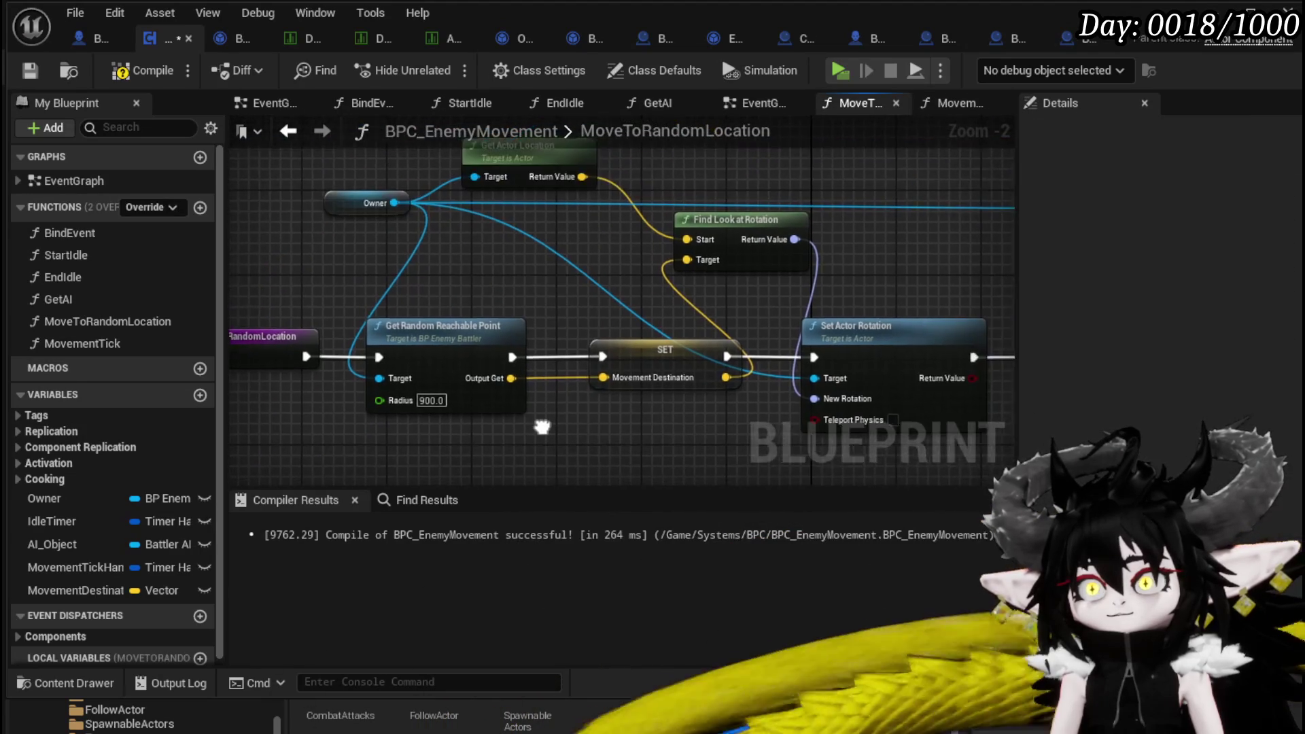
left_click_drag(469, 364, 740, 204)
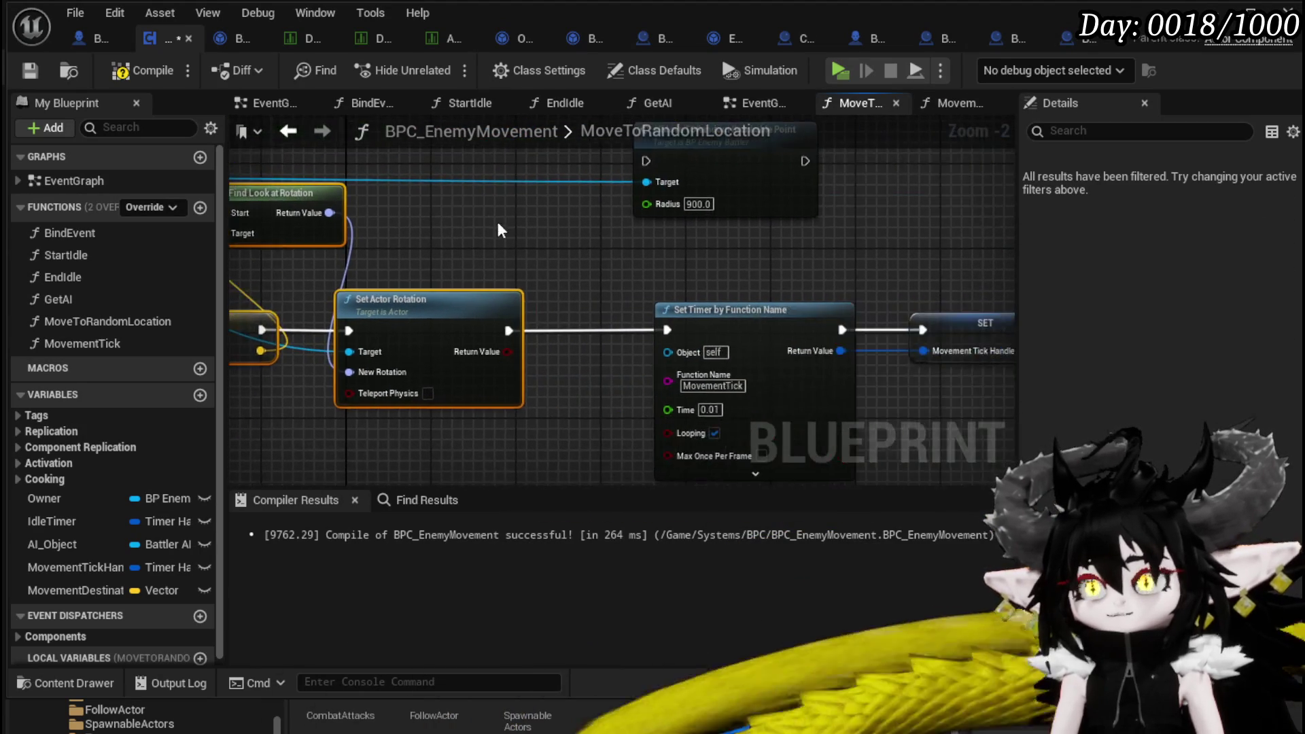
left_click_drag(551, 232, 664, 250)
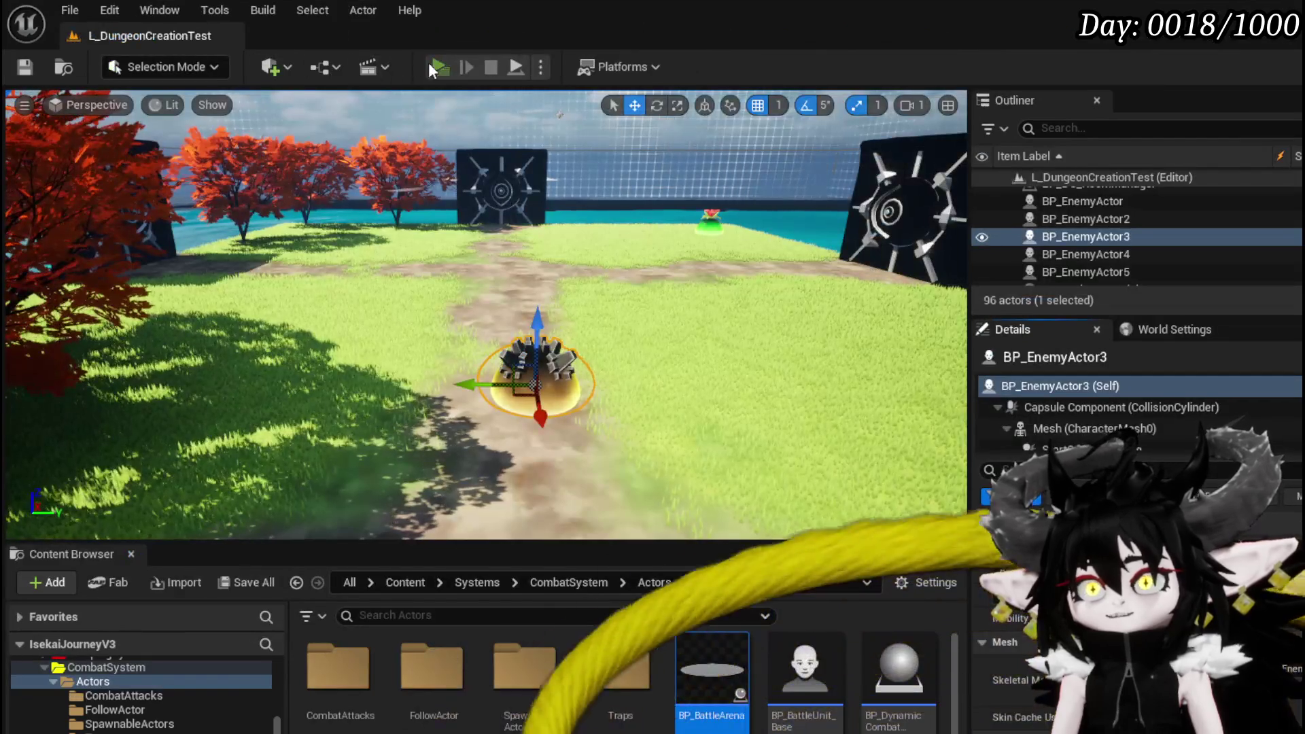
Play-test the level, stop it with Esc, and switch back to the BPC_EnemyMovement Blueprint.
left_click(435, 67)
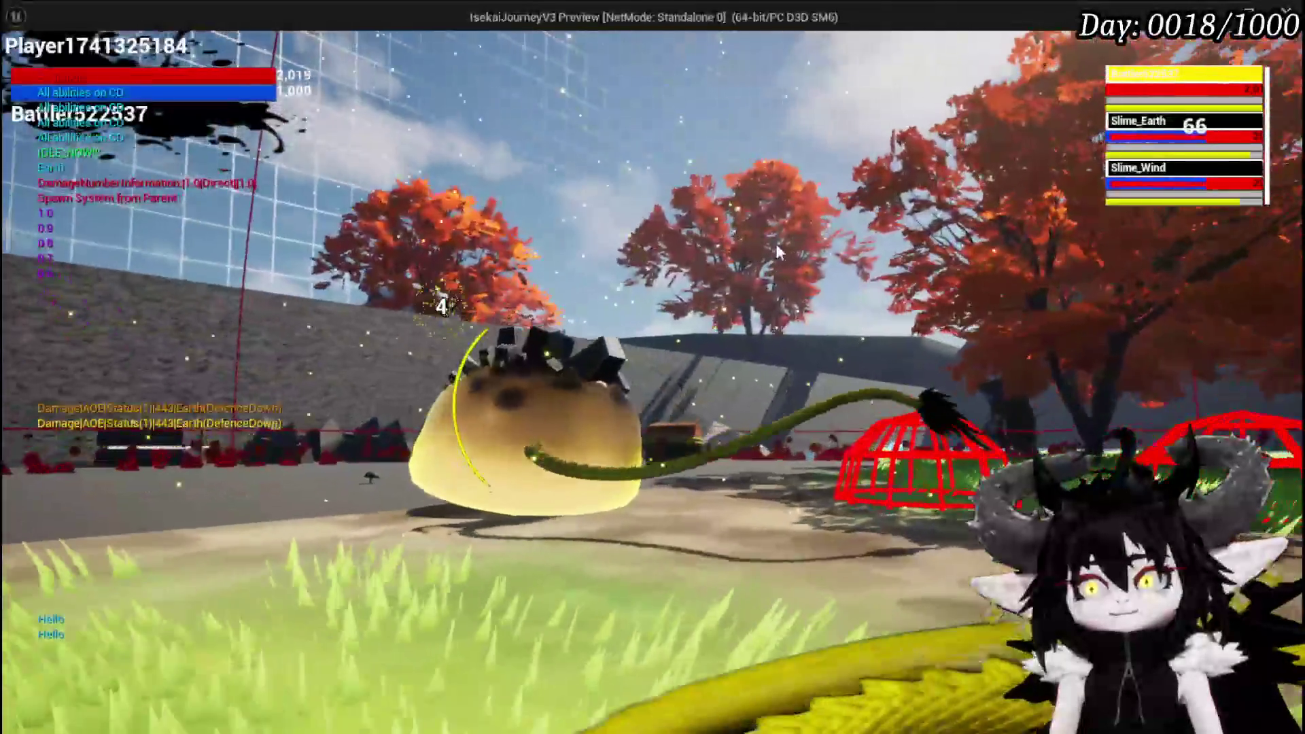
key("Escape")
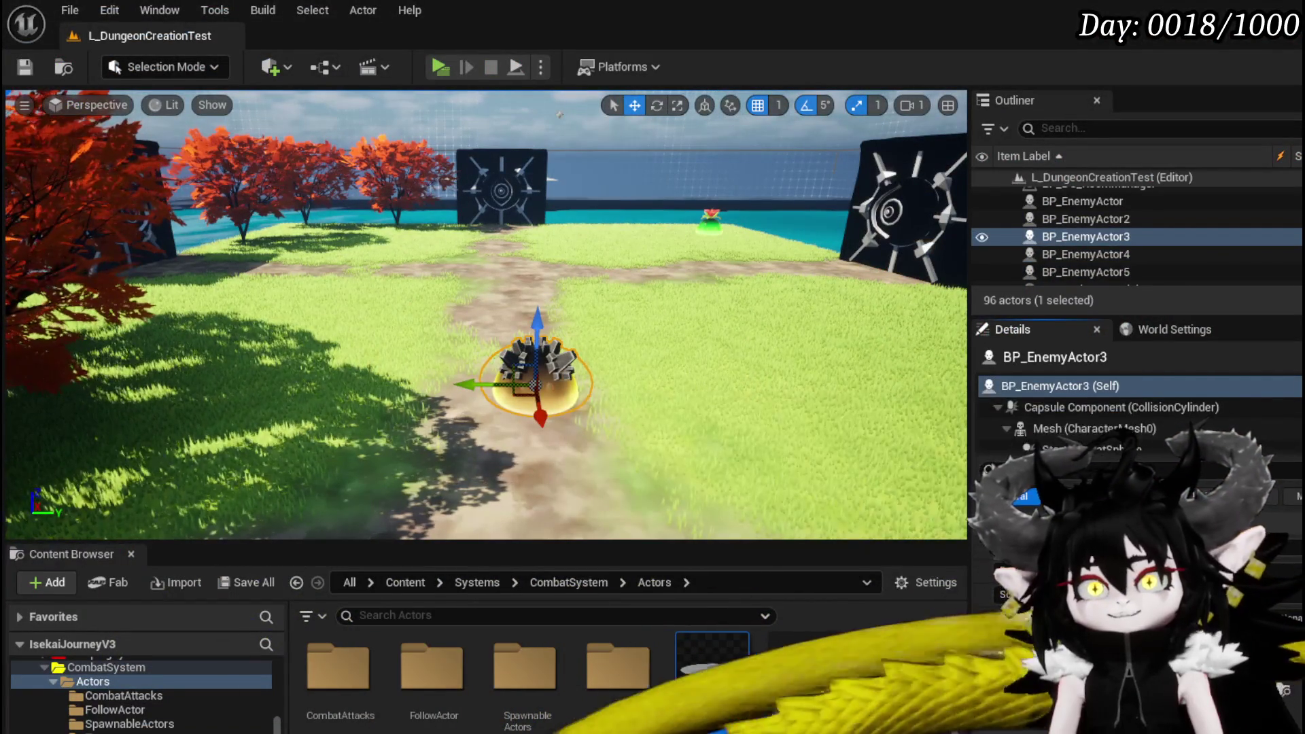
key("alt+Tab")
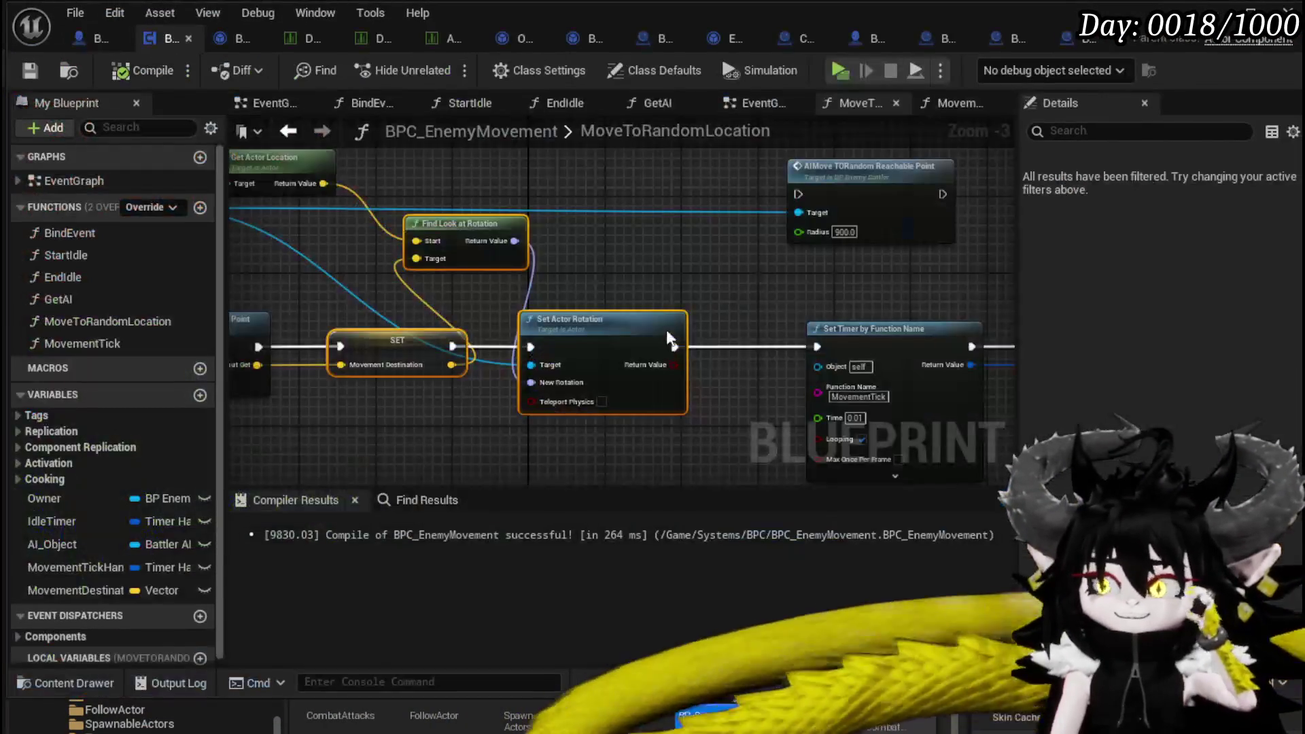
scroll(669, 266, "down", 4)
scroll(669, 267, "up", 4)
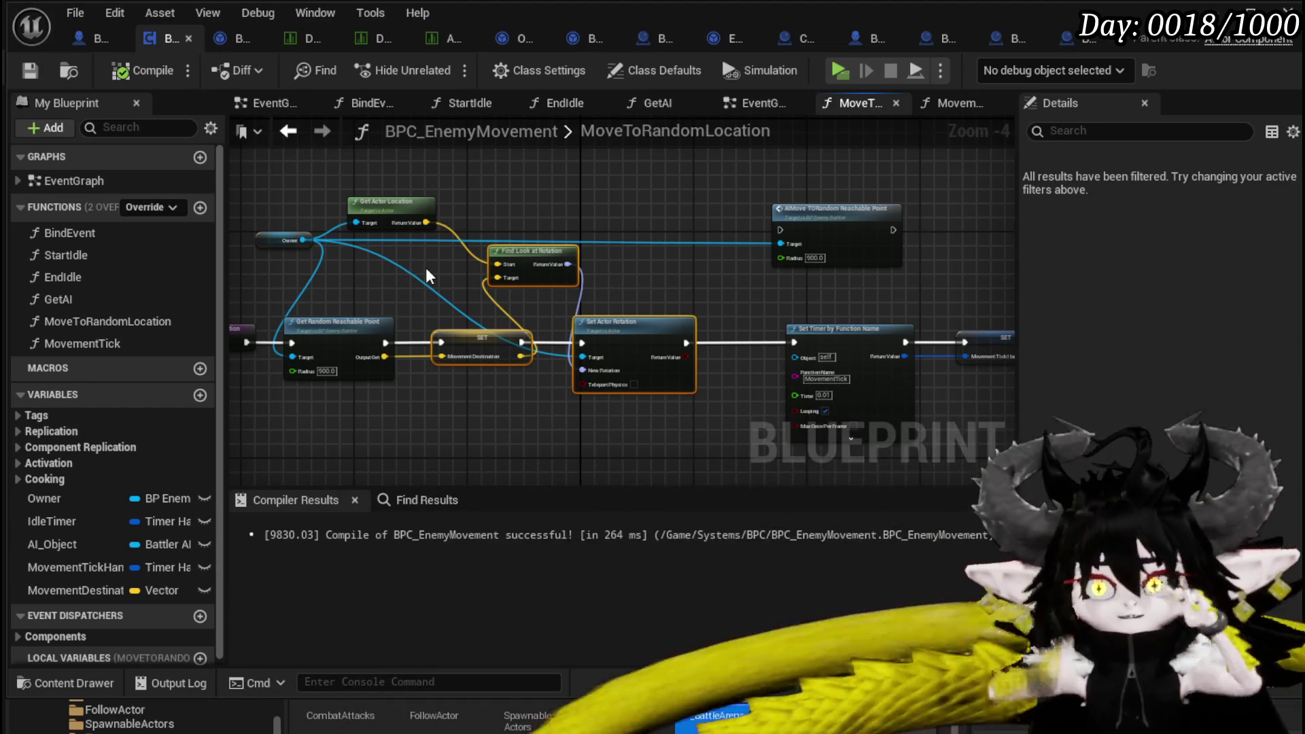
scroll(543, 254, "down", 4)
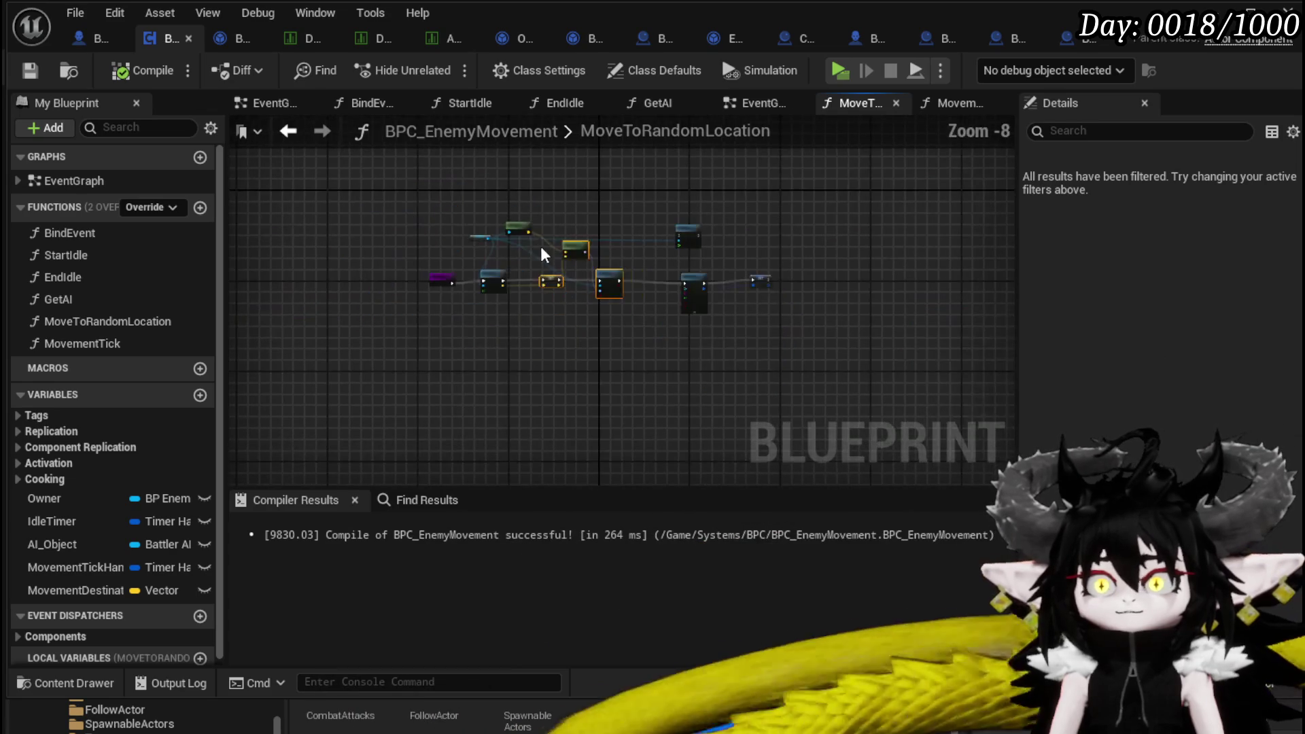
Wrap all MoveToRandomLocation nodes in a red comment titled 'Not working' and compile with F7.
key("ctrl+a")
key("c")
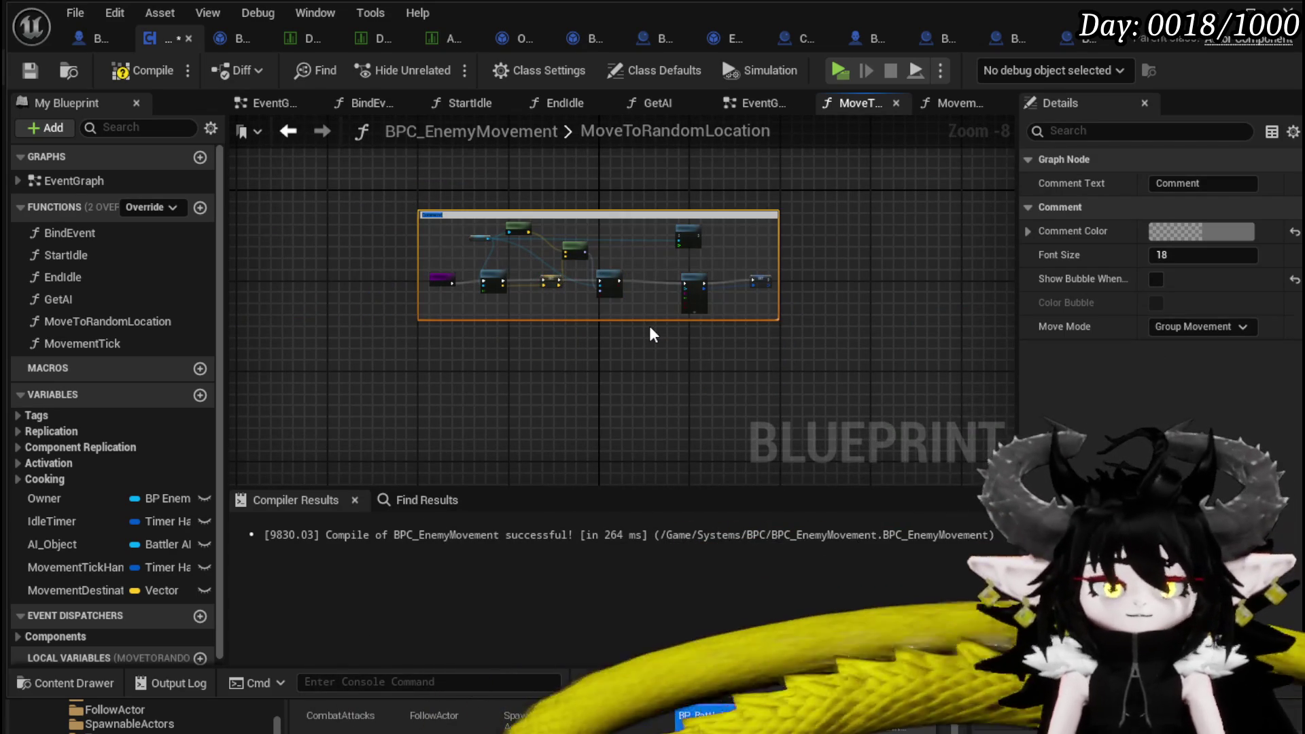
type("Not working")
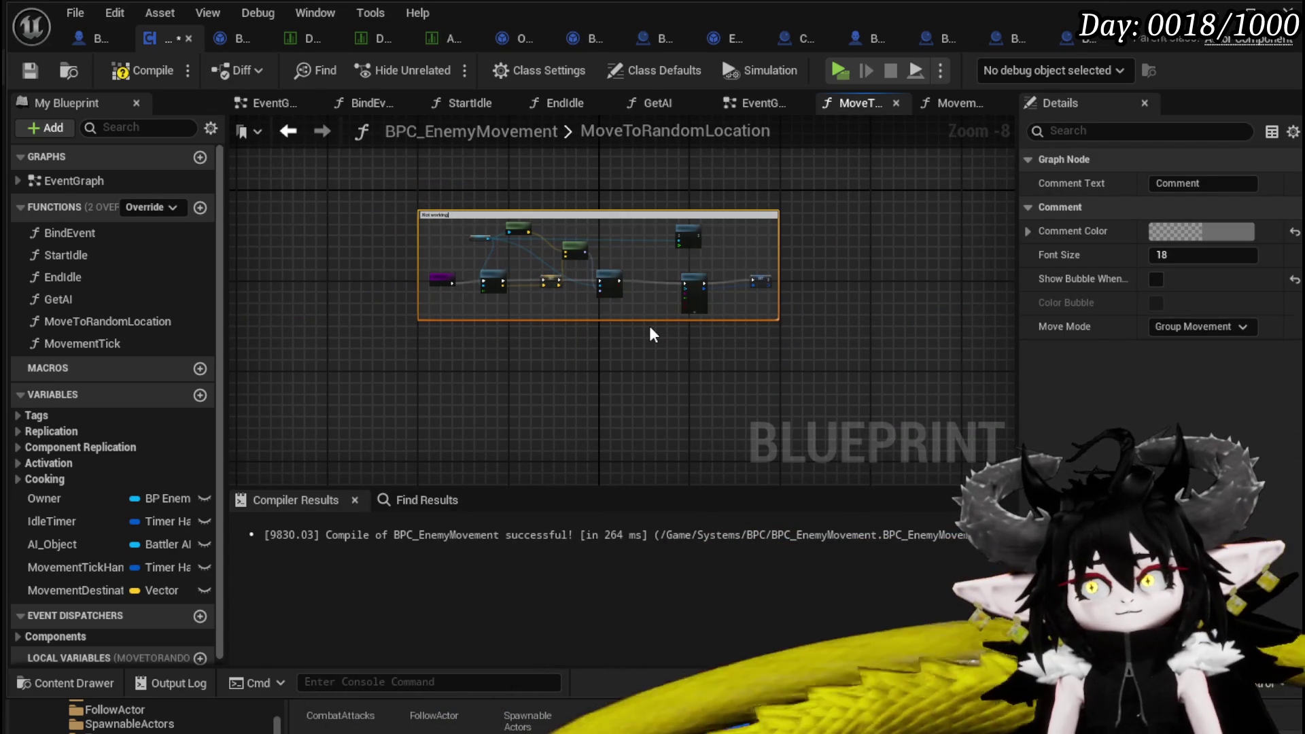
scroll(651, 333, "up", 5)
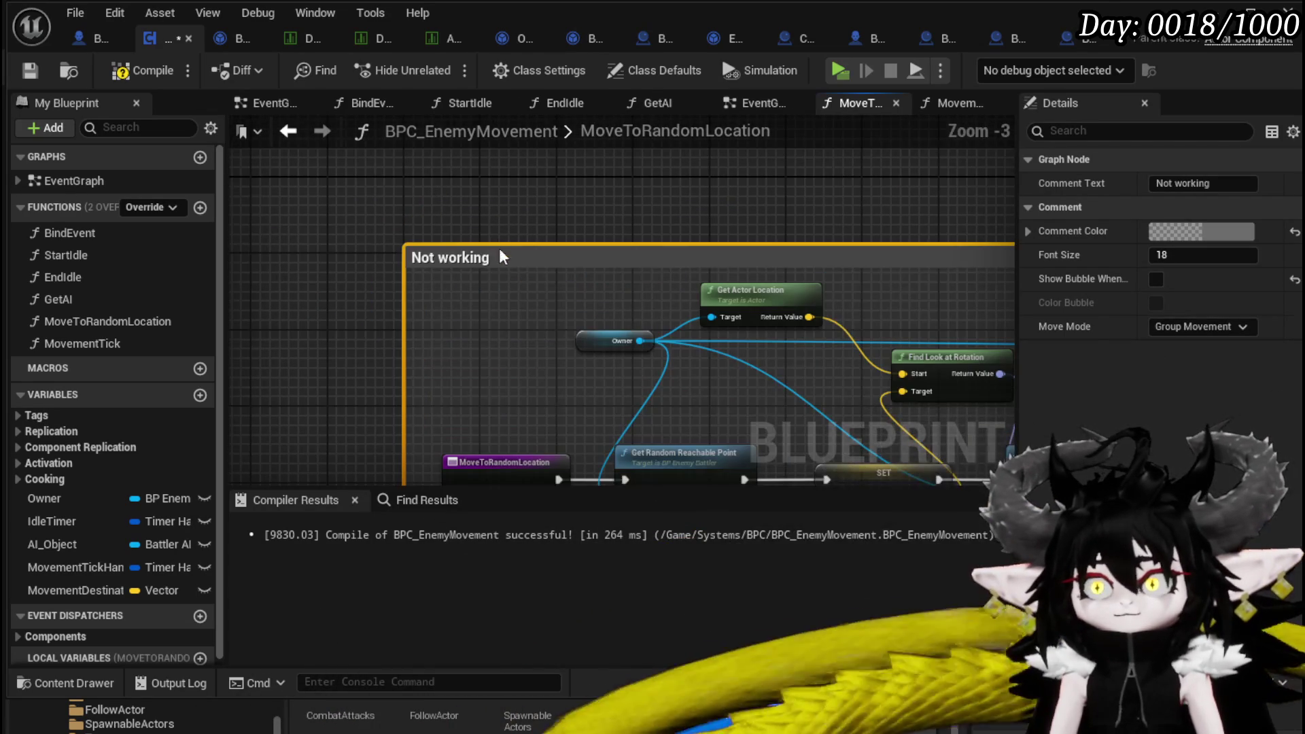
left_click(1206, 246)
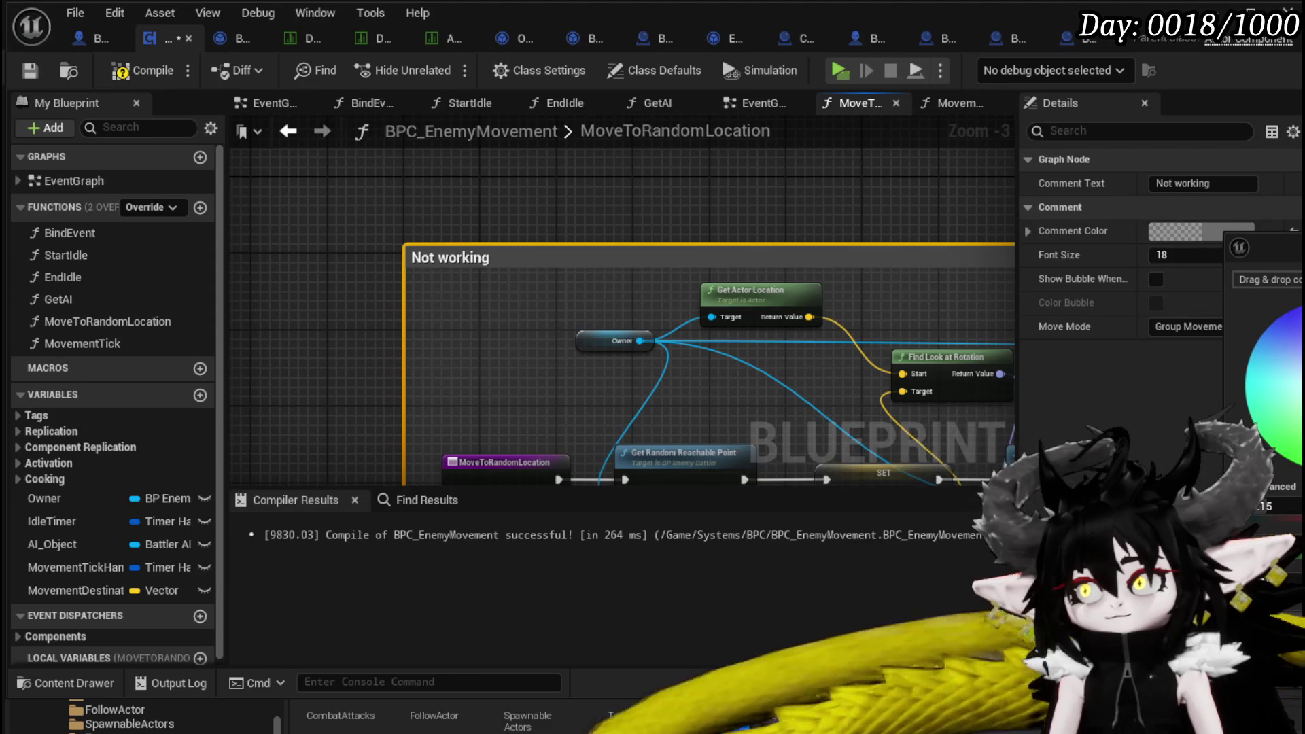
left_click(1291, 380)
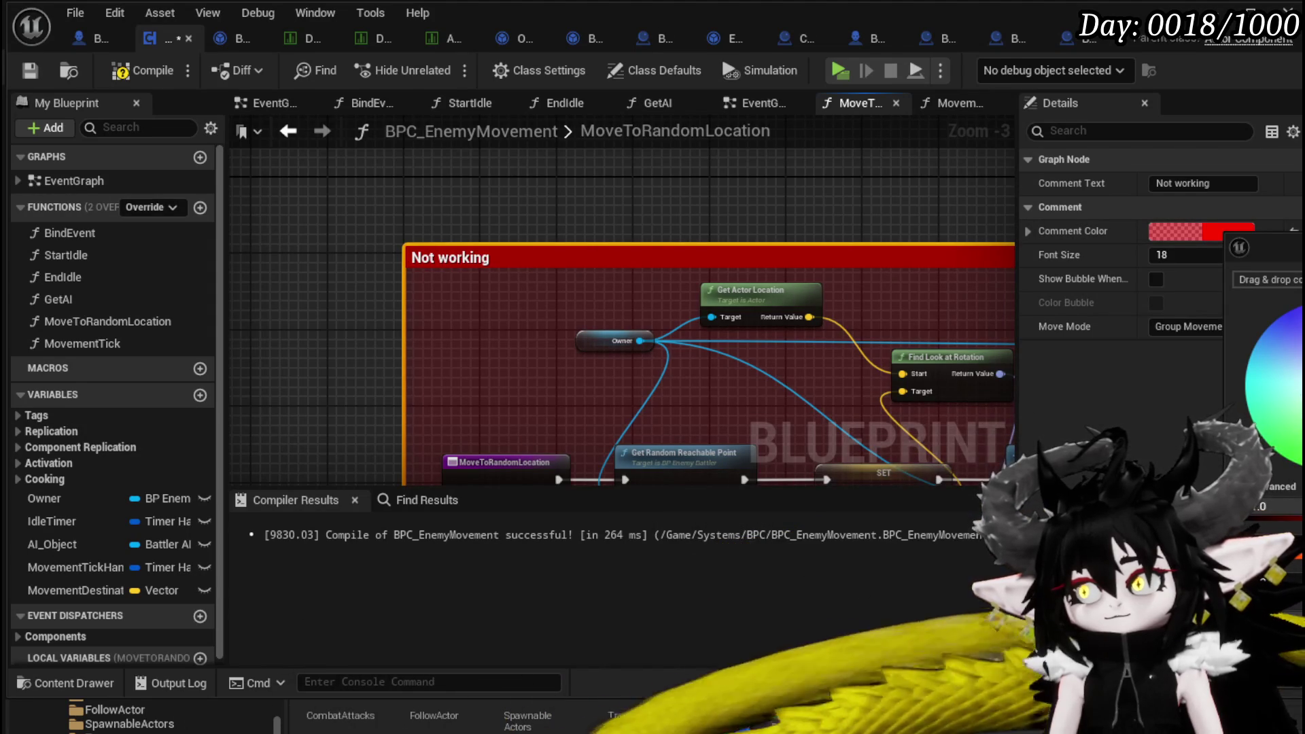
key("F7")
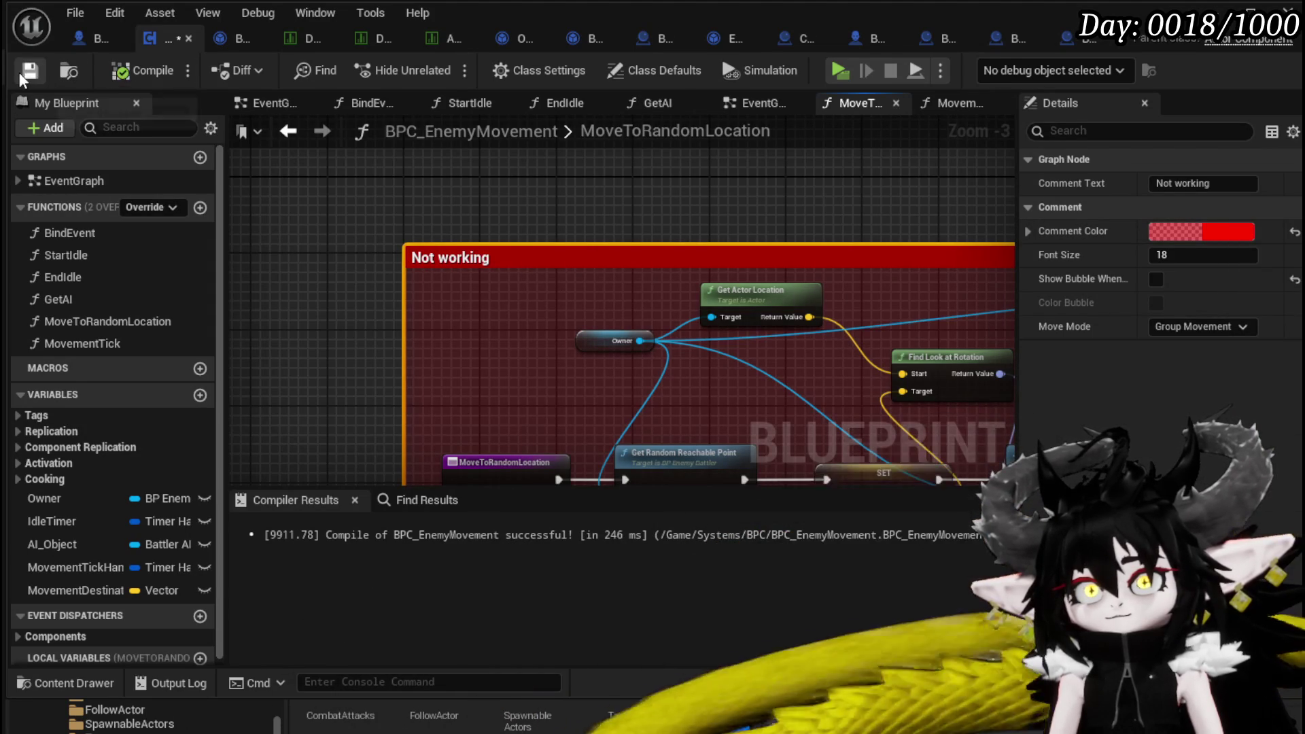
scroll(461, 217, "down", 3)
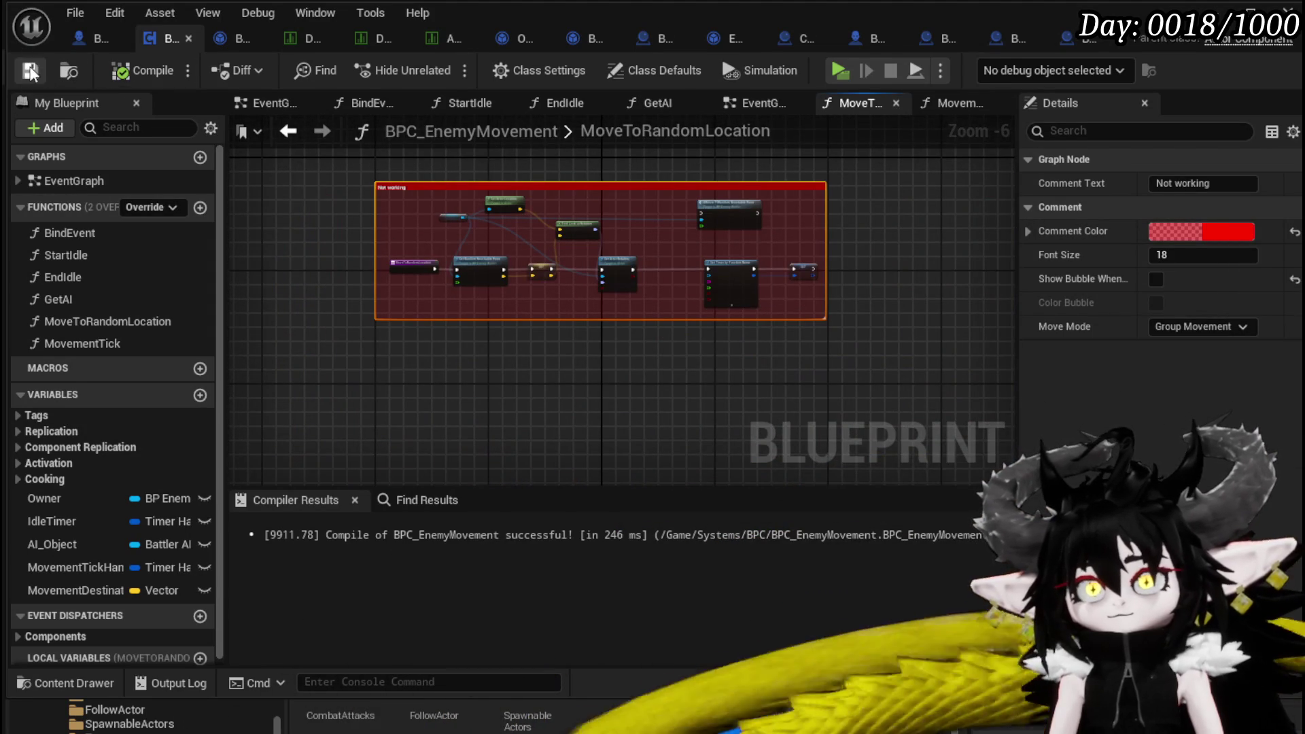